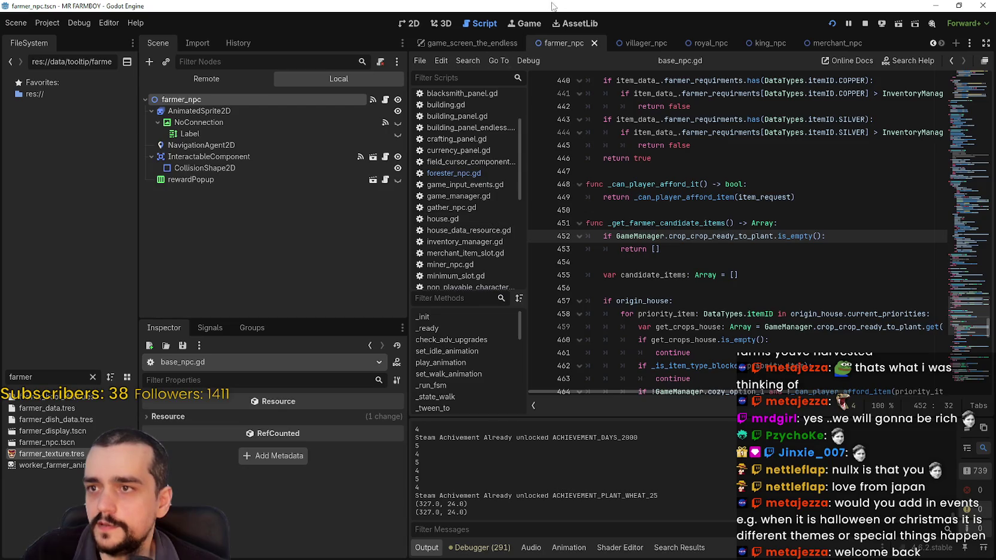
Open the game_screen_the_endless scene in the 2D view.
{"action": "left_click", "coordinate": [485, 44]}
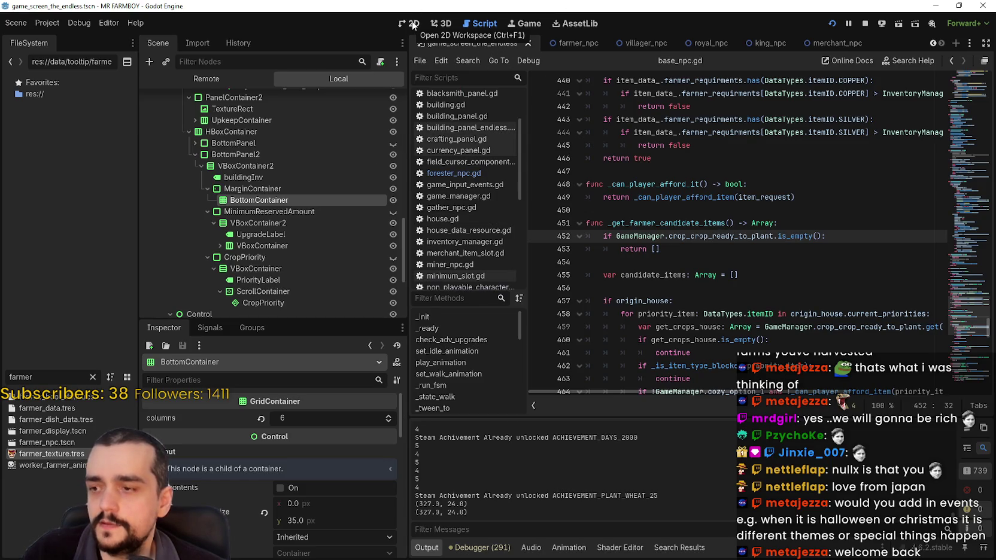
{"action": "left_click", "coordinate": [410, 23]}
{"action": "scroll", "coordinate": [557, 242], "scroll_direction": "down", "scroll_amount": 1}
{"action": "scroll", "coordinate": [247, 239], "scroll_direction": "down", "scroll_amount": 1}
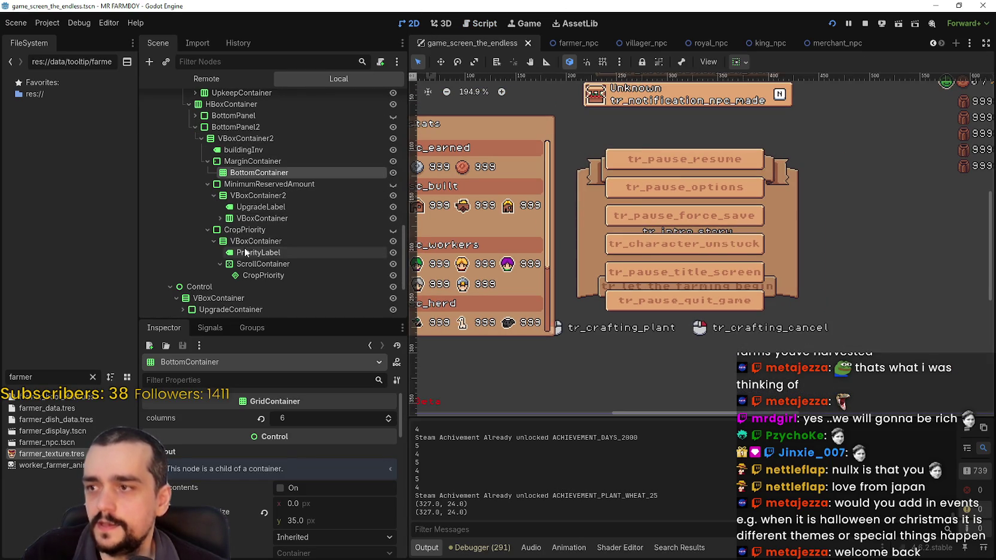
Inspect the ScrollContainer's properties down to its 186 × 56 custom minimum size.
{"action": "left_click", "coordinate": [259, 264]}
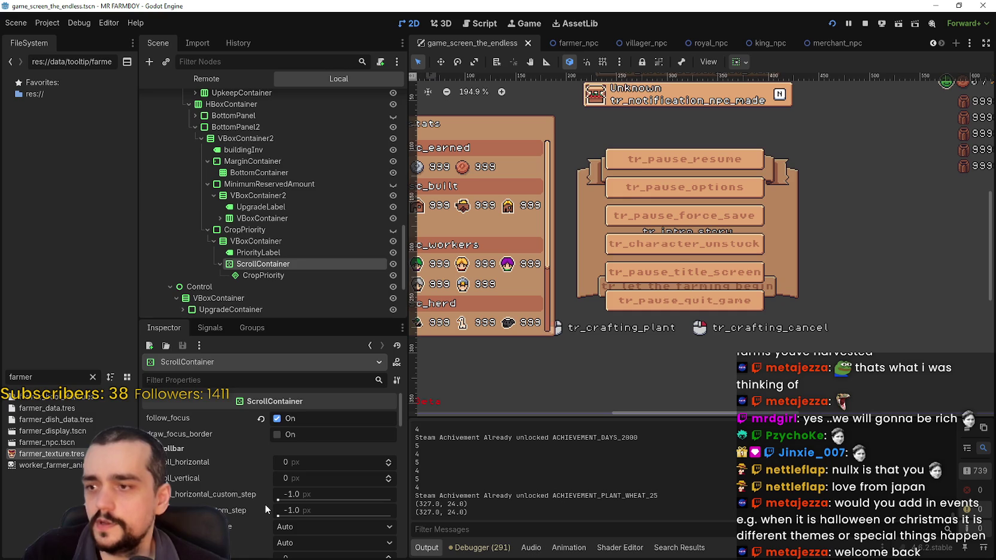
{"action": "scroll", "coordinate": [259, 487], "scroll_direction": "down", "scroll_amount": 3}
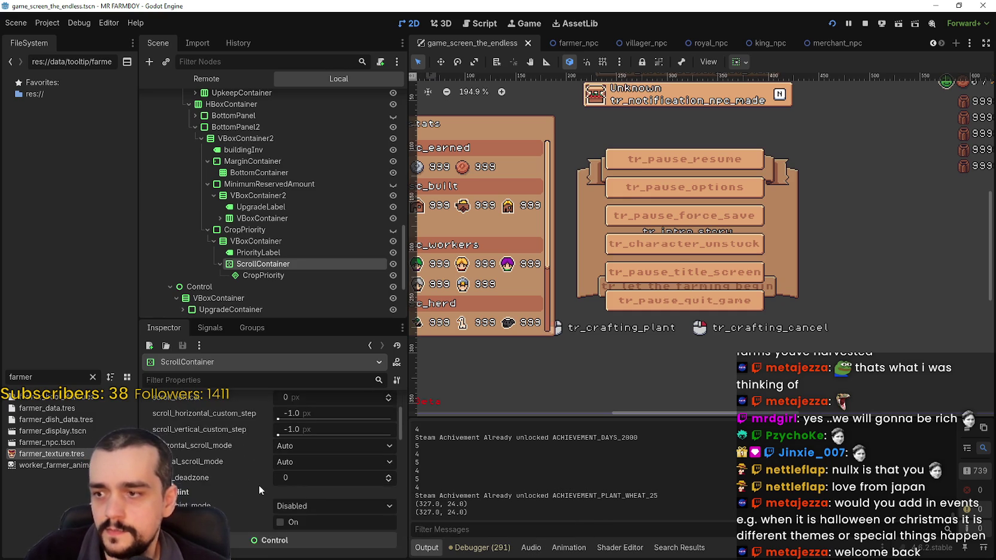
{"action": "scroll", "coordinate": [258, 484], "scroll_direction": "down", "scroll_amount": 3}
{"action": "scroll", "coordinate": [230, 517], "scroll_direction": "down", "scroll_amount": 3}
{"action": "scroll", "coordinate": [230, 519], "scroll_direction": "up", "scroll_amount": 2}
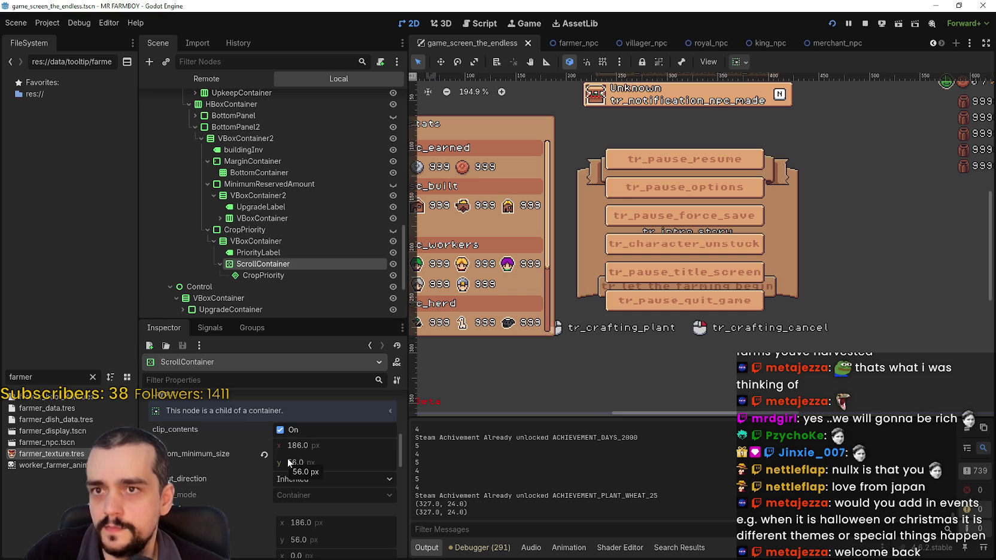
{"action": "scroll", "coordinate": [330, 489], "scroll_direction": "up", "scroll_amount": 2}
{"action": "scroll", "coordinate": [330, 488], "scroll_direction": "down", "scroll_amount": 3}
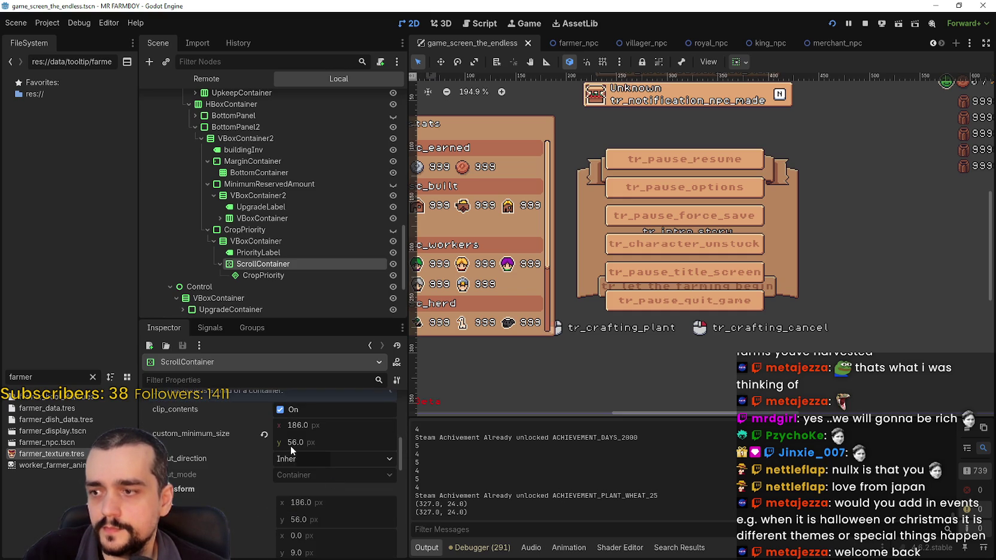
{"action": "scroll", "coordinate": [402, 459], "scroll_direction": "down", "scroll_amount": 2}
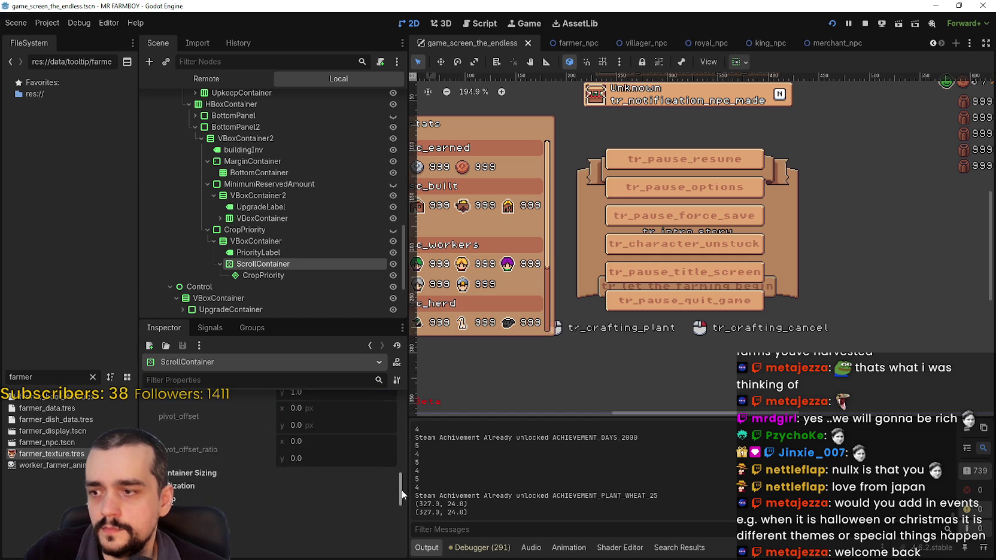
{"action": "left_click_drag", "start_coordinate": [405, 456], "coordinate": [402, 393]}
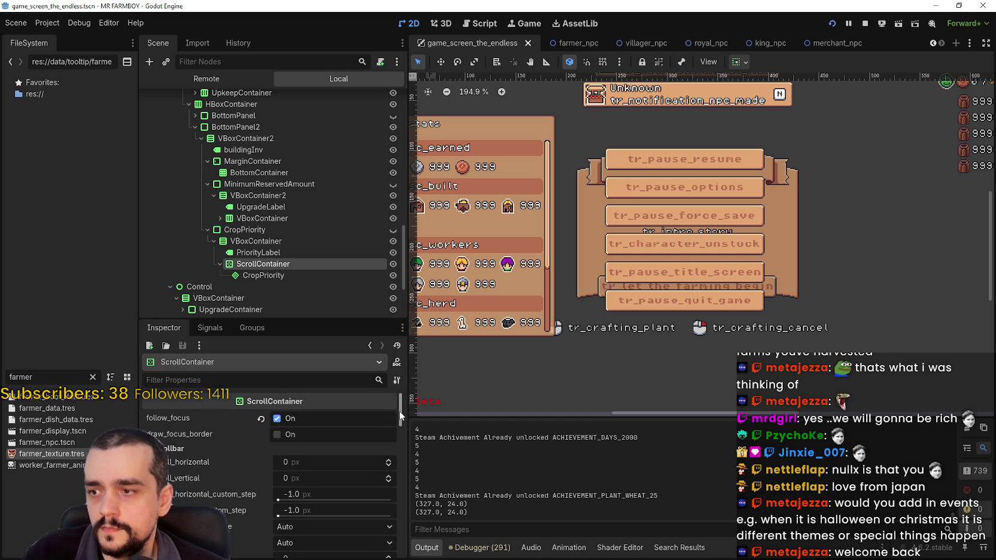
{"action": "scroll", "coordinate": [399, 410], "scroll_direction": "down", "scroll_amount": 2}
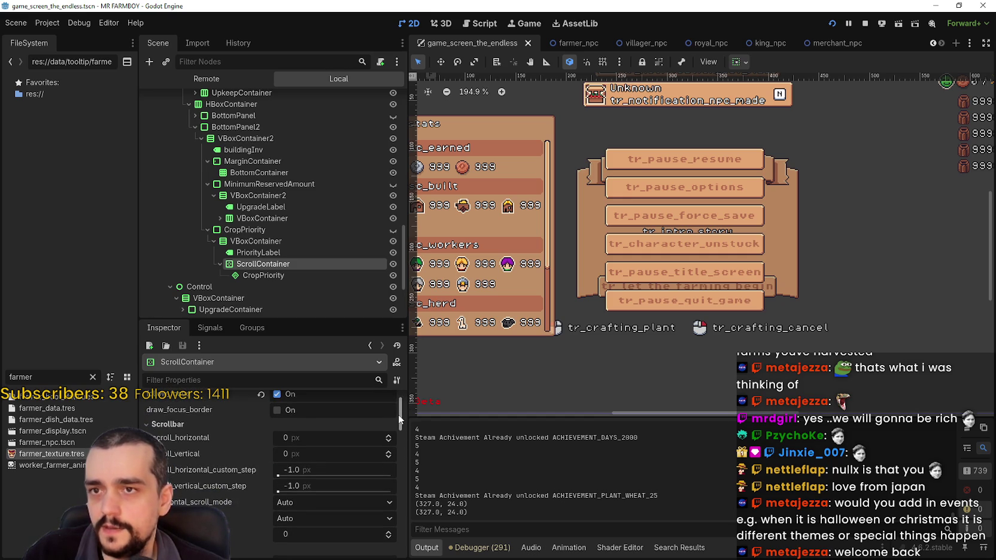
{"action": "scroll", "coordinate": [397, 413], "scroll_direction": "up", "scroll_amount": 2}
{"action": "left_click_drag", "start_coordinate": [394, 402], "coordinate": [394, 453]}
{"action": "left_click", "coordinate": [302, 275]}
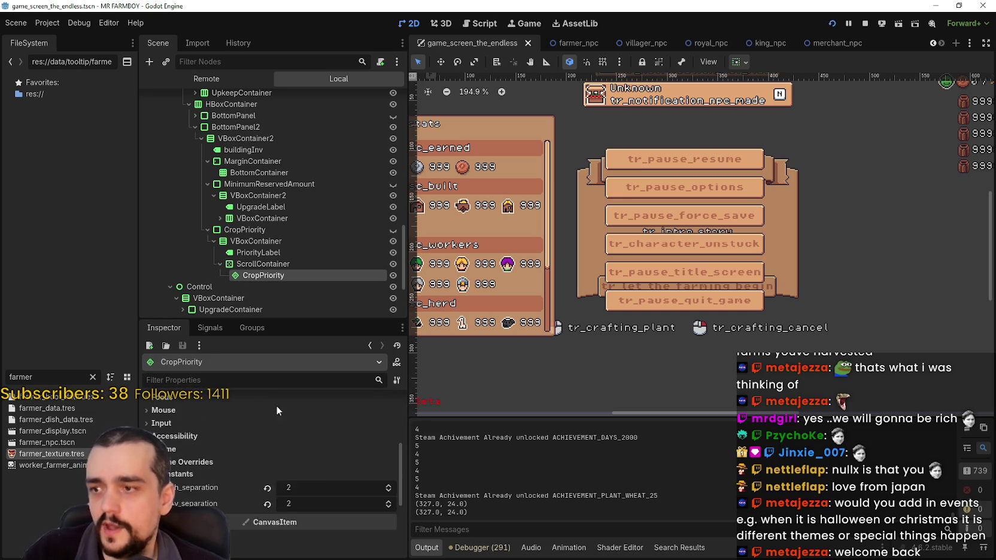
Expand CropPriority's Layout properties and compare them with the ScrollContainer's sizes.
{"action": "left_click_drag", "start_coordinate": [399, 451], "coordinate": [398, 384]}
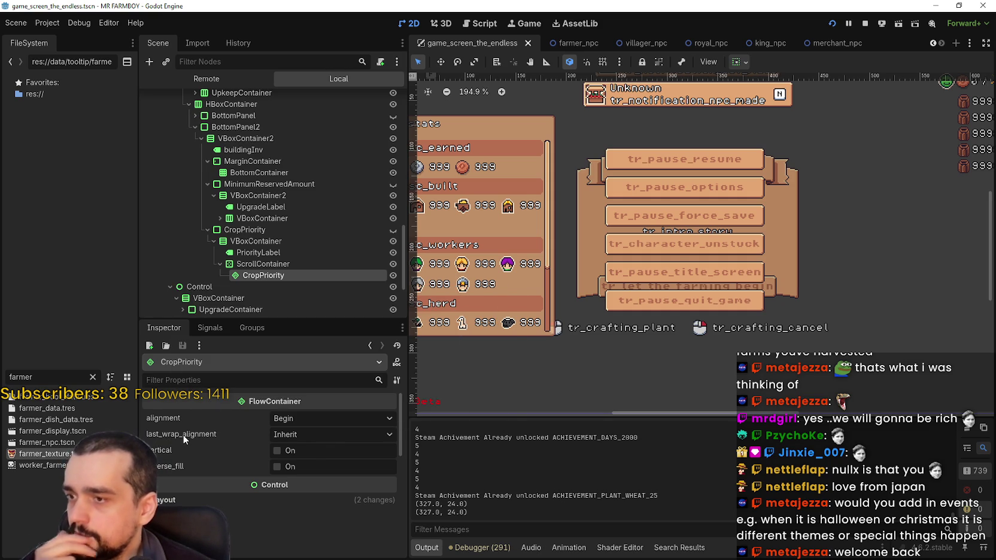
{"action": "mouse_move", "coordinate": [183, 434]}
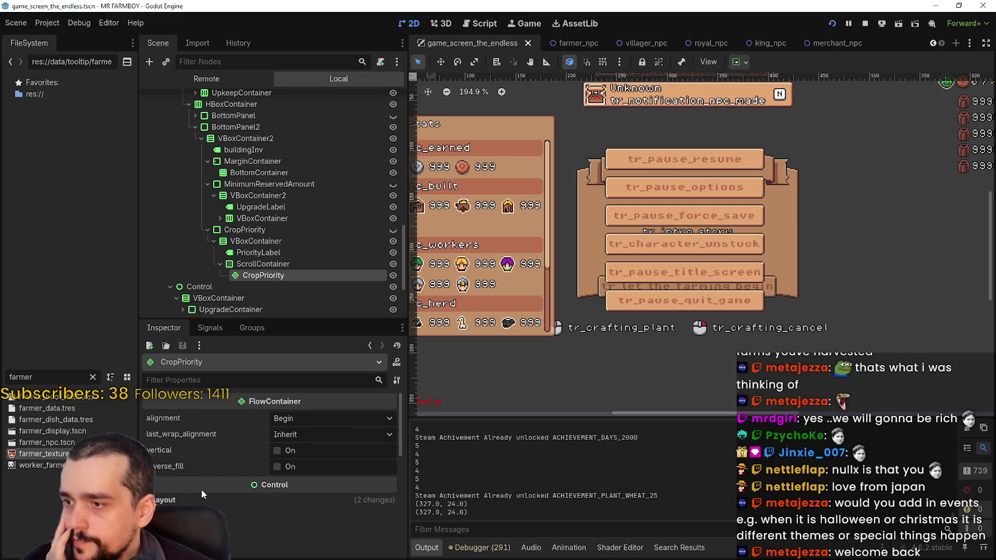
{"action": "scroll", "coordinate": [338, 443], "scroll_direction": "down", "scroll_amount": 2}
{"action": "left_click", "coordinate": [337, 439]}
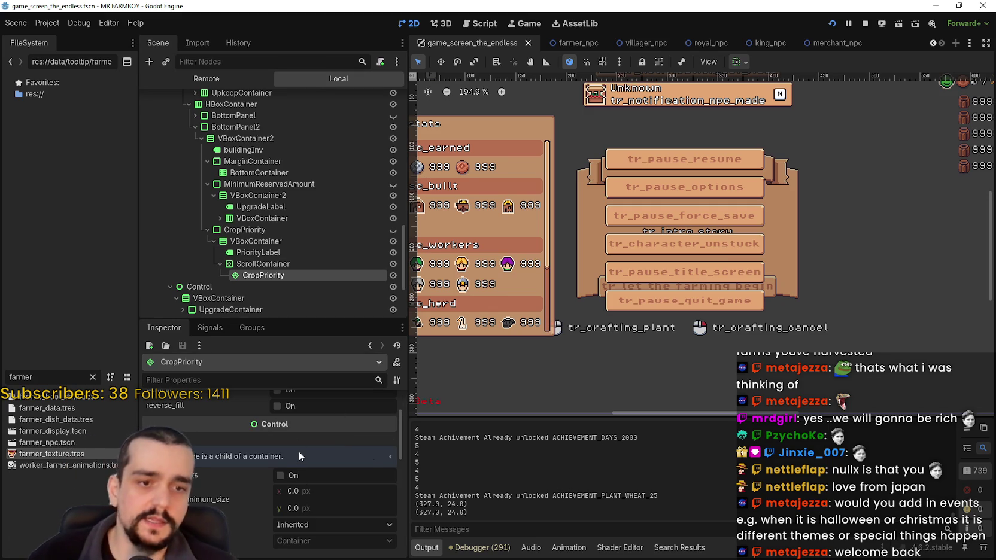
{"action": "left_click", "coordinate": [290, 262]}
{"action": "scroll", "coordinate": [300, 445], "scroll_direction": "up", "scroll_amount": 3}
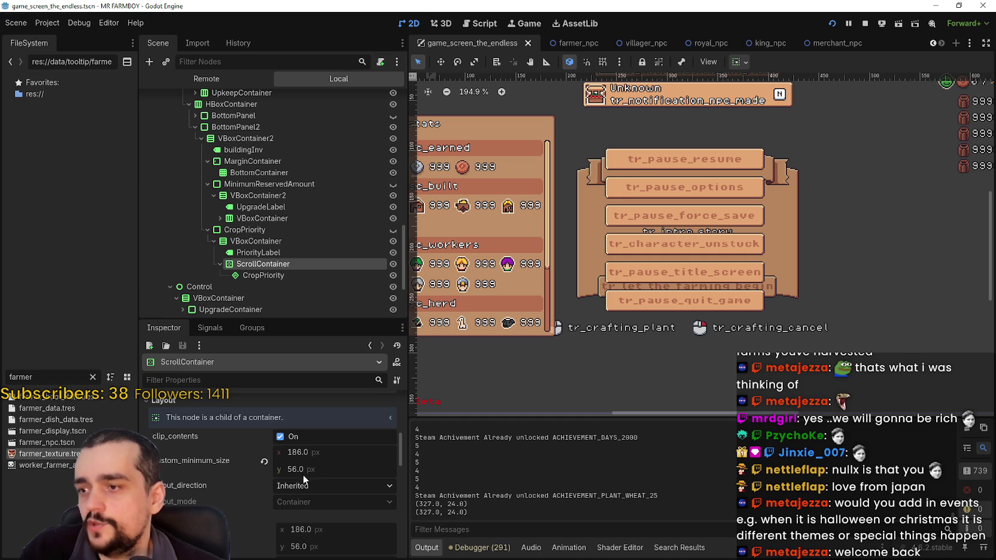
List the Container and Control signals CropPriority can emit.
{"action": "left_click", "coordinate": [277, 276]}
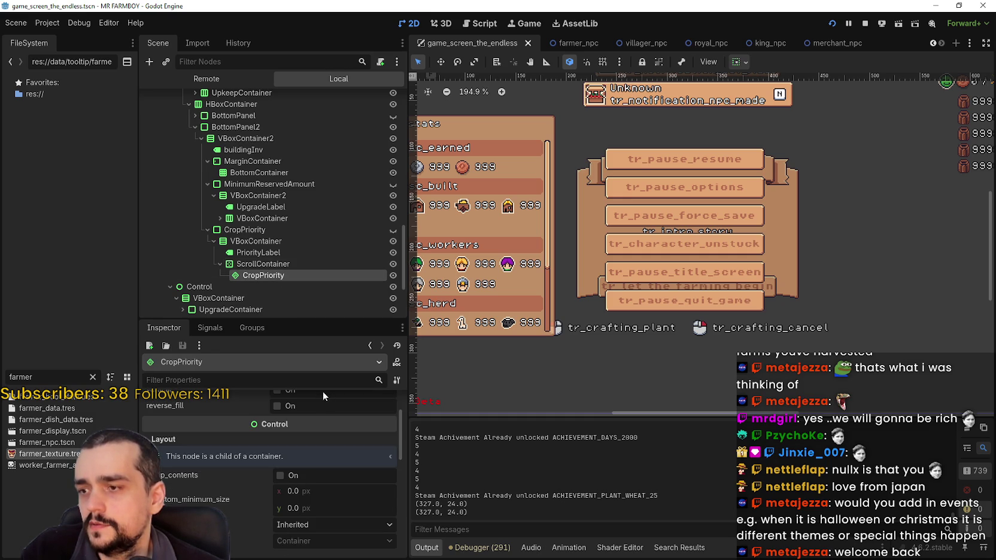
{"action": "scroll", "coordinate": [333, 529], "scroll_direction": "up", "scroll_amount": 3}
{"action": "scroll", "coordinate": [332, 529], "scroll_direction": "up", "scroll_amount": 1}
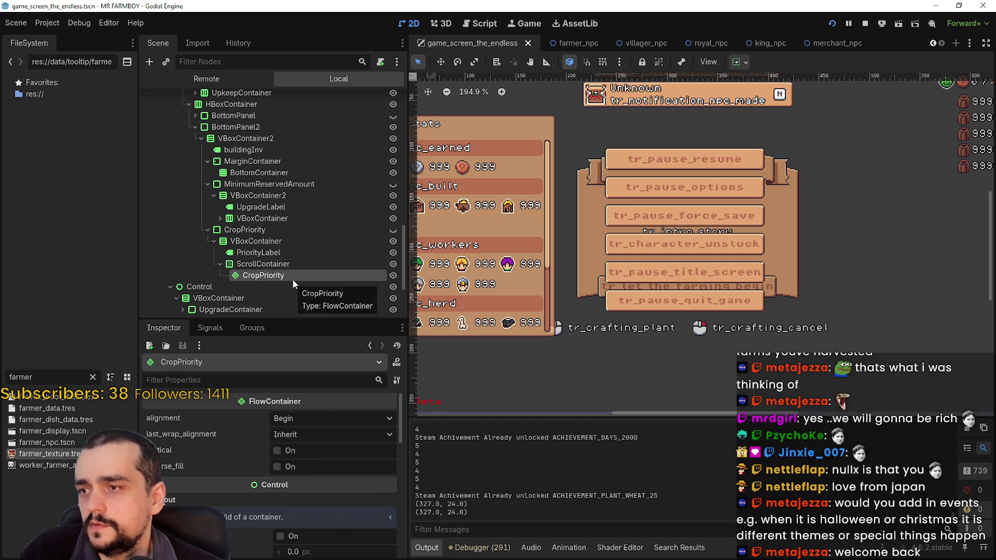
{"action": "left_click", "coordinate": [222, 329]}
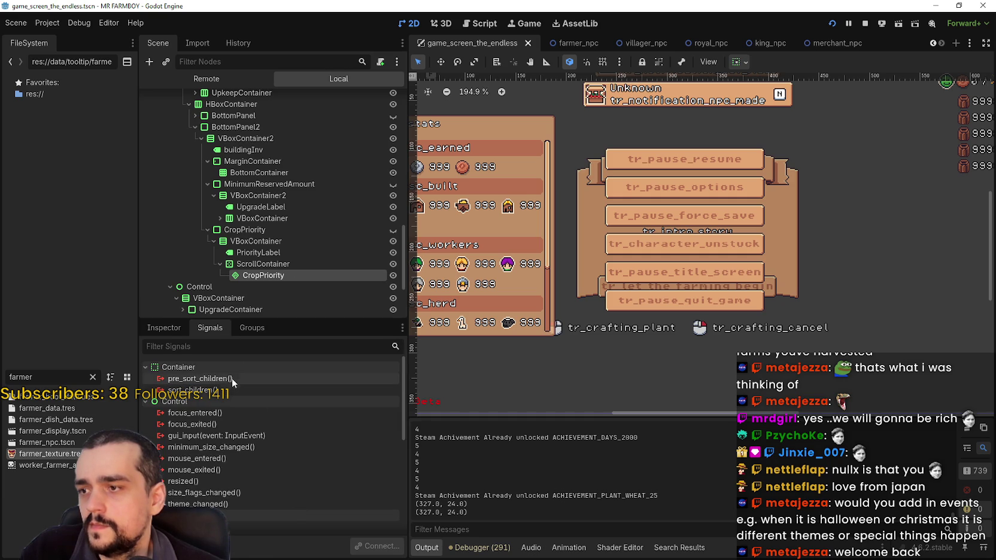
Show the ScrollContainer's signals, including minimum_size_changed, scroll_started and scroll_ended.
{"action": "scroll", "coordinate": [243, 407], "scroll_direction": "down", "scroll_amount": 5}
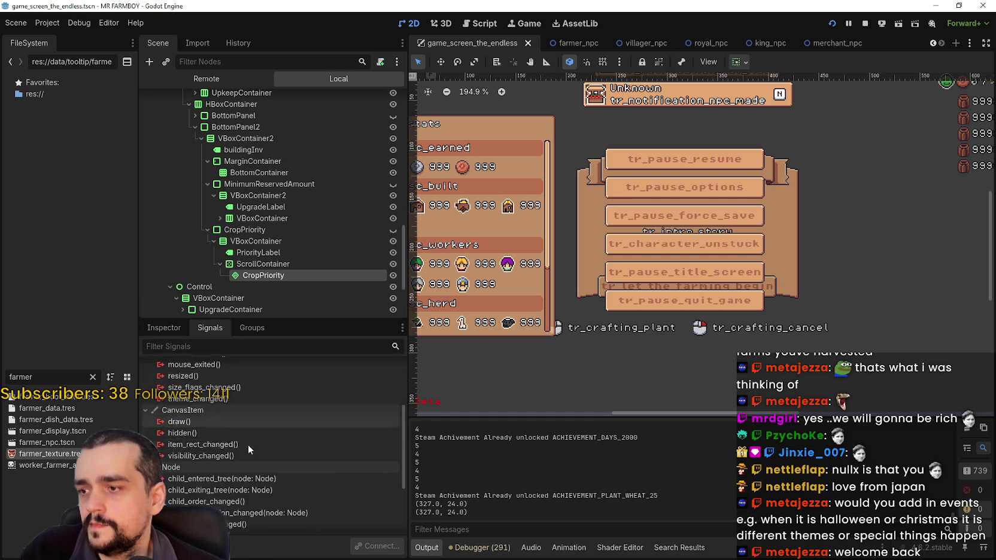
{"action": "scroll", "coordinate": [251, 441], "scroll_direction": "up", "scroll_amount": 5}
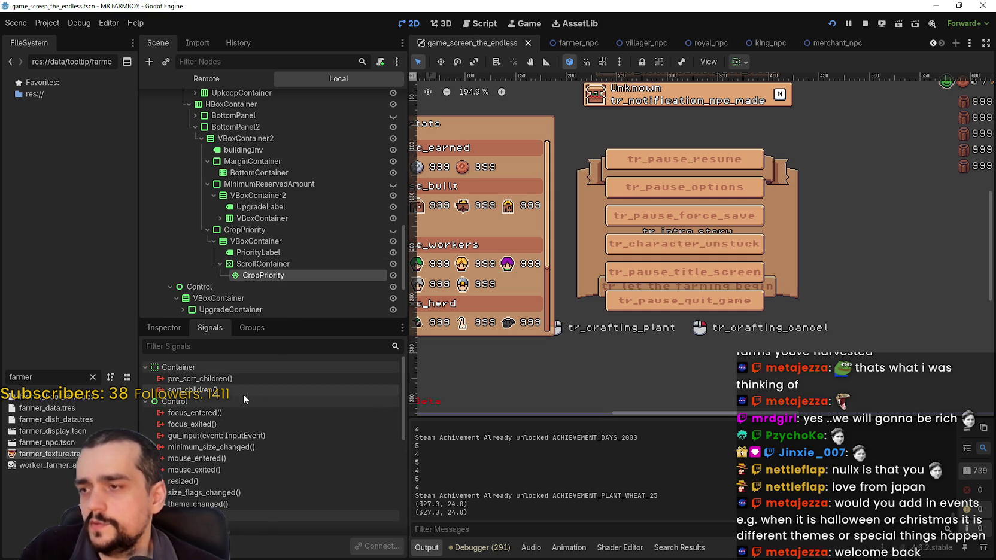
{"action": "scroll", "coordinate": [312, 234], "scroll_direction": "up", "scroll_amount": 5}
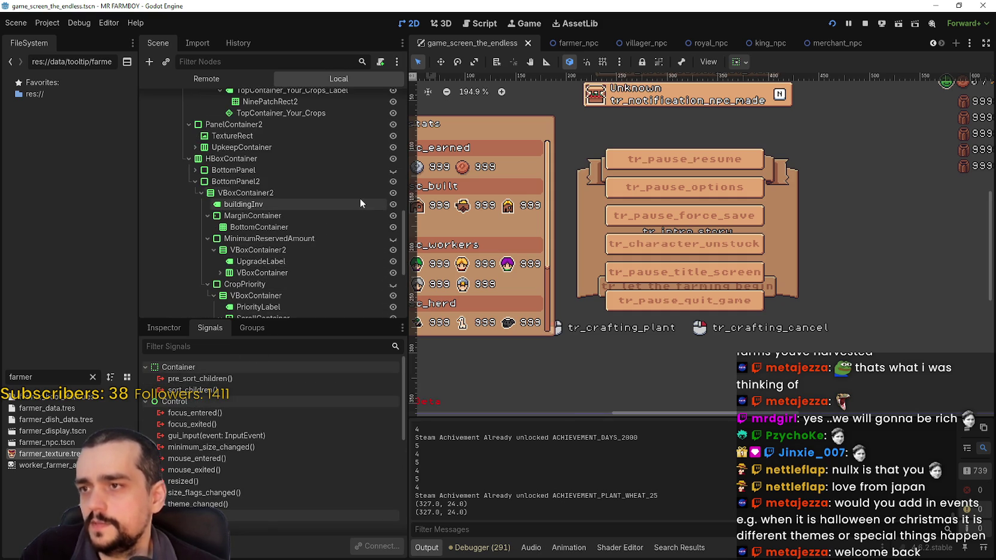
{"action": "scroll", "coordinate": [353, 260], "scroll_direction": "down", "scroll_amount": 5}
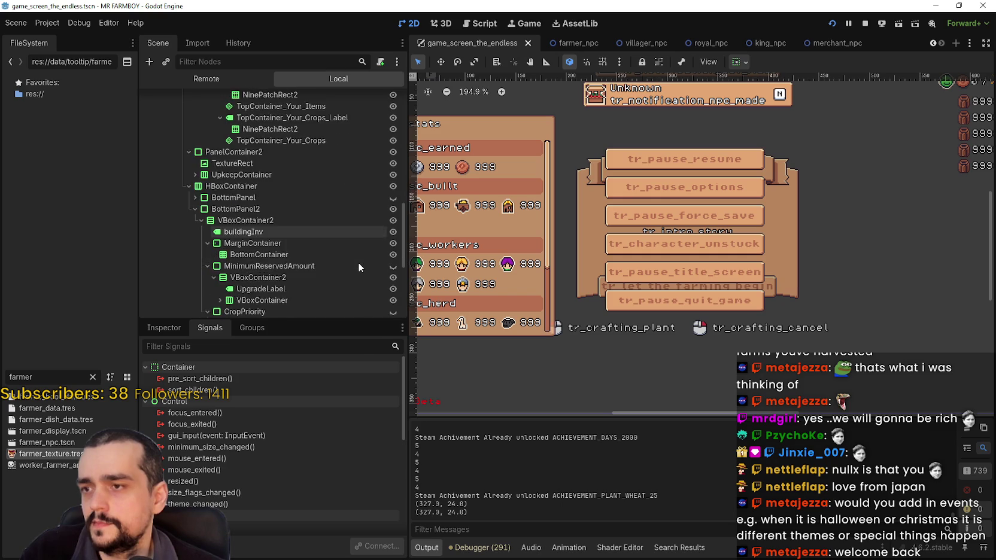
{"action": "left_click", "coordinate": [352, 264]}
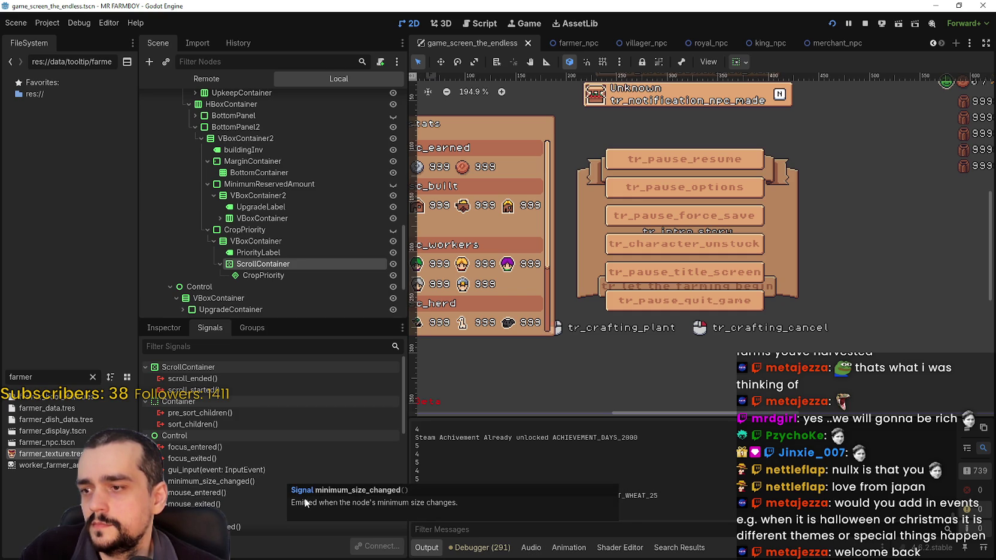
Switch the running game to windowed mode in Options > Video and resume play.
{"action": "left_click", "coordinate": [264, 276]}
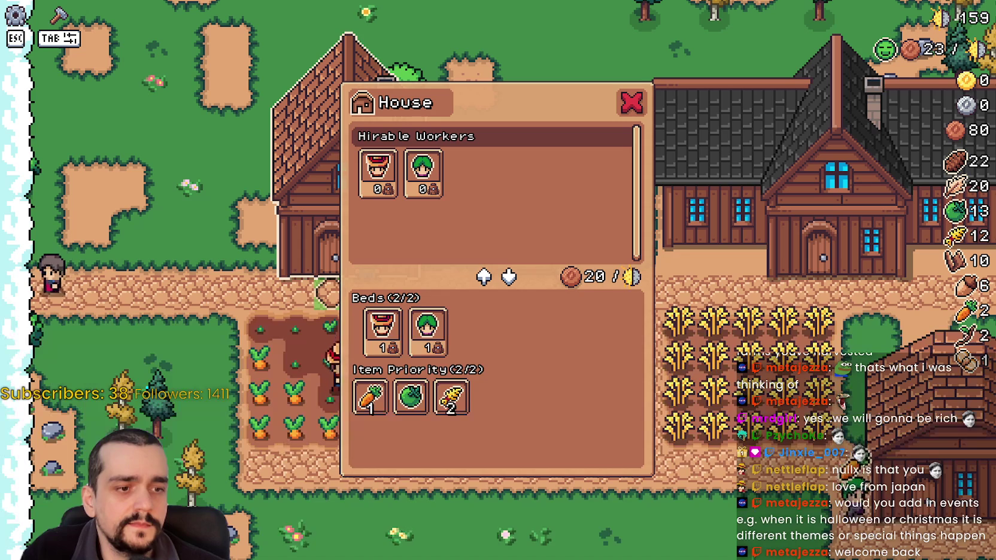
{"action": "key", "text": "Escape"}
{"action": "left_click", "coordinate": [497, 211]}
{"action": "left_click", "coordinate": [353, 187]}
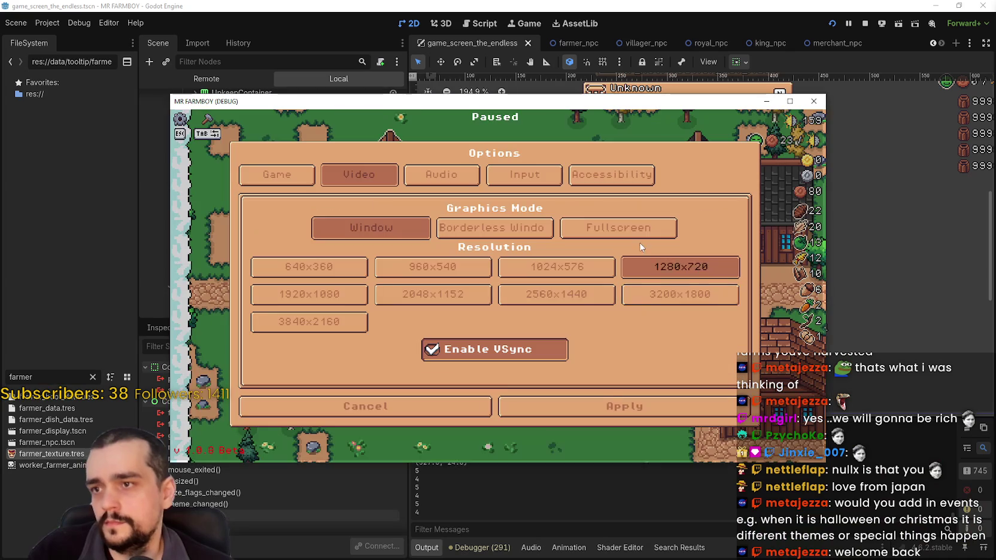
{"action": "key", "text": "Escape"}
{"action": "left_click", "coordinate": [495, 214]}
Check the House panel's Item Priority slots, then return to the Godot editor.
{"action": "left_click", "coordinate": [436, 281]}
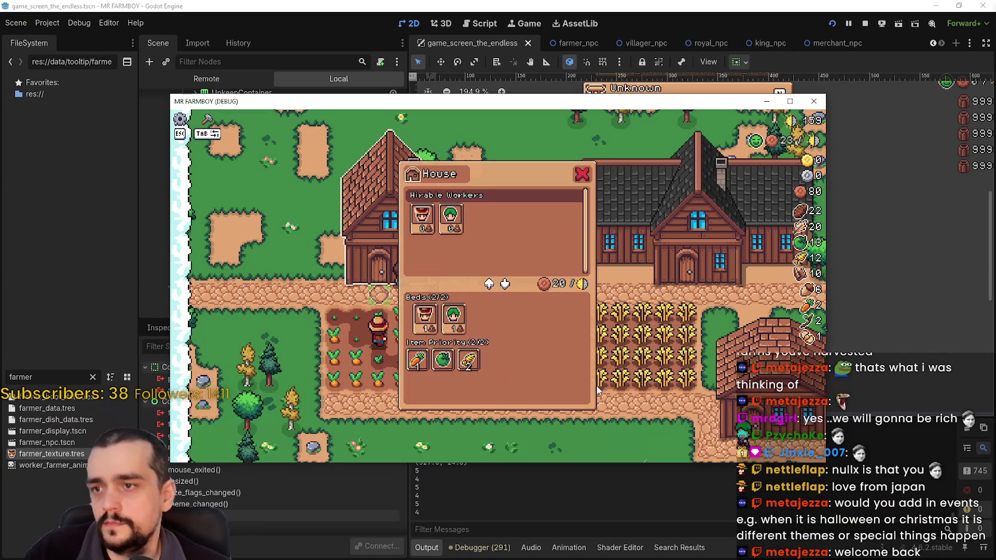
{"action": "left_click_drag", "start_coordinate": [533, 100], "coordinate": [927, 77]}
{"action": "left_click", "coordinate": [927, 65]}
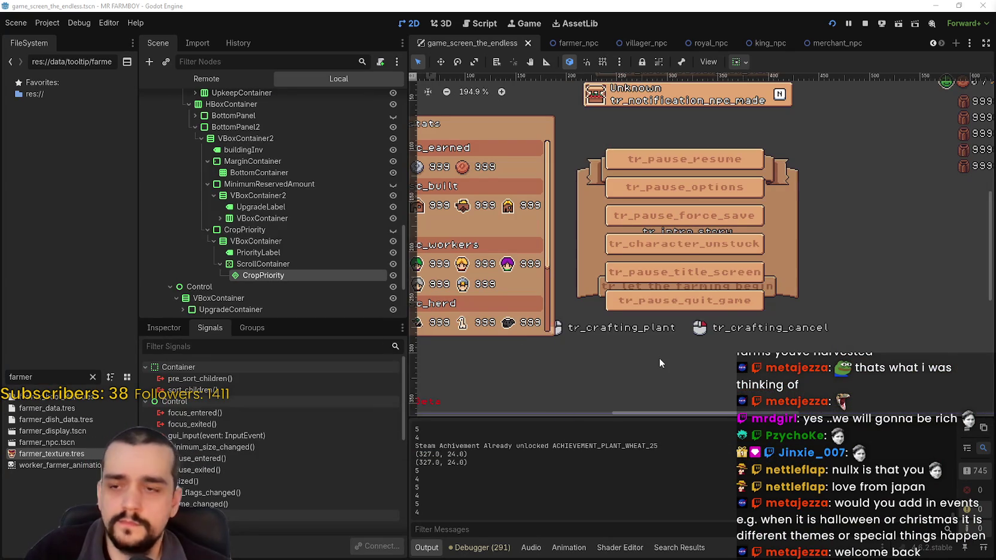
Read the ScrollContainer's 186 × 56 minimum size, then bring up the Notepad width notes (116, 88).
{"action": "left_click", "coordinate": [285, 264]}
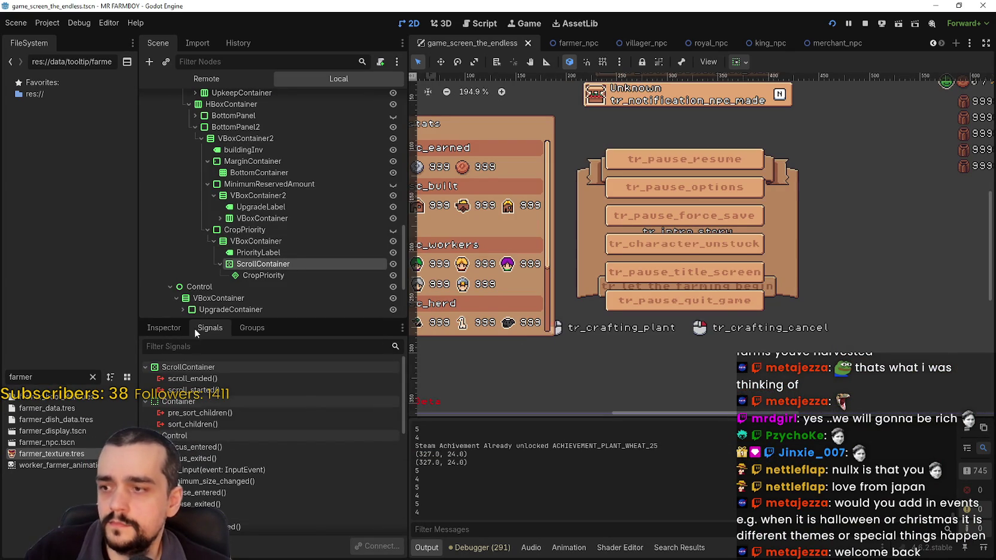
{"action": "left_click", "coordinate": [164, 327]}
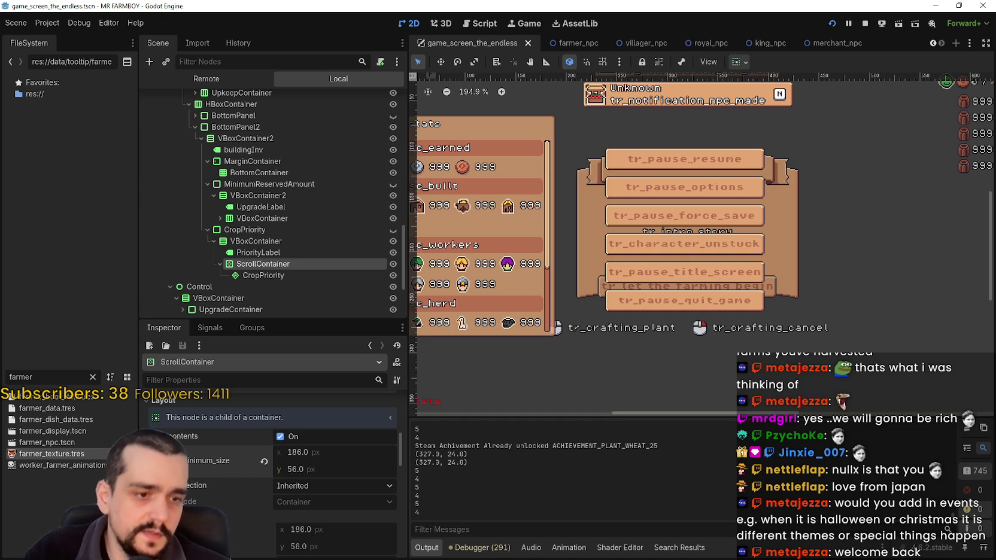
{"action": "key", "text": "alt+Tab"}
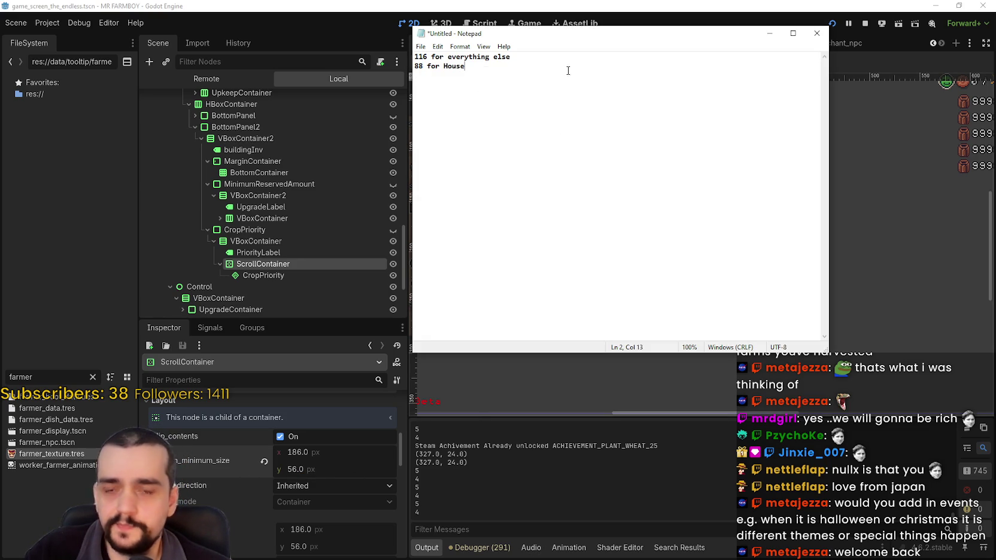
Add a 'Crop Priority' note reading '56 max' below the House width.
{"action": "key", "text": "Return"}
{"action": "key", "text": "Return"}
{"action": "key", "text": "Return"}
{"action": "type", "text": "Item Priorit"}
{"action": "key", "text": "BackSpace"}
{"action": "key", "text": "BackSpace"}
{"action": "key", "text": "BackSpace"}
{"action": "type", "text": "Crop Priority"}
{"action": "key", "text": "Return"}
{"action": "type", "text": "56 current"}
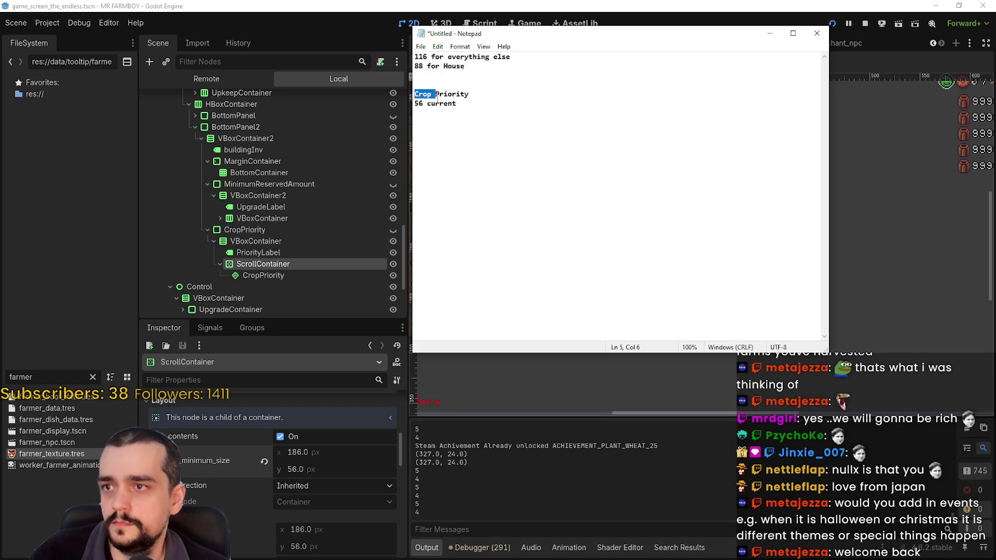
{"action": "type", "text": "ma"}
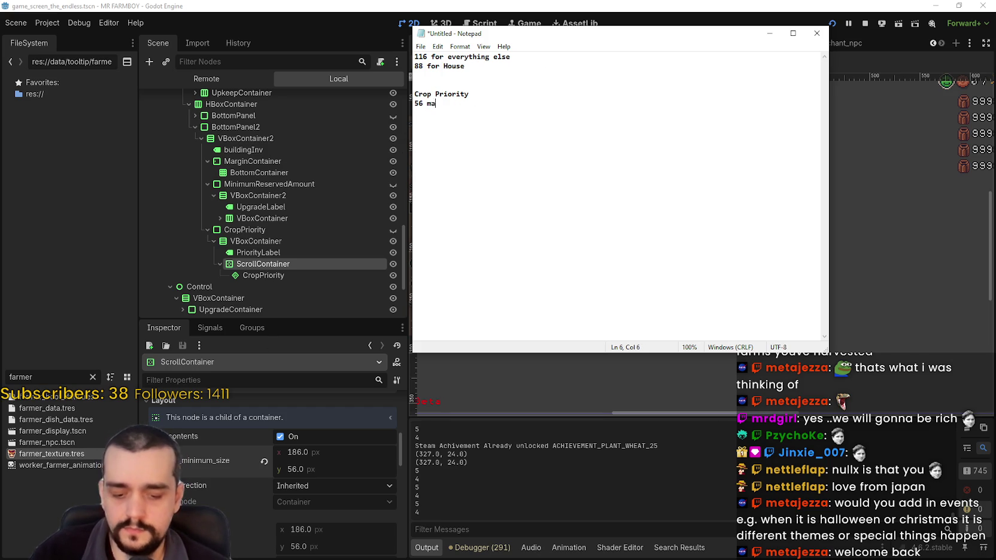
{"action": "left_click", "coordinate": [275, 469]}
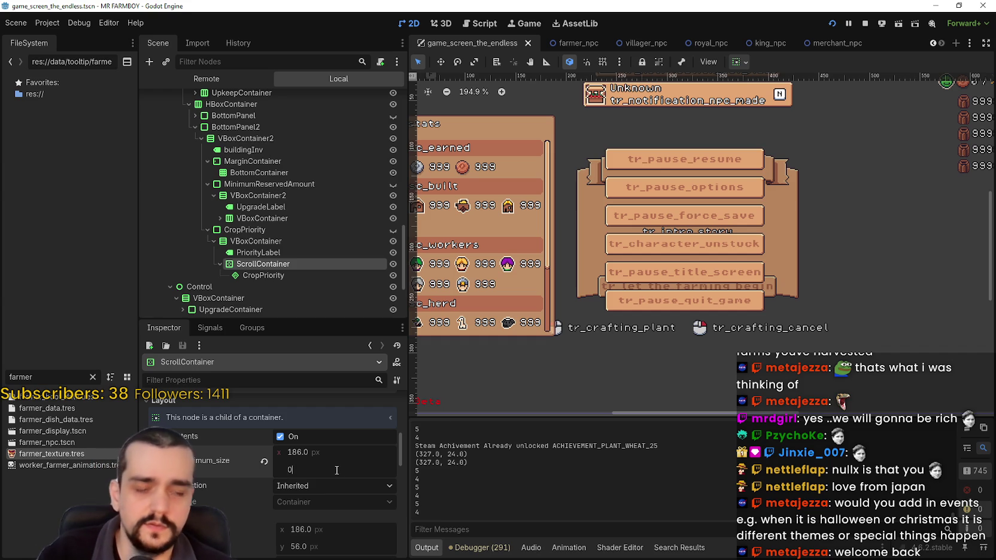
Set the ScrollContainer's minimum height to 0 and its vertical sizing to Fill without Expand.
{"action": "key", "text": "Return"}
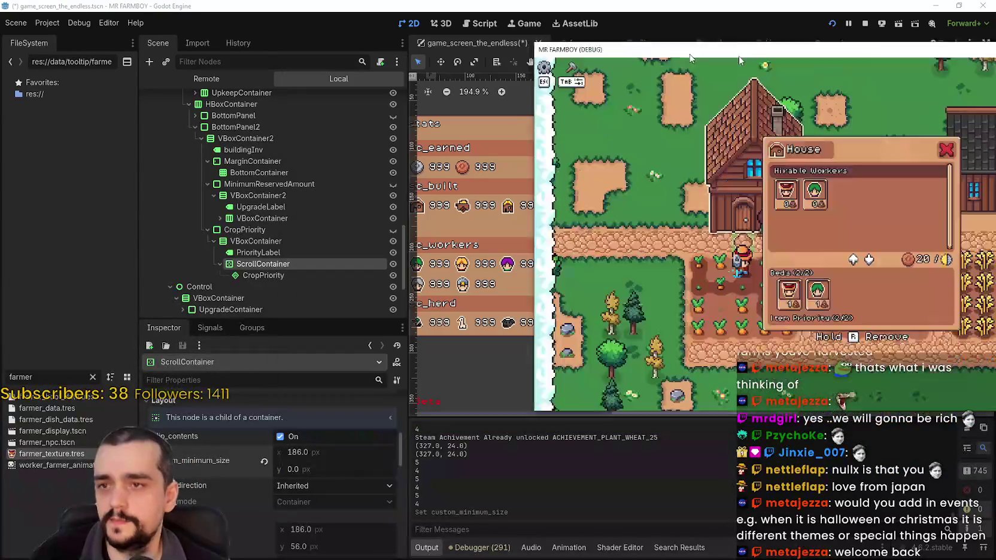
{"action": "left_click_drag", "start_coordinate": [690, 58], "coordinate": [995, 58]}
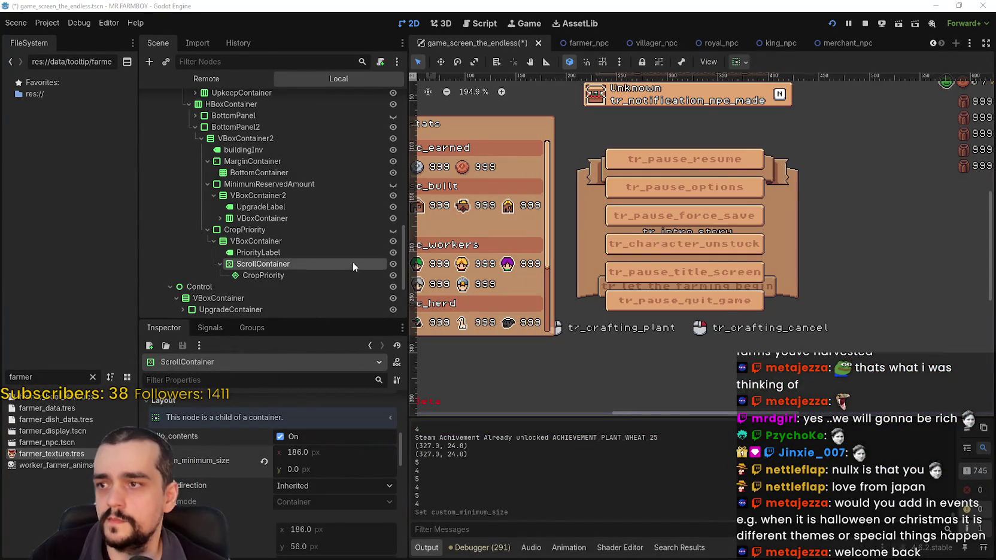
{"action": "left_click", "coordinate": [740, 64]}
{"action": "left_click", "coordinate": [802, 164]}
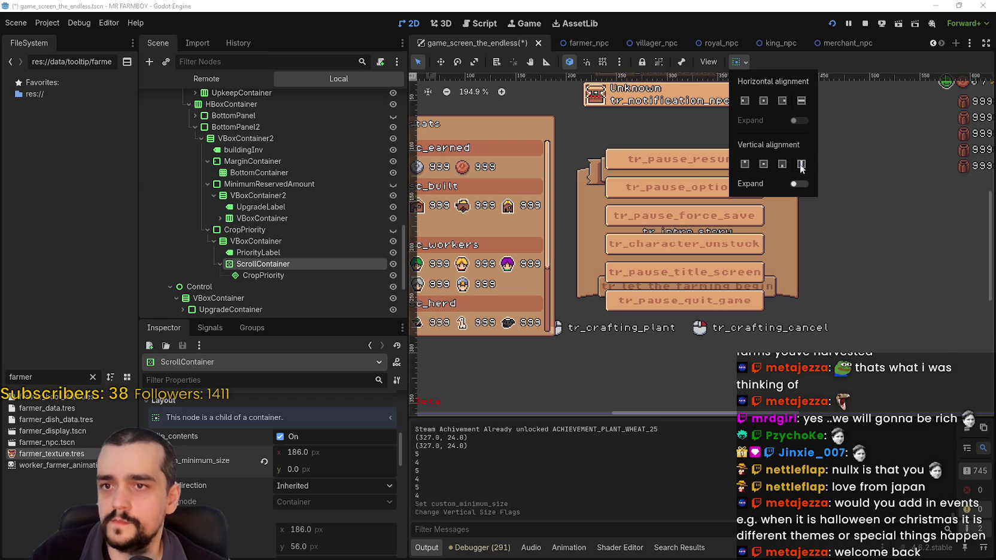
{"action": "left_click", "coordinate": [796, 183]}
{"action": "left_click", "coordinate": [796, 183]}
{"action": "left_click", "coordinate": [801, 165]}
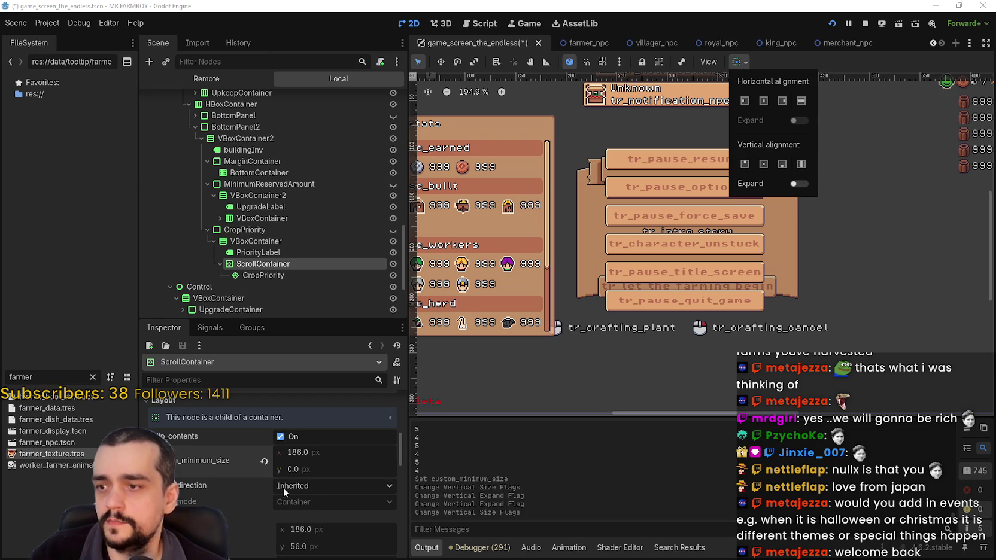
Toggle the ScrollContainer's clip_contents off and back on, leaving clipping enabled.
{"action": "left_click", "coordinate": [293, 435]}
{"action": "left_click", "coordinate": [294, 435]}
{"action": "left_click", "coordinate": [293, 435]}
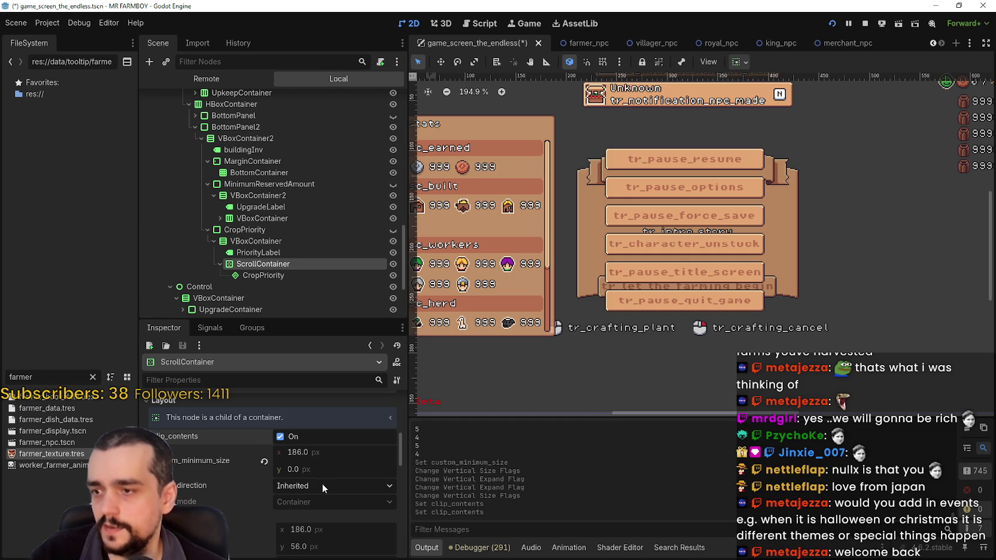
{"action": "scroll", "coordinate": [244, 538], "scroll_direction": "down", "scroll_amount": 2}
{"action": "scroll", "coordinate": [261, 492], "scroll_direction": "down", "scroll_amount": 5}
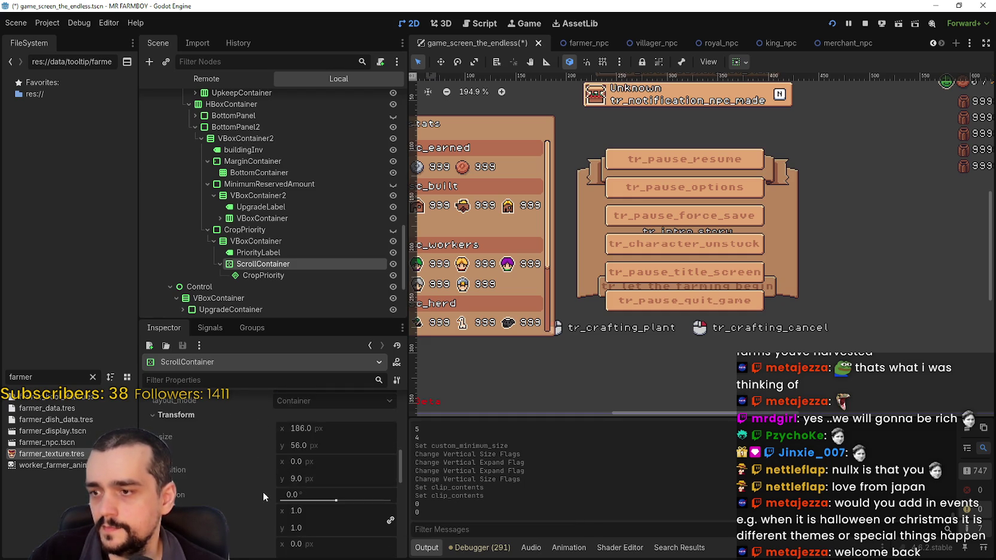
{"action": "left_click", "coordinate": [265, 276]}
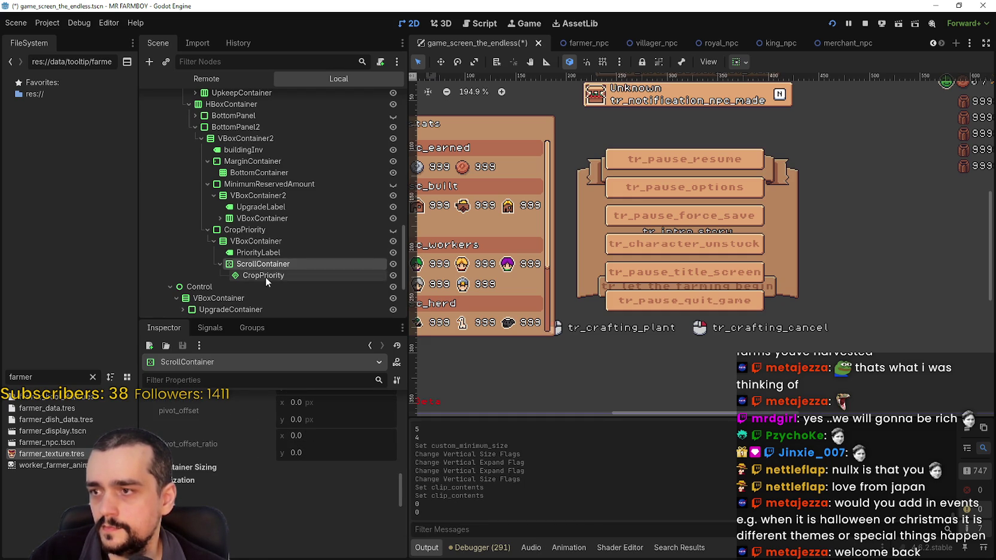
{"action": "left_click", "coordinate": [283, 452]}
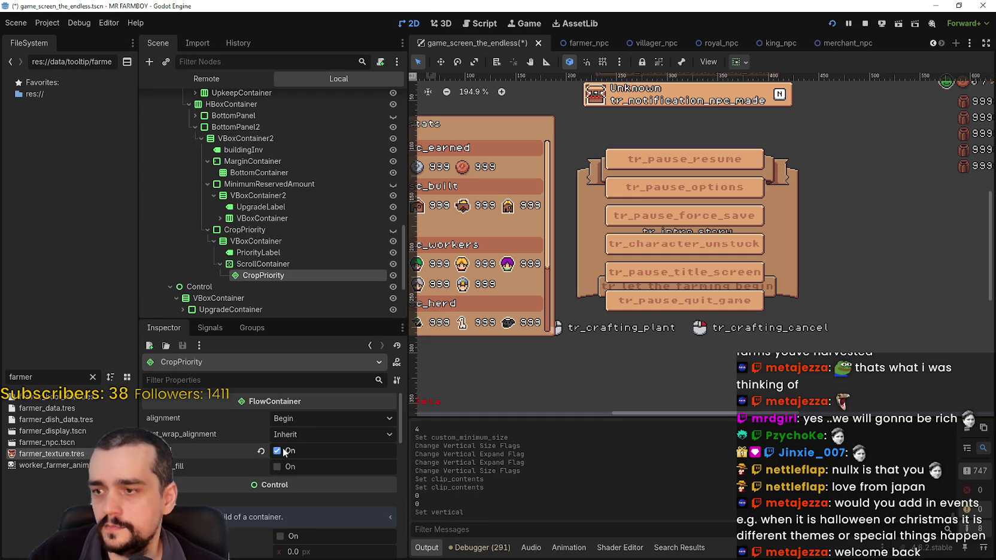
{"action": "left_click", "coordinate": [285, 453]}
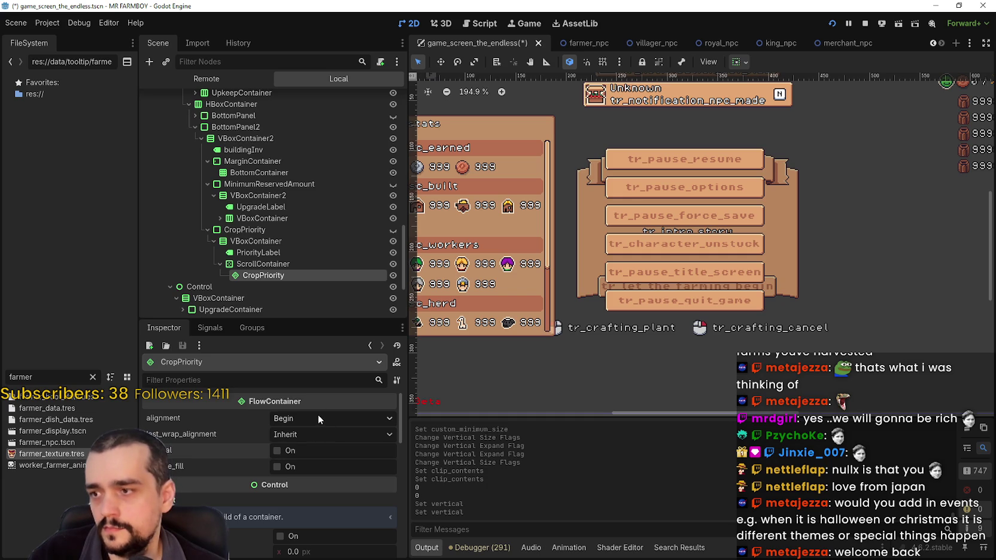
{"action": "left_click", "coordinate": [307, 434]}
{"action": "left_click", "coordinate": [303, 469]}
{"action": "left_click", "coordinate": [304, 432]}
{"action": "left_click", "coordinate": [301, 477]}
{"action": "left_click", "coordinate": [302, 435]}
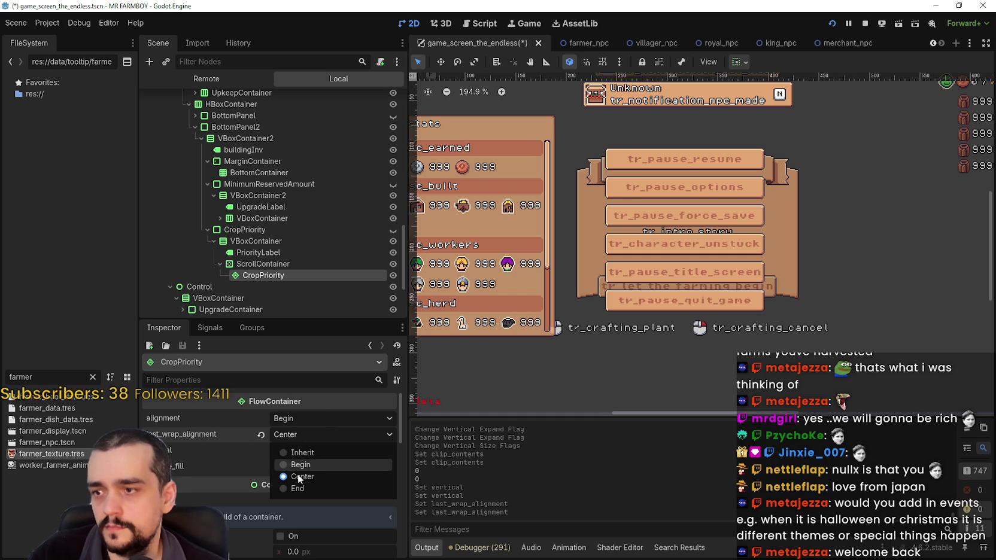
{"action": "left_click", "coordinate": [301, 487]}
{"action": "scroll", "coordinate": [255, 494], "scroll_direction": "down", "scroll_amount": 3}
{"action": "left_click", "coordinate": [280, 456]}
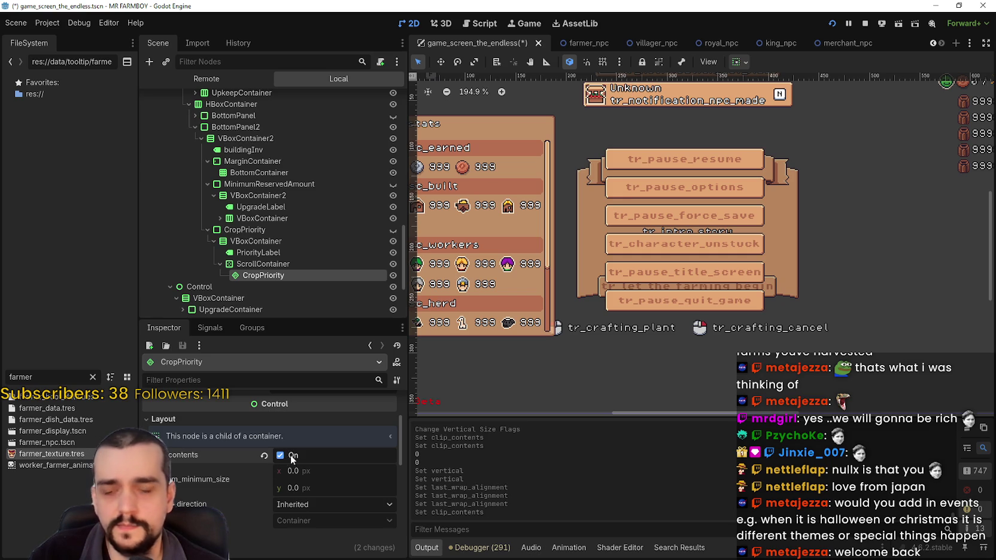
{"action": "left_click", "coordinate": [280, 456]}
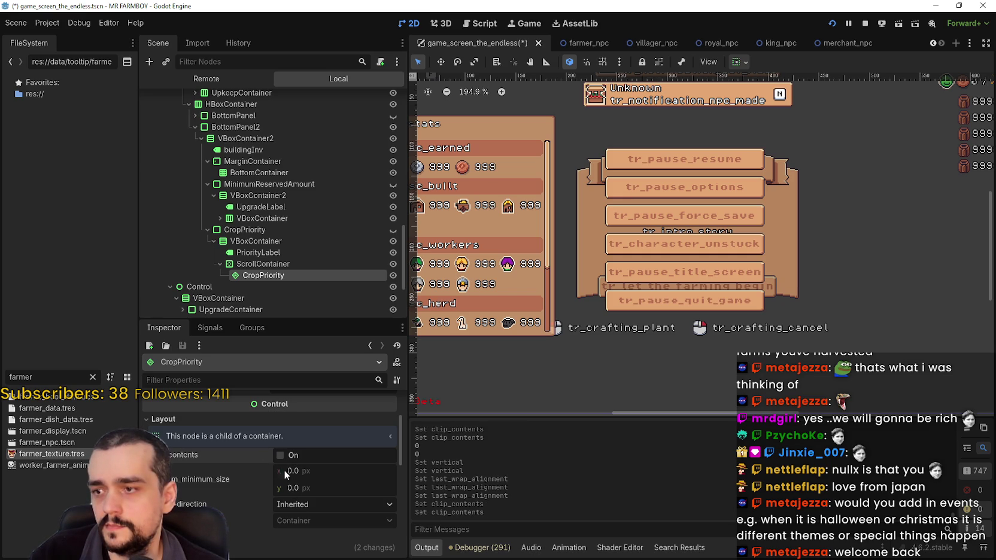
{"action": "scroll", "coordinate": [253, 529], "scroll_direction": "up", "scroll_amount": 3}
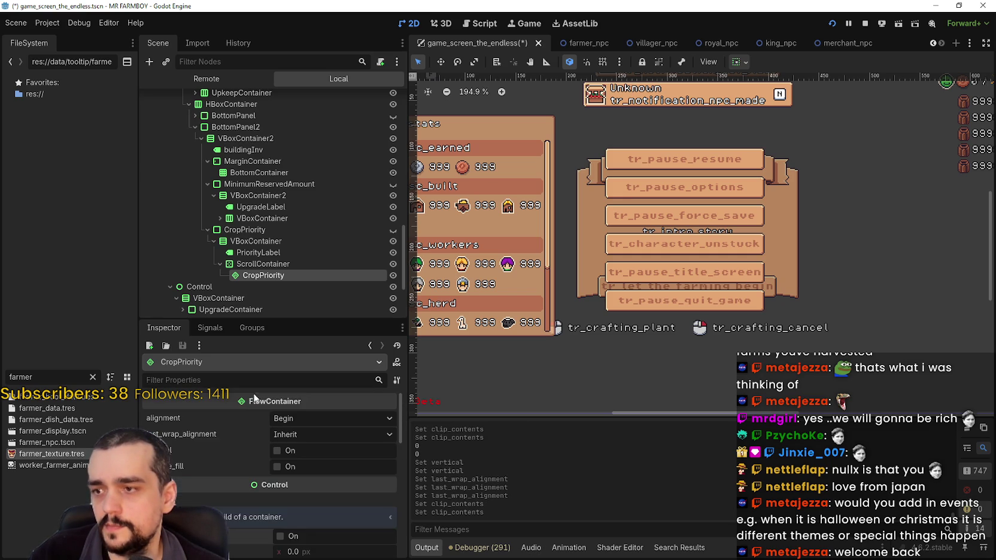
{"action": "left_click", "coordinate": [266, 264]}
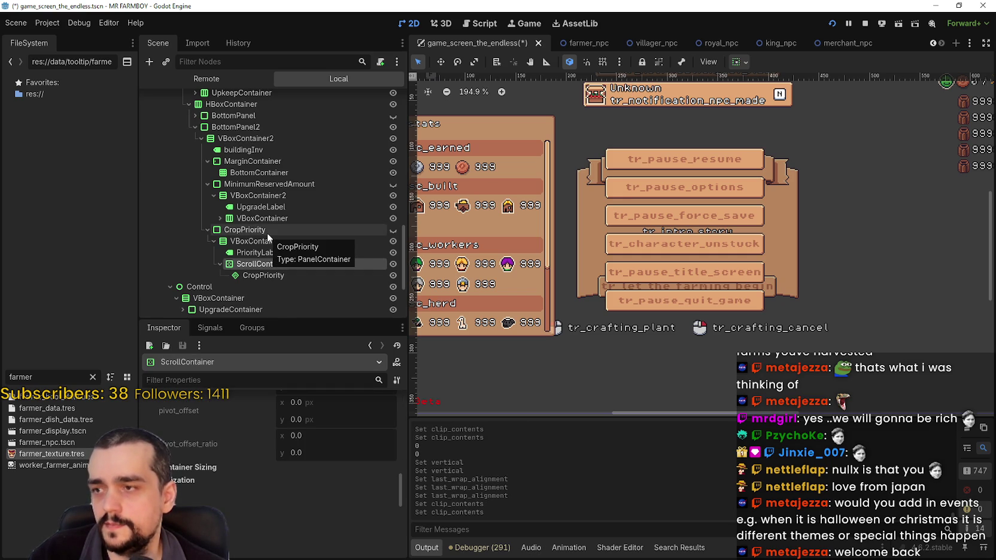
Set CropPriority's vertical sizing to Fill with Expand left off.
{"action": "left_click", "coordinate": [267, 232]}
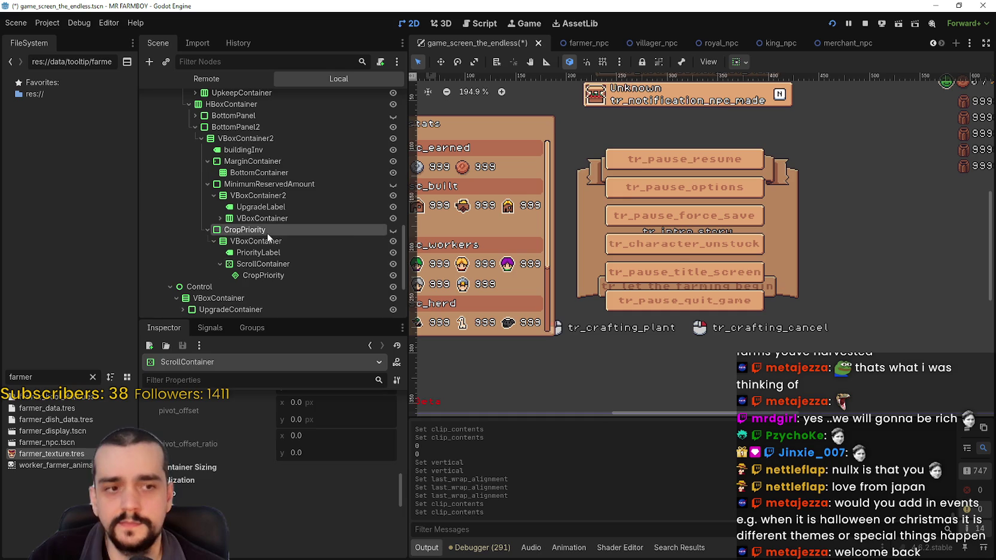
{"action": "left_click", "coordinate": [746, 63]}
{"action": "left_click", "coordinate": [800, 164]}
{"action": "left_click", "coordinate": [798, 182]}
{"action": "left_click", "coordinate": [800, 184]}
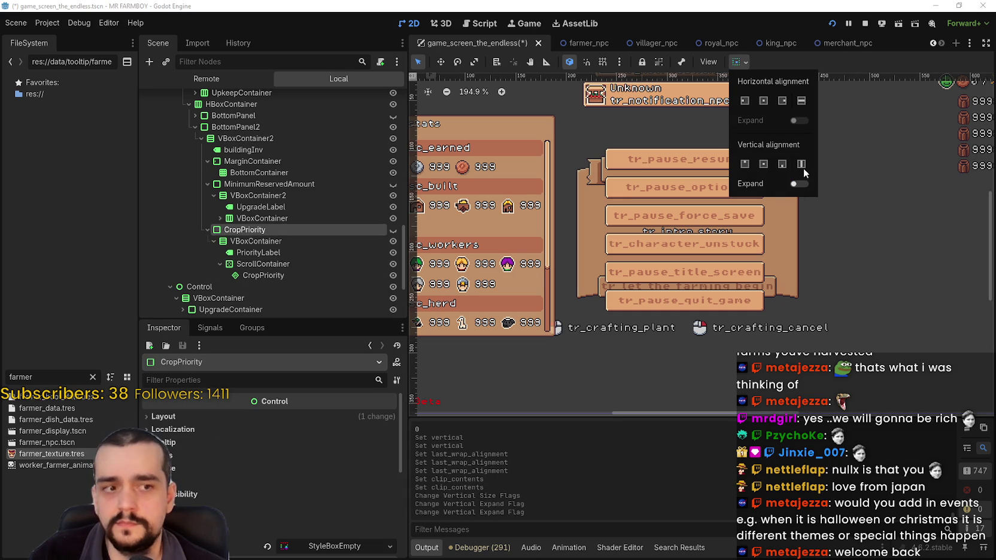
{"action": "left_click", "coordinate": [826, 73]}
Drag the ScrollContainer's custom minimum height up to about 24.4 px.
{"action": "left_click", "coordinate": [291, 241]}
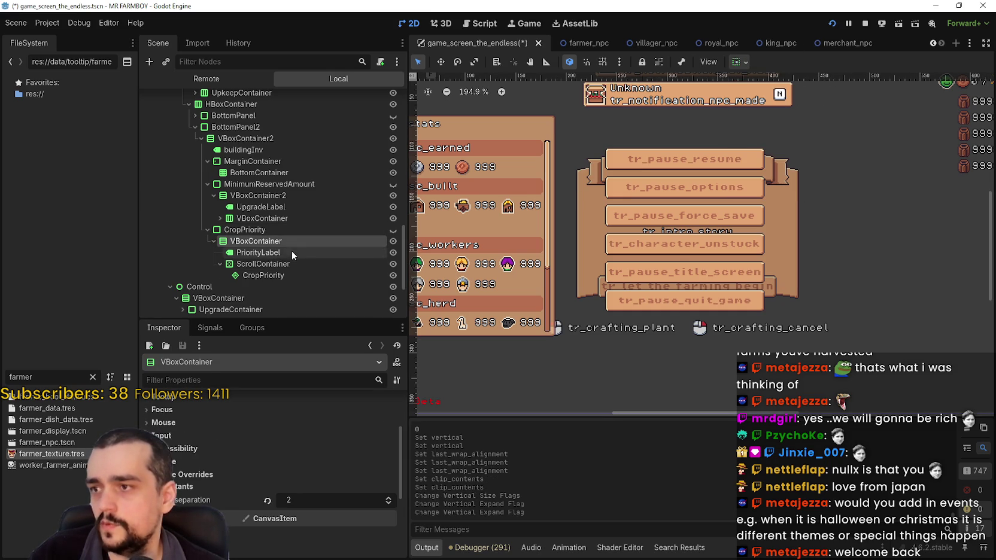
{"action": "left_click", "coordinate": [281, 263]}
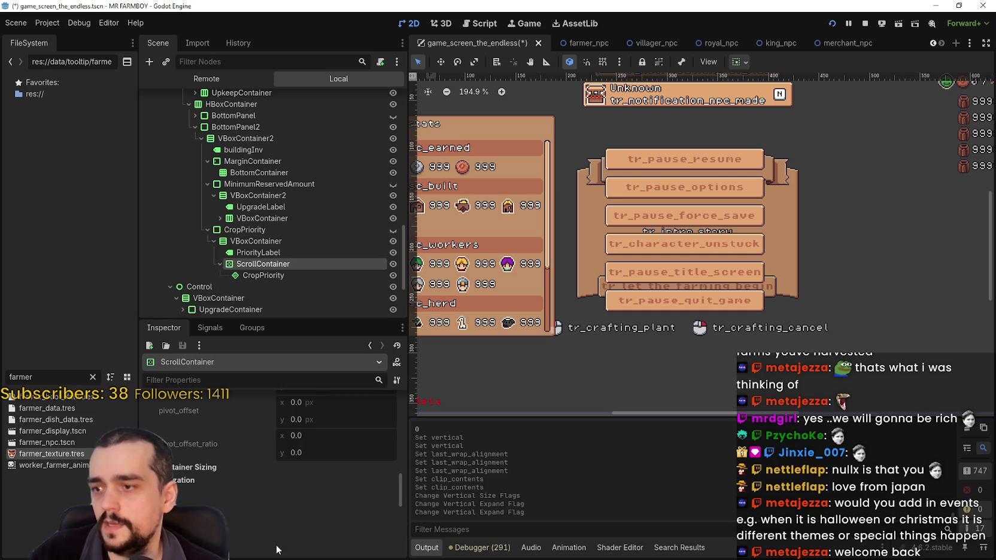
{"action": "scroll", "coordinate": [323, 443], "scroll_direction": "up", "scroll_amount": 5}
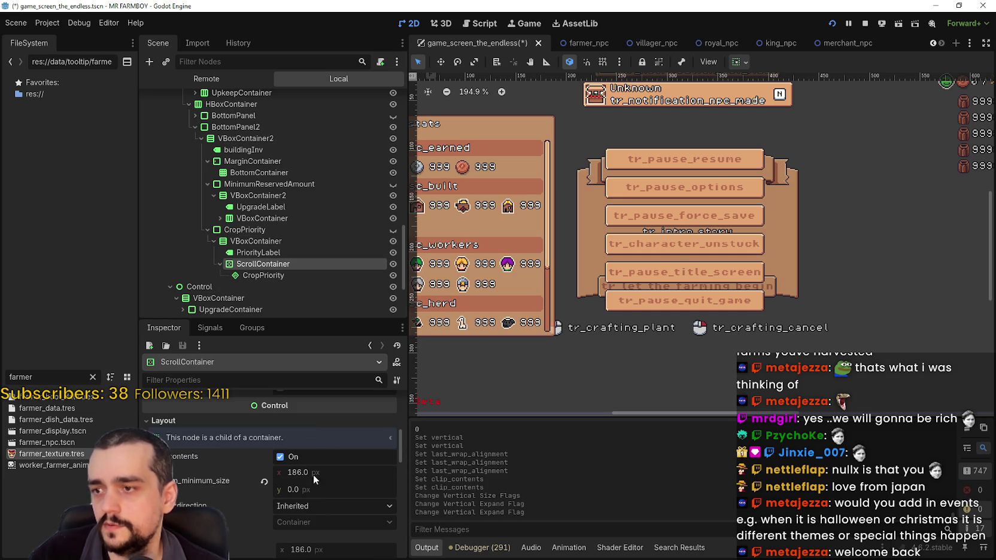
{"action": "mouse_move", "coordinate": [295, 488]}
{"action": "left_mouse_down"}
{"action": "mouse_move", "coordinate": [326, 488]}
{"action": "mouse_move", "coordinate": [298, 490]}
{"action": "left_mouse_up"}
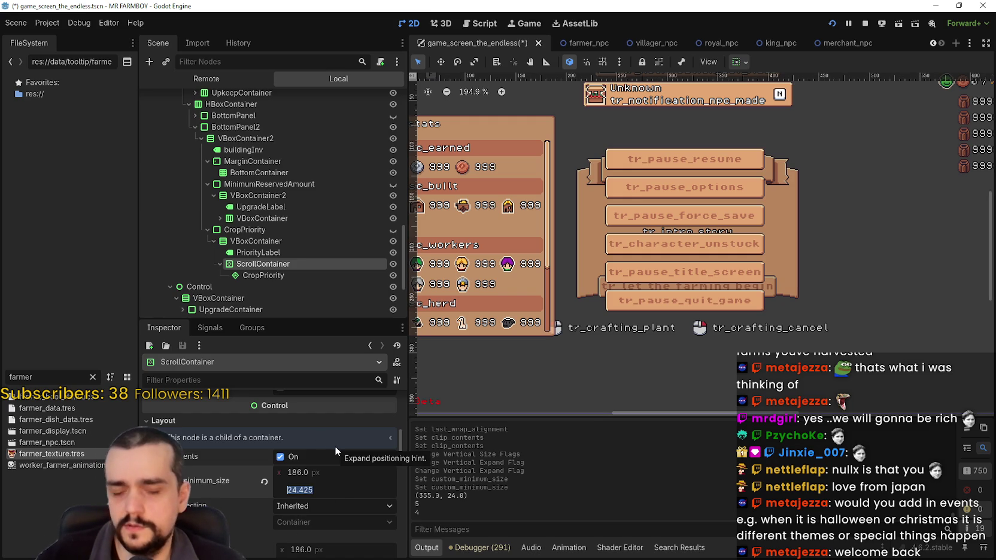
Set the ScrollContainer's minimum height to 24 and run the game with F5.
{"action": "type", "text": "24"}
{"action": "key", "text": "Return"}
{"action": "key", "text": "F5"}
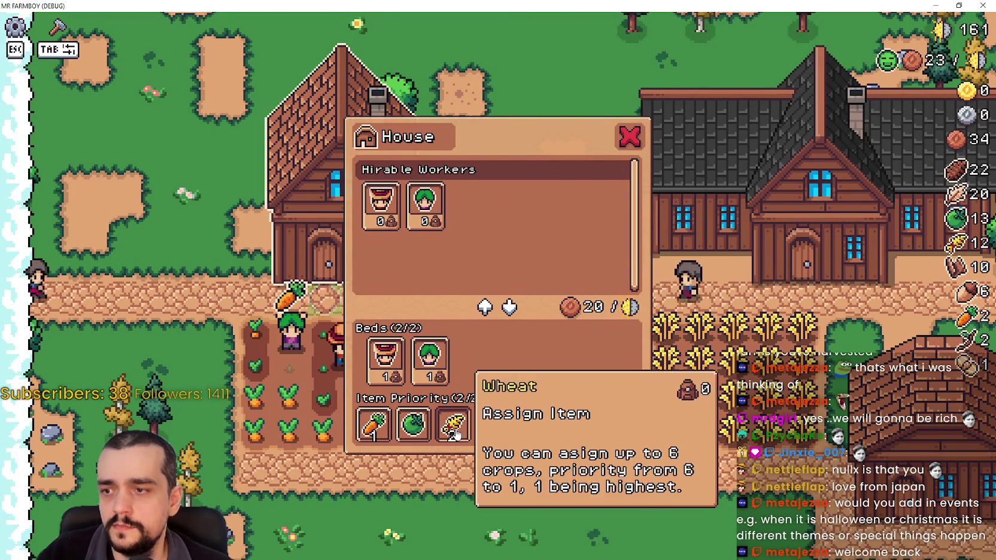
Check the House panel's three-slot Item Priority row, then stop the game and switch to the notes.
{"action": "key", "text": "F8"}
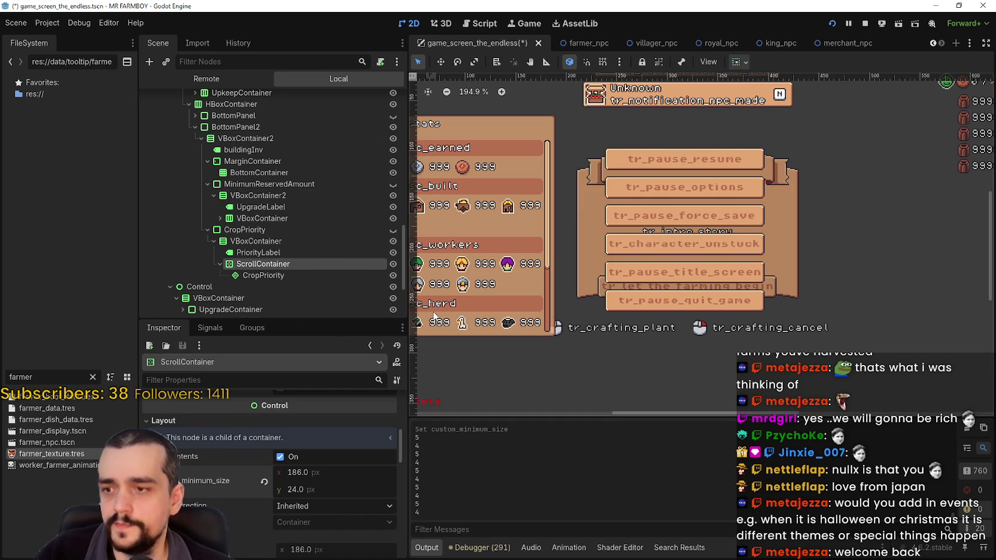
{"action": "key", "text": "alt+Tab"}
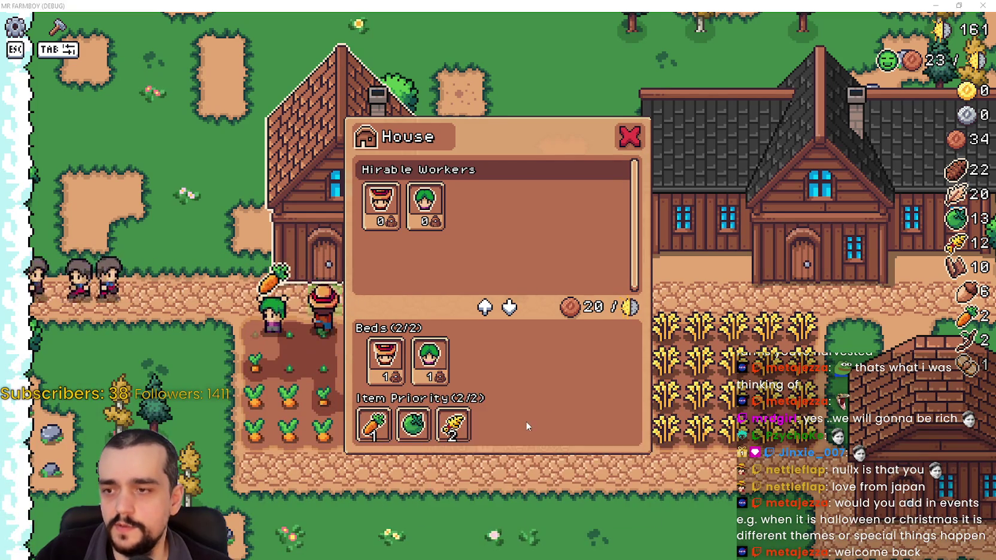
{"action": "key", "text": "alt+Tab"}
{"action": "key", "text": "alt+Tab"}
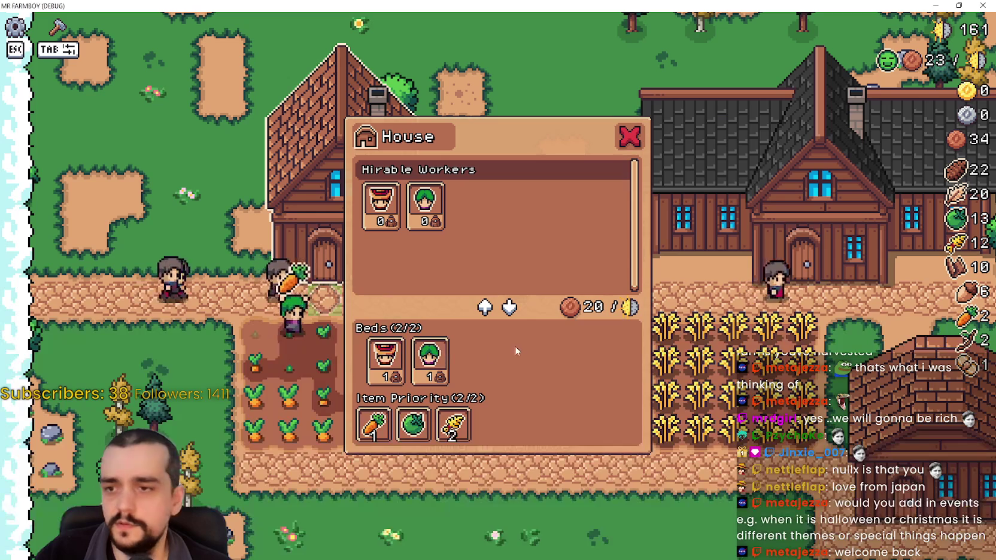
{"action": "key", "text": "alt+Tab"}
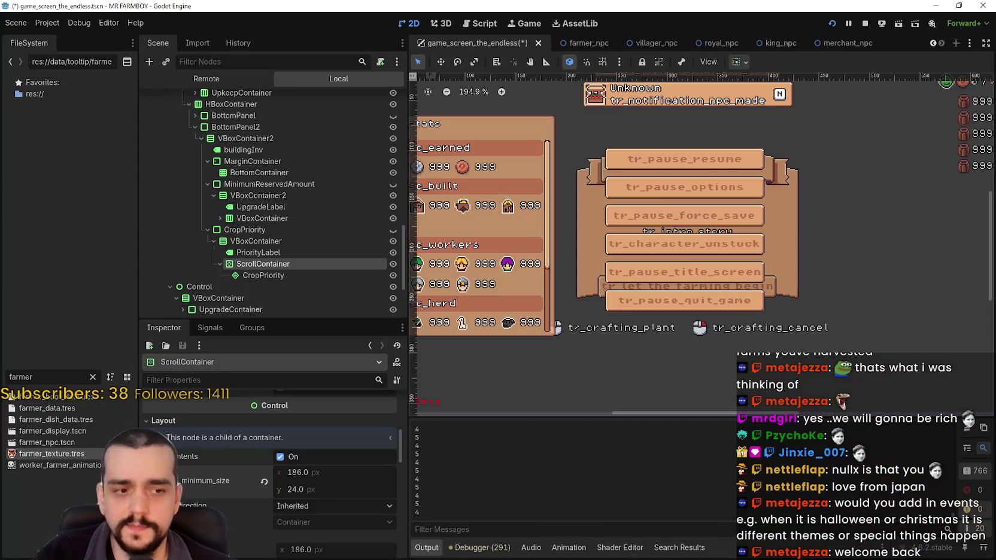
{"action": "key", "text": "alt+Tab"}
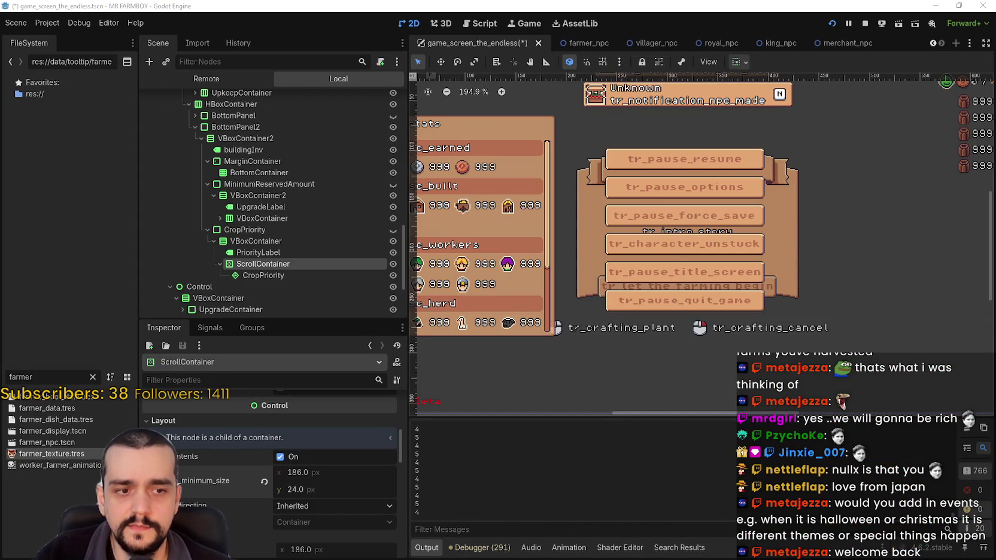
{"action": "key", "text": "alt+Tab"}
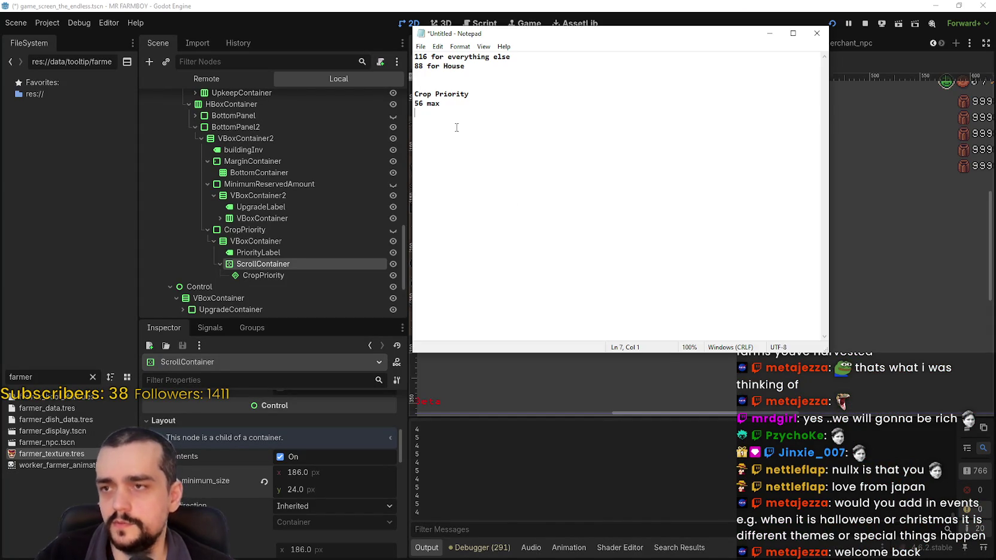
Undo the ScrollContainer's minimum height back to 24, then save the scene and launch the game.
{"action": "key", "text": "alt+Tab"}
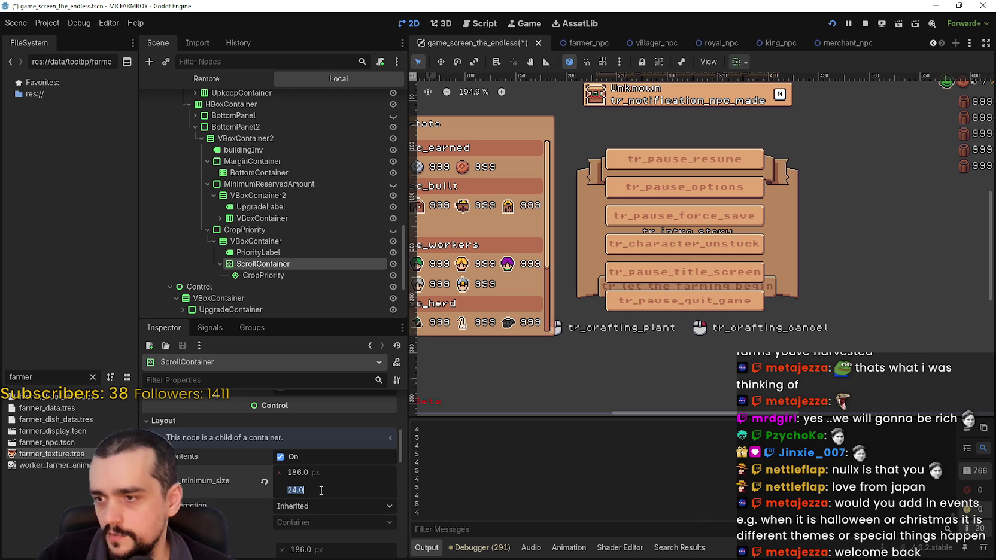
{"action": "key", "text": "Return"}
{"action": "key", "text": "alt+Tab"}
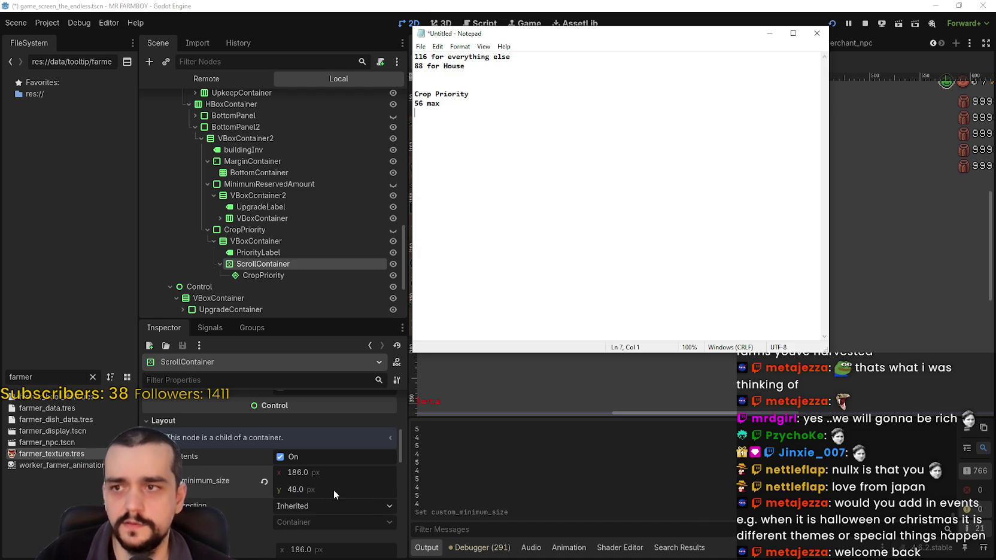
{"action": "key", "text": "alt+Tab"}
{"action": "key", "text": "ctrl+z"}
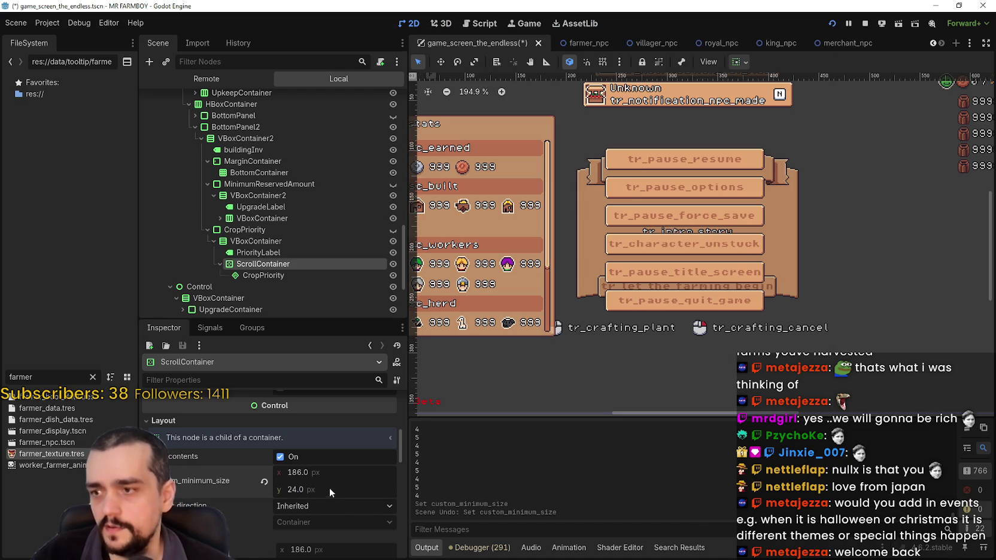
{"action": "key", "text": "alt+Tab"}
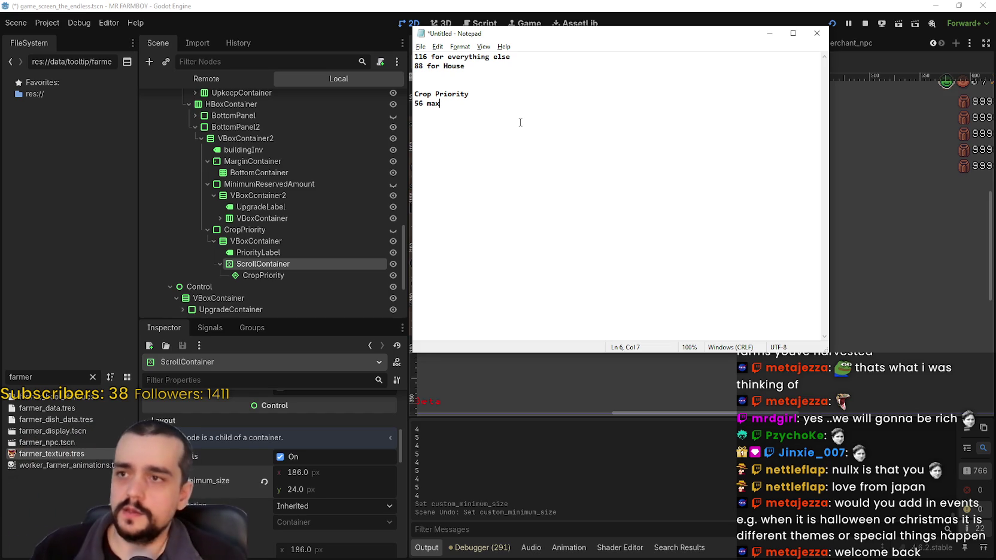
{"action": "key", "text": "alt+Tab"}
{"action": "key", "text": "ctrl+s"}
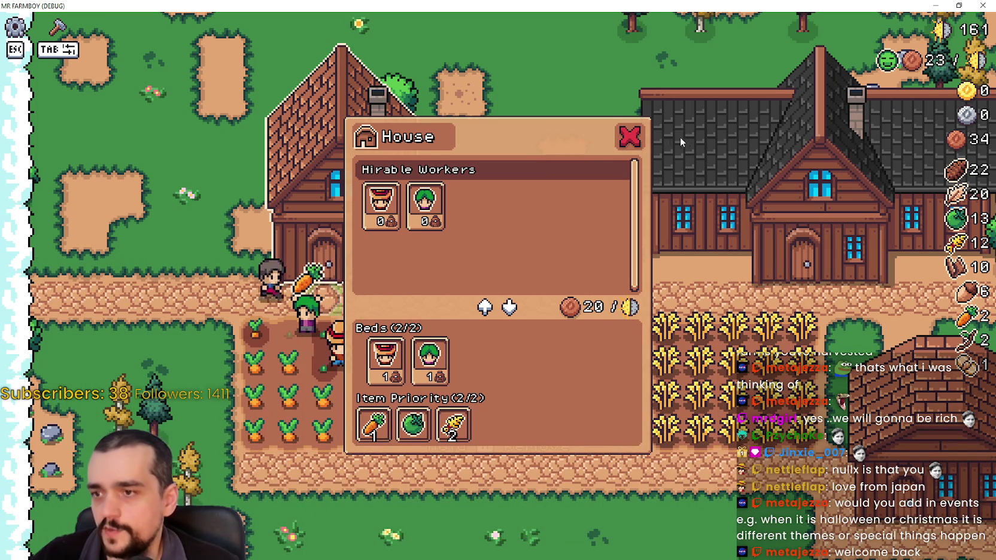
Walk around in-game, reopen the House panel to check its carrot, cabbage and wheat slots, then quit.
{"action": "key", "text": "Escape"}
{"action": "key", "text": "s"}
{"action": "key", "text": "d"}
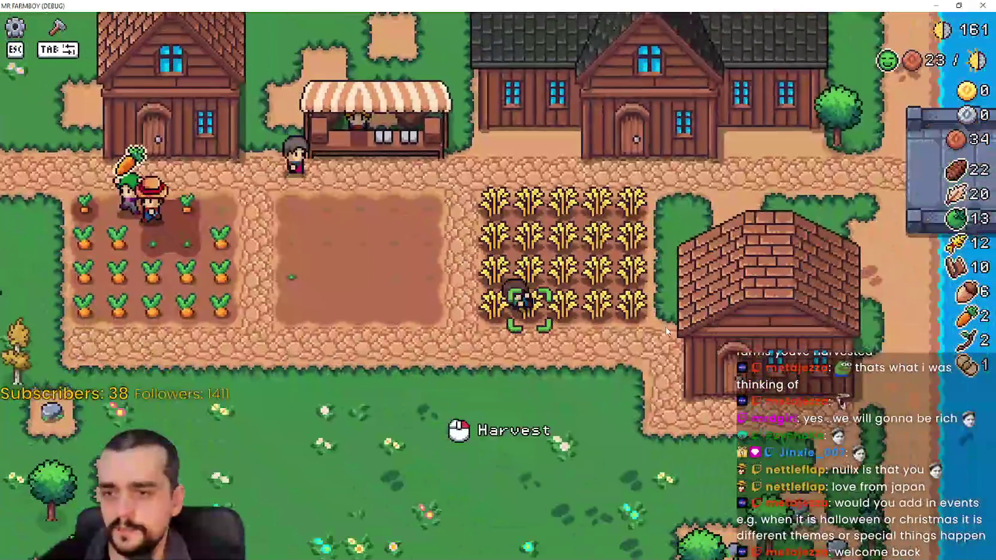
{"action": "key", "text": "Tab"}
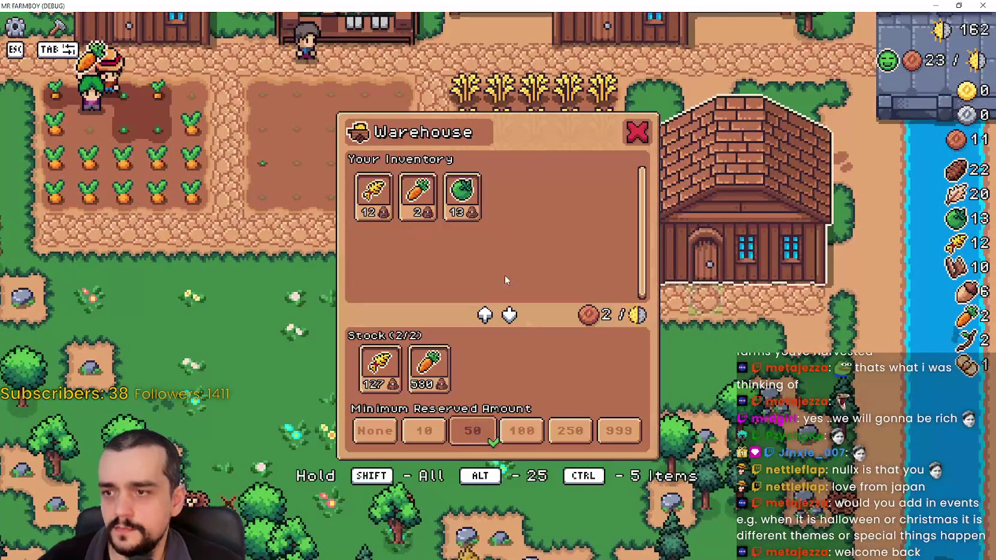
{"action": "key", "text": "Escape"}
{"action": "key", "text": "w"}
{"action": "key", "text": "a"}
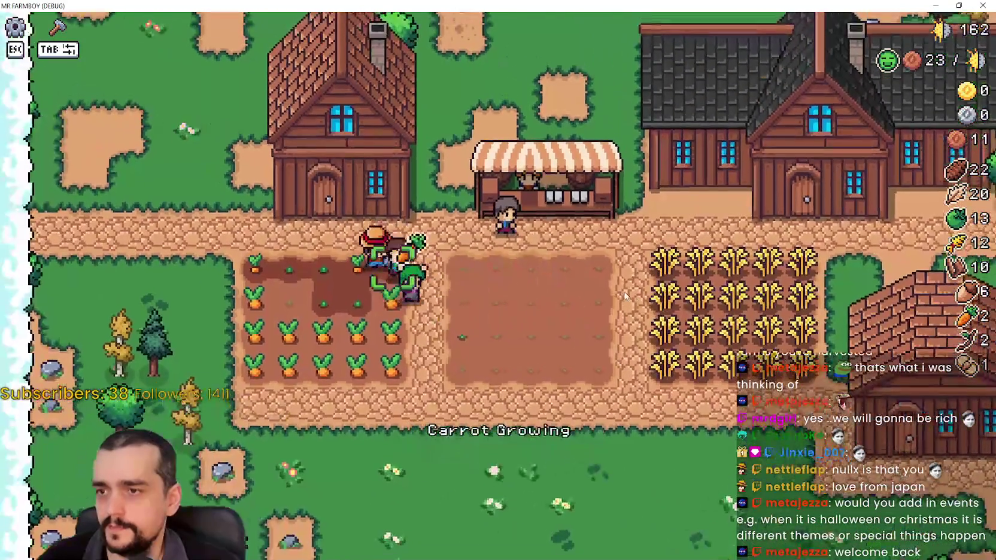
{"action": "key", "text": "e"}
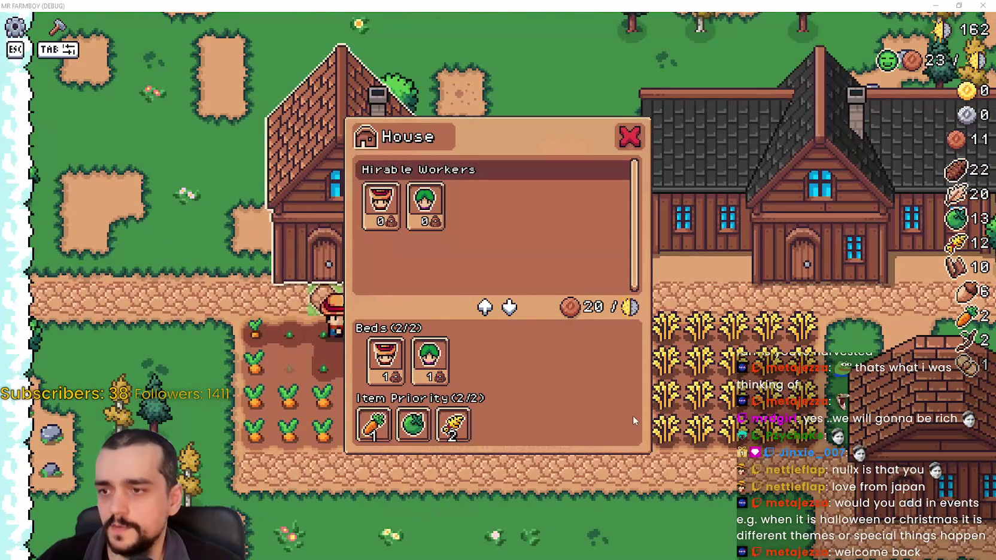
{"action": "key", "text": "alt+F4"}
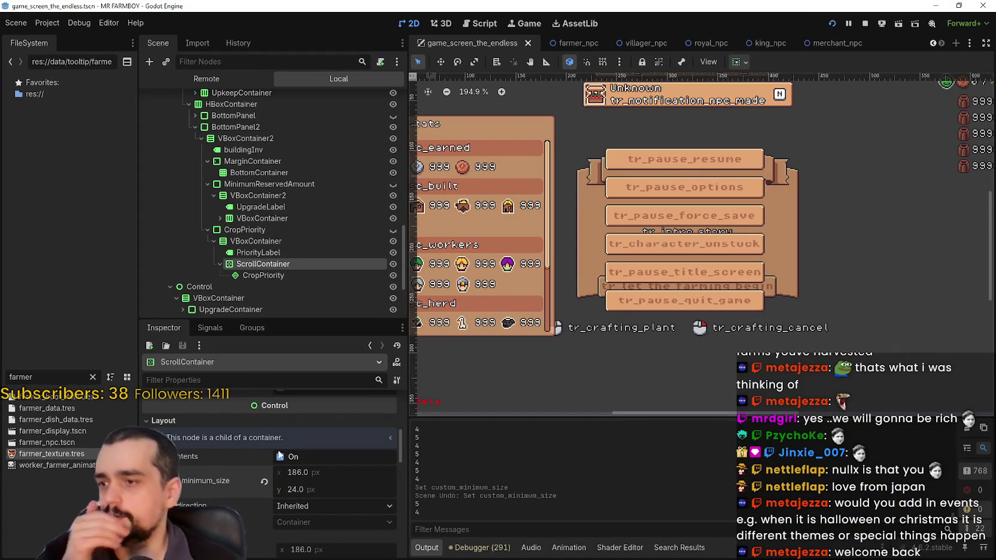
Review the CropPriority node's Inspector properties, then switch to the Script editor showing base_npc.gd.
{"action": "left_click", "coordinate": [246, 278]}
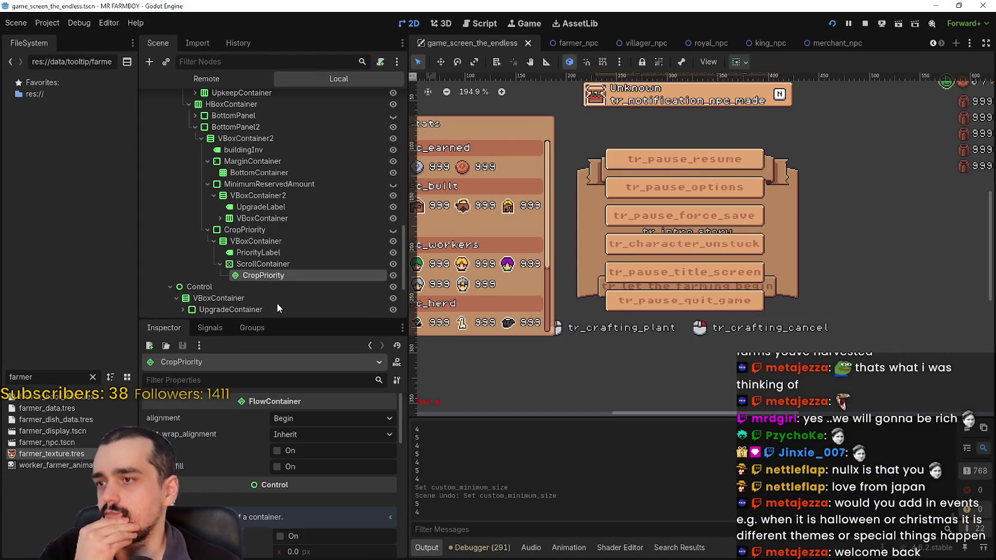
{"action": "scroll", "coordinate": [267, 537], "scroll_direction": "down", "scroll_amount": 2}
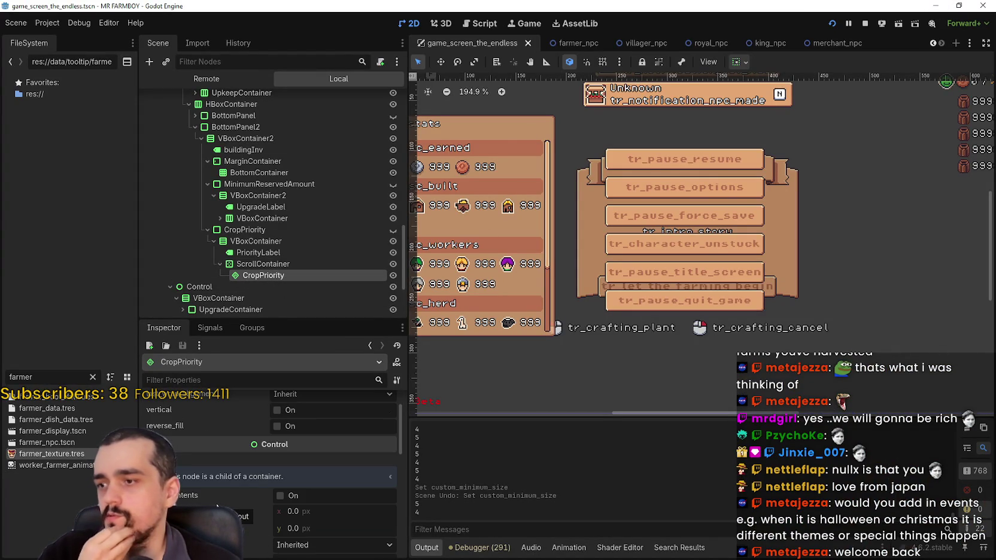
{"action": "scroll", "coordinate": [217, 506], "scroll_direction": "up", "scroll_amount": 1}
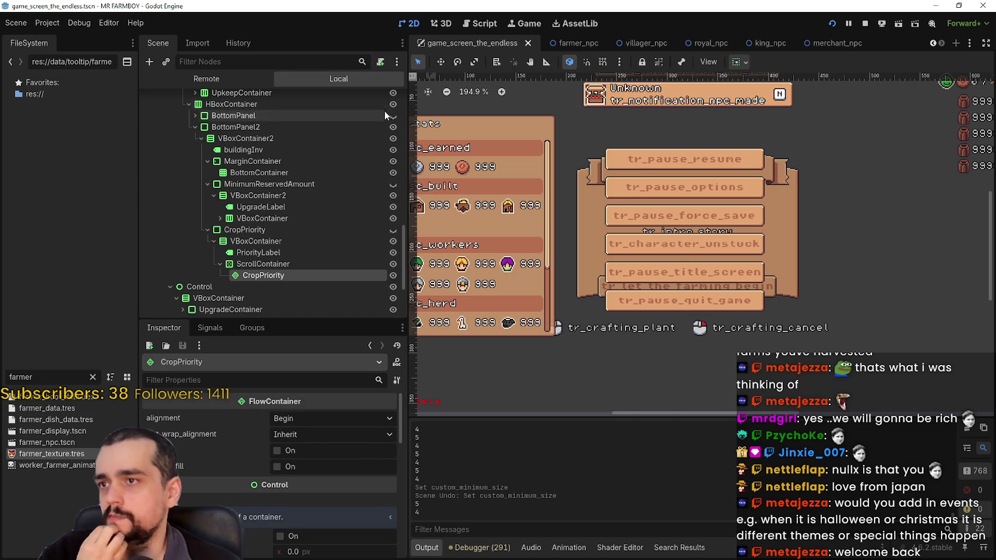
{"action": "scroll", "coordinate": [329, 221], "scroll_direction": "up", "scroll_amount": 10}
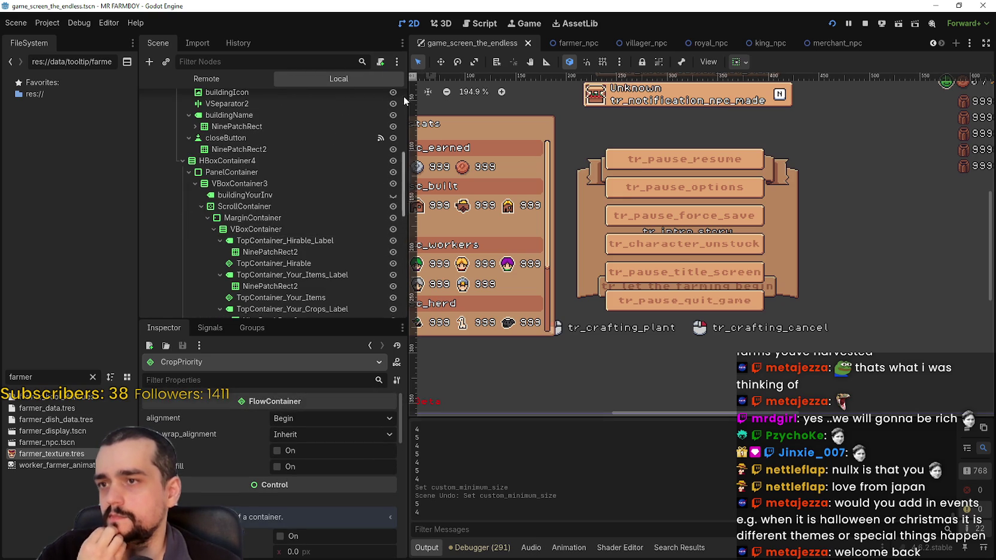
{"action": "left_click", "coordinate": [478, 24]}
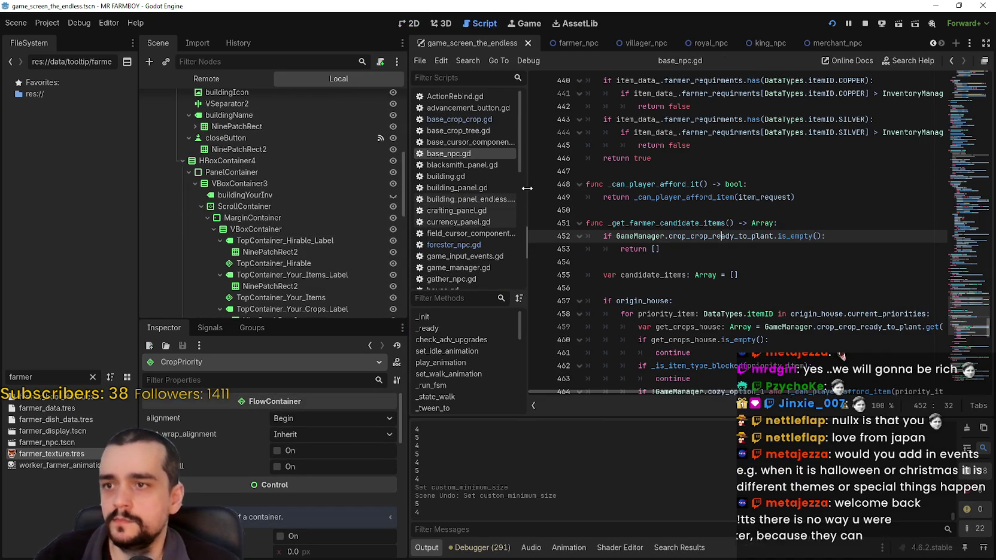
Widen the script list and open building_panel_endless.gd from BuildingPanel's script icon.
{"action": "left_click_drag", "start_coordinate": [527, 189], "coordinate": [582, 192]}
{"action": "scroll", "coordinate": [536, 201], "scroll_direction": "down", "scroll_amount": 10}
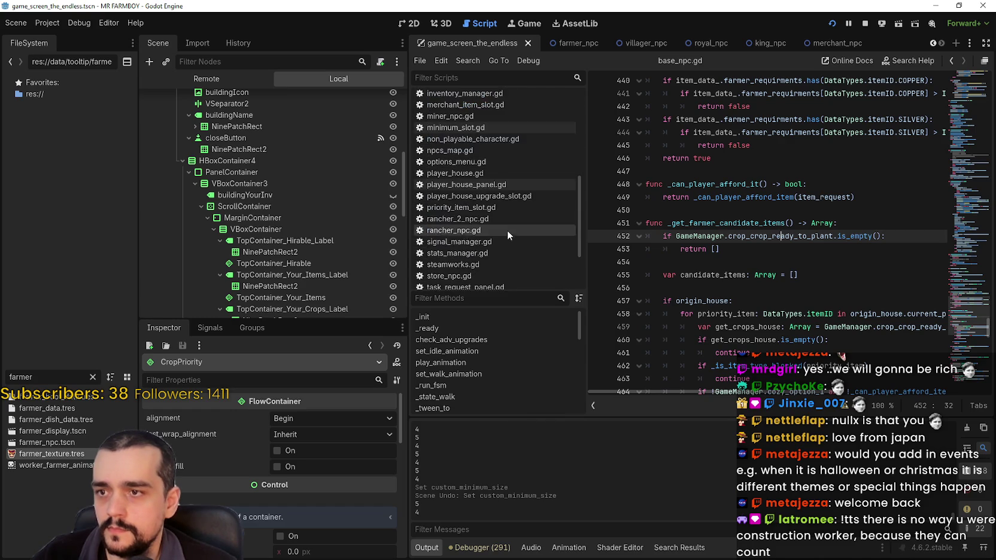
{"action": "scroll", "coordinate": [500, 144], "scroll_direction": "up", "scroll_amount": 3}
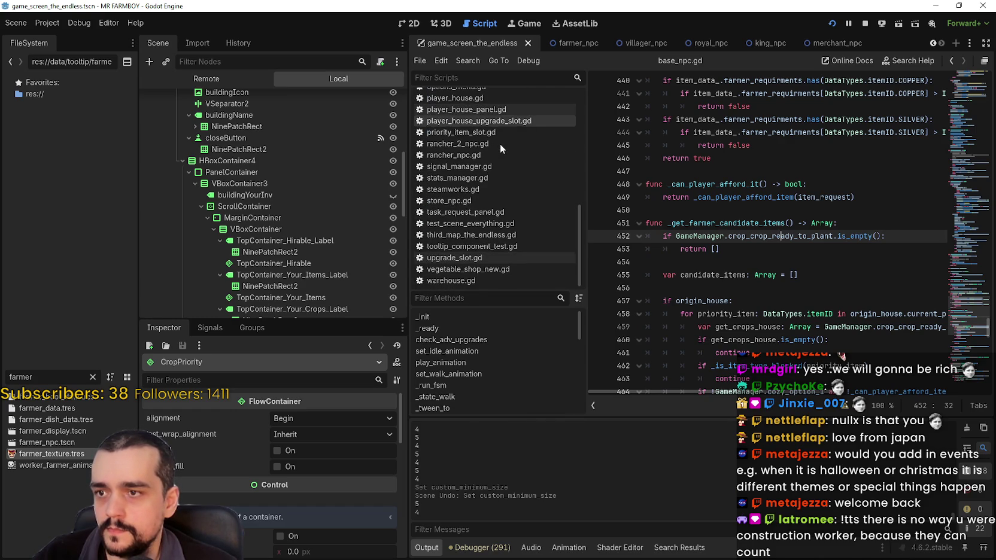
{"action": "scroll", "coordinate": [493, 189], "scroll_direction": "up", "scroll_amount": 5}
{"action": "scroll", "coordinate": [322, 212], "scroll_direction": "up", "scroll_amount": 1}
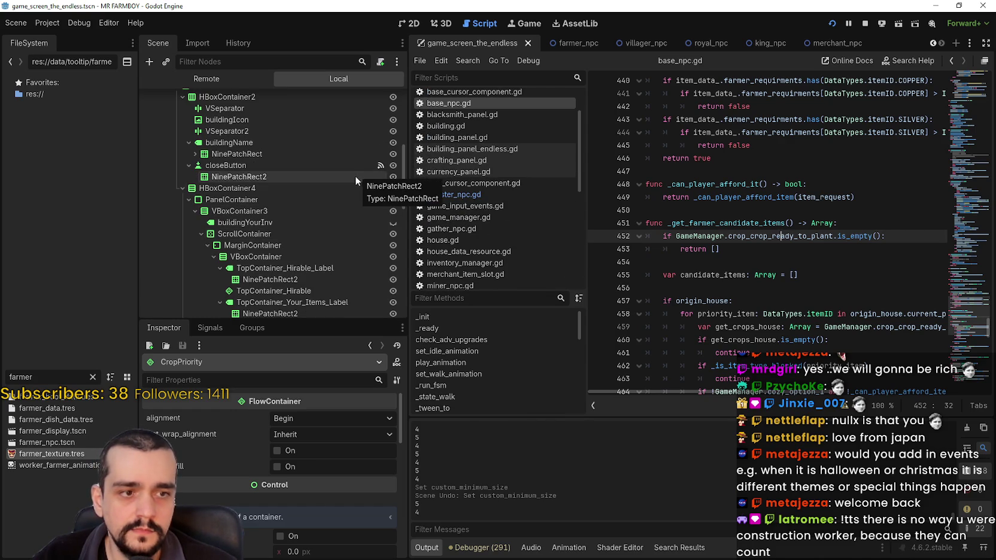
{"action": "scroll", "coordinate": [342, 256], "scroll_direction": "up", "scroll_amount": 3}
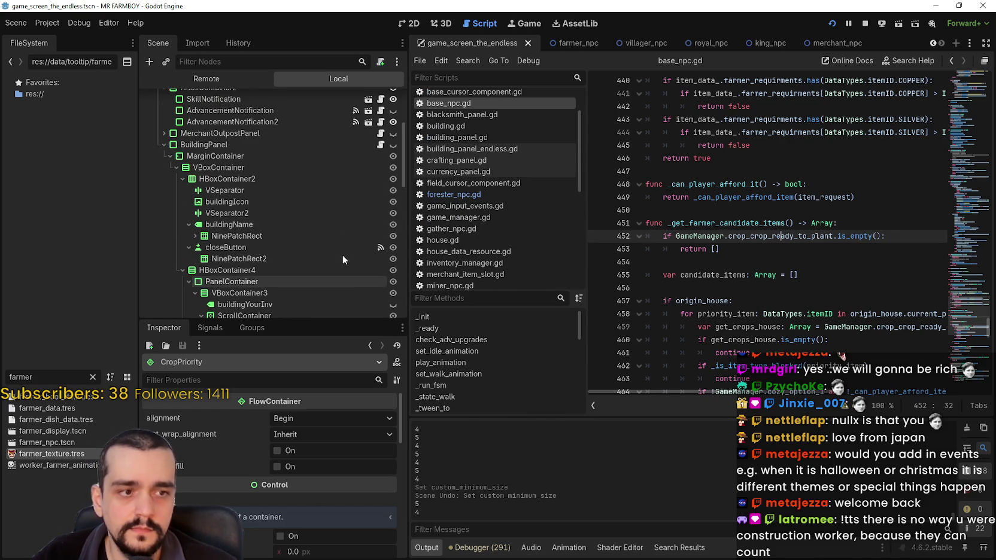
{"action": "left_click", "coordinate": [381, 145]}
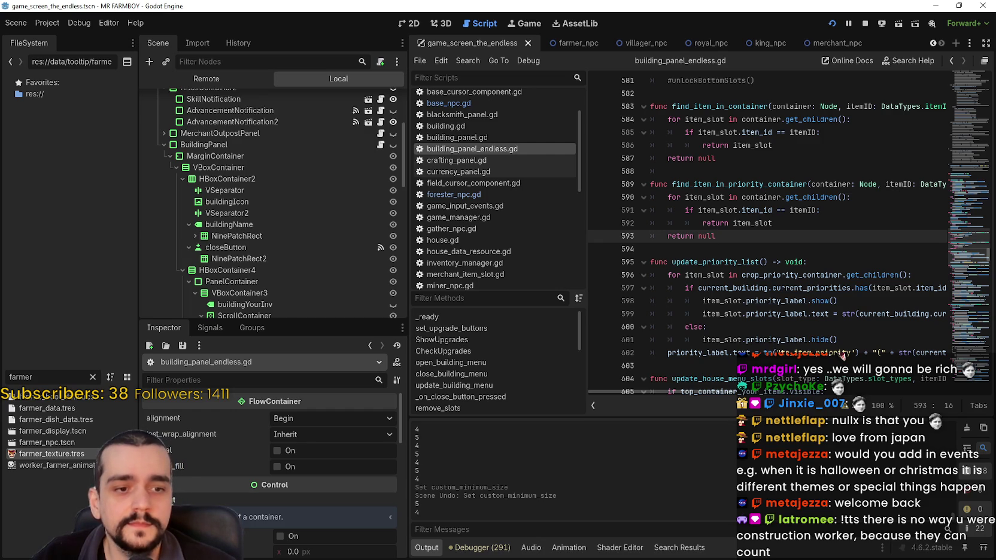
Look over update_priority_list around lines 593–603, selecting the function's name.
{"action": "left_click", "coordinate": [778, 251]}
{"action": "scroll", "coordinate": [760, 248], "scroll_direction": "down", "scroll_amount": 2}
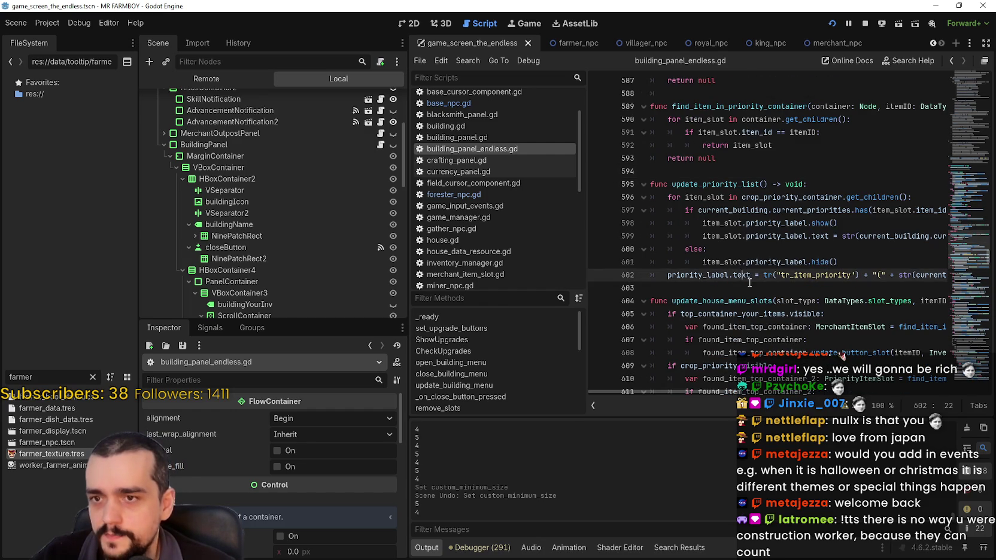
{"action": "left_click", "coordinate": [755, 286]}
{"action": "scroll", "coordinate": [278, 499], "scroll_direction": "down", "scroll_amount": 3}
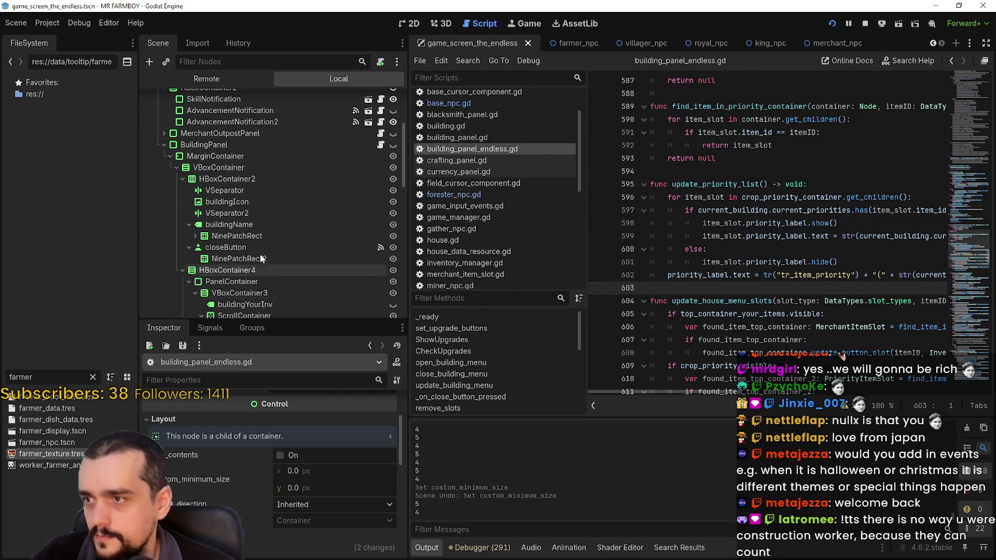
{"action": "scroll", "coordinate": [264, 216], "scroll_direction": "down", "scroll_amount": 6}
{"action": "scroll", "coordinate": [256, 261], "scroll_direction": "down", "scroll_amount": 5}
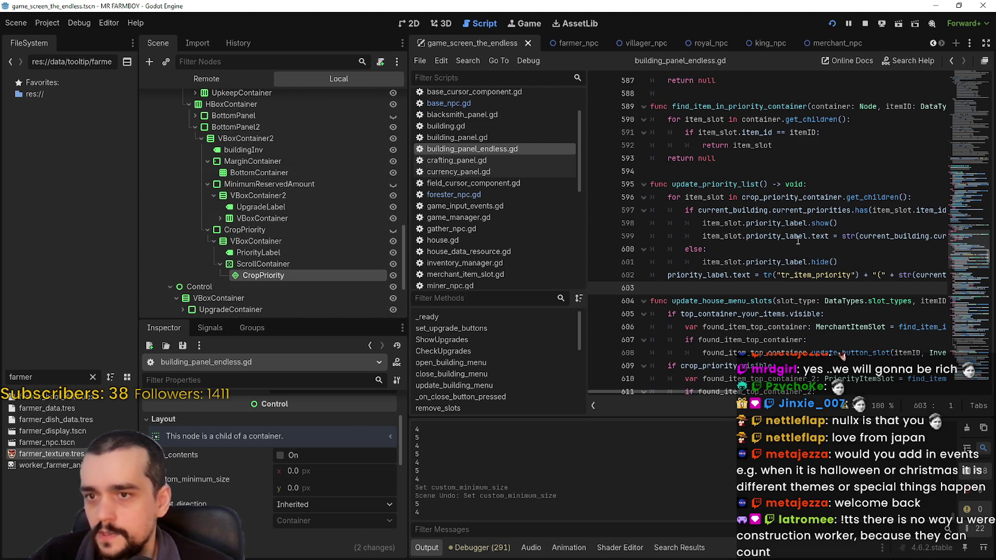
{"action": "left_click", "coordinate": [716, 194]}
{"action": "double_click", "coordinate": [728, 183]}
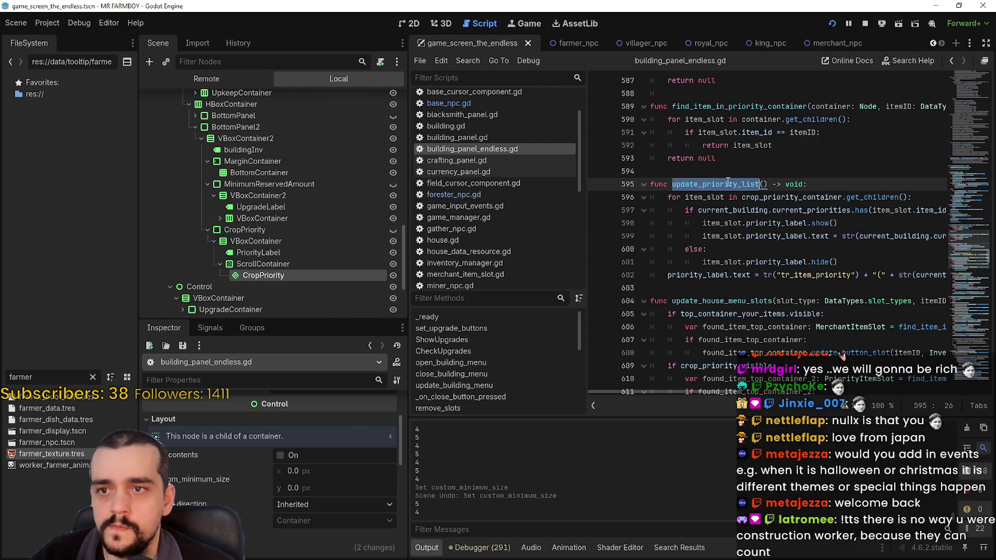
{"action": "left_click", "coordinate": [787, 253]}
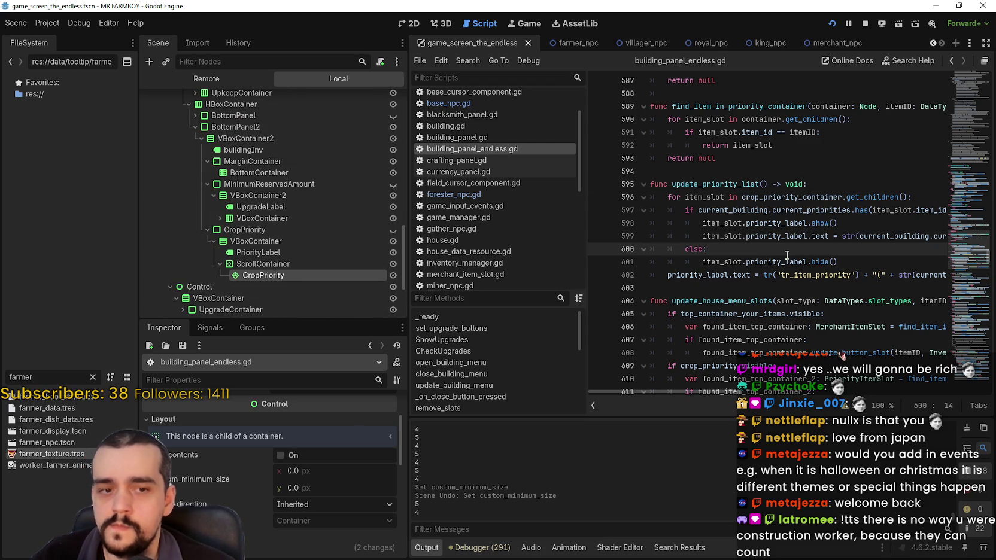
Drag the minimap up to the House branch calling crop_priority.show() near line 105.
{"action": "scroll", "coordinate": [792, 207], "scroll_direction": "up", "scroll_amount": 2}
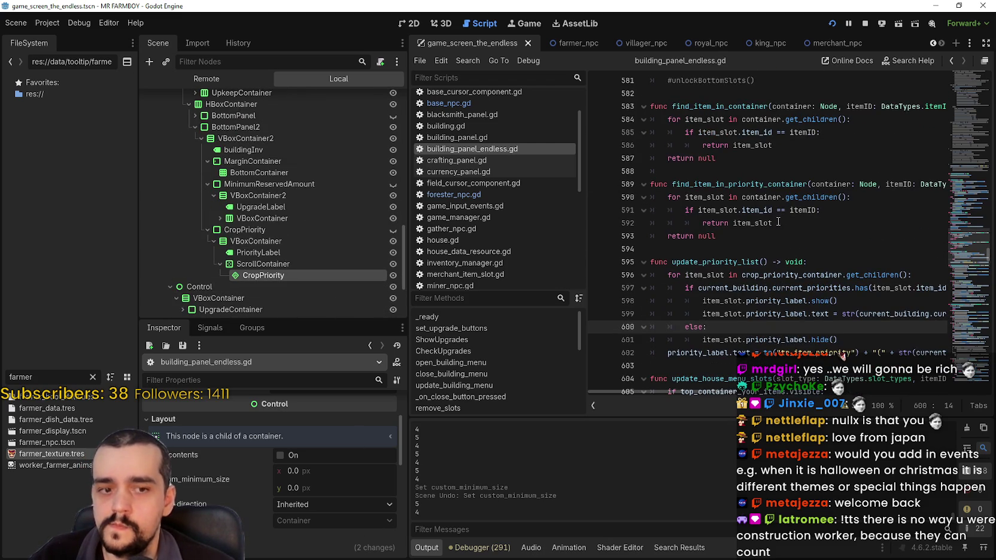
{"action": "scroll", "coordinate": [778, 222], "scroll_direction": "up", "scroll_amount": 2}
{"action": "left_click", "coordinate": [771, 313]}
{"action": "left_click_drag", "start_coordinate": [959, 241], "coordinate": [956, 106]}
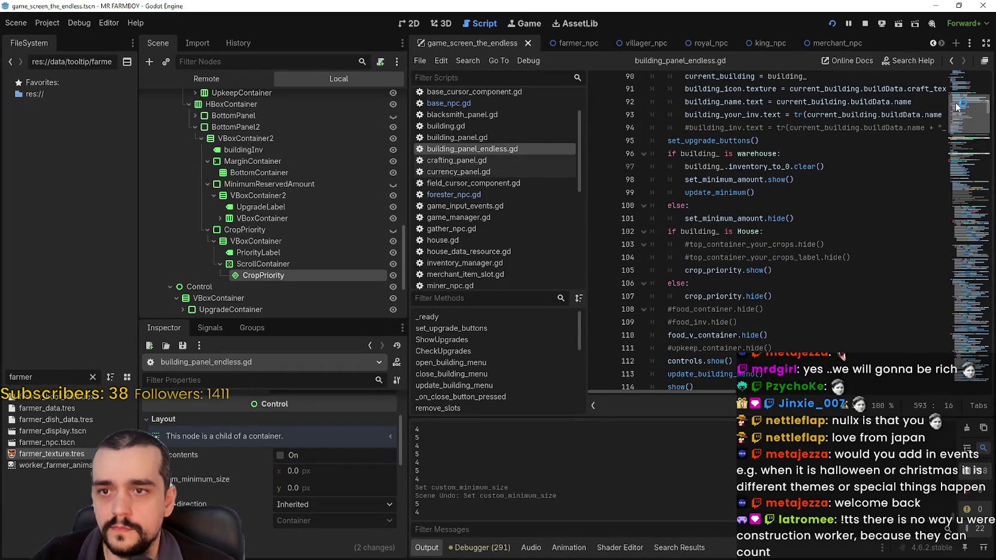
Try starting an 'if' line after crop_priority.show(), then remove it.
{"action": "left_click", "coordinate": [784, 270]}
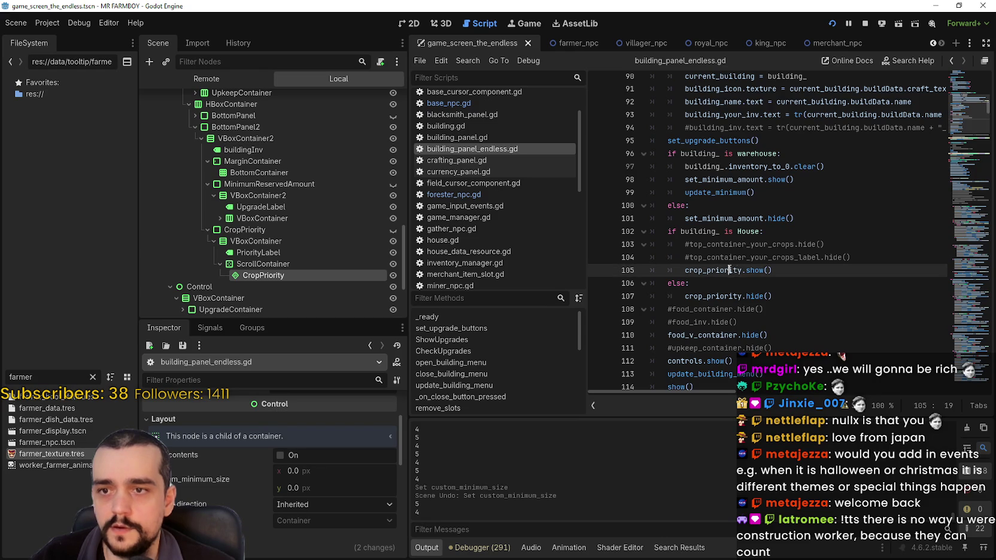
{"action": "left_click", "coordinate": [866, 251]}
{"action": "left_click", "coordinate": [841, 270]}
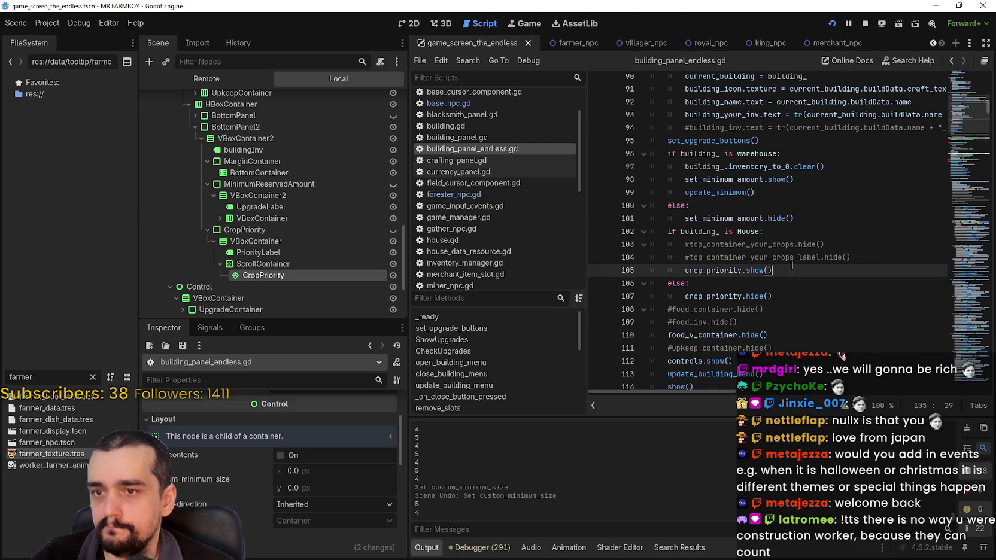
{"action": "key", "text": "Return"}
{"action": "type", "text": "if"}
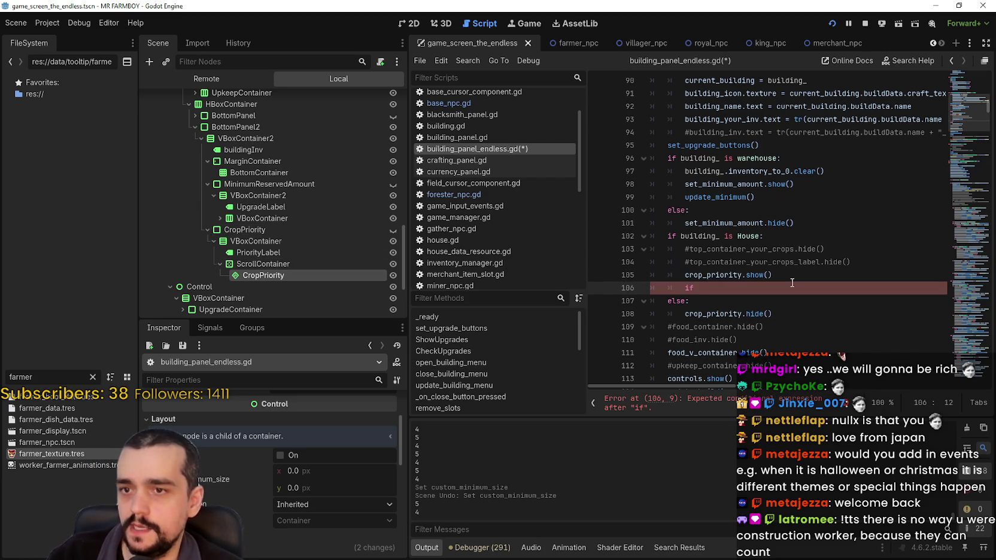
{"action": "key", "text": "BackSpace"}
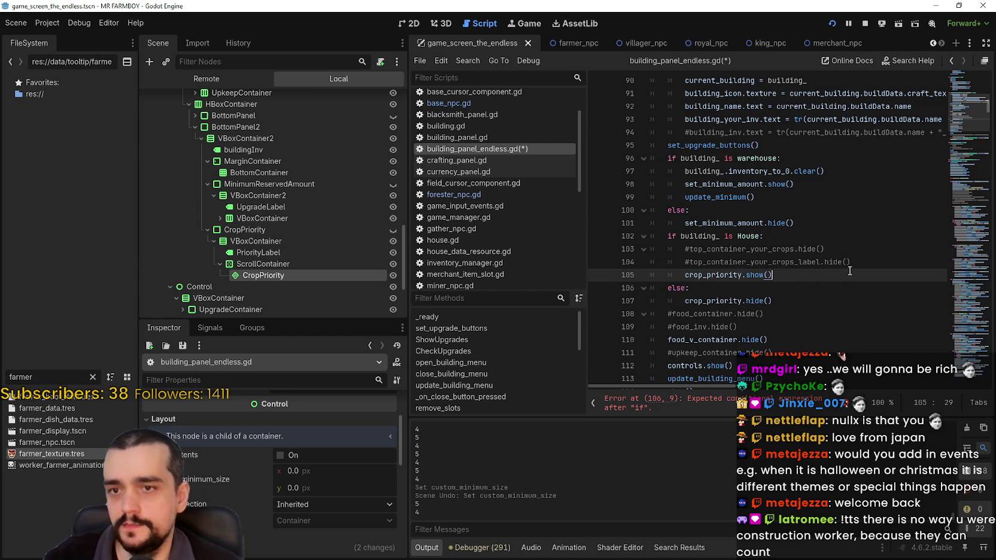
Insert line 105 above crop_priority.show() with autocompleted crop_priority_container, browsing its members.
{"action": "key", "text": "ctrl+shift+Return"}
{"action": "type", "text": "if c"}
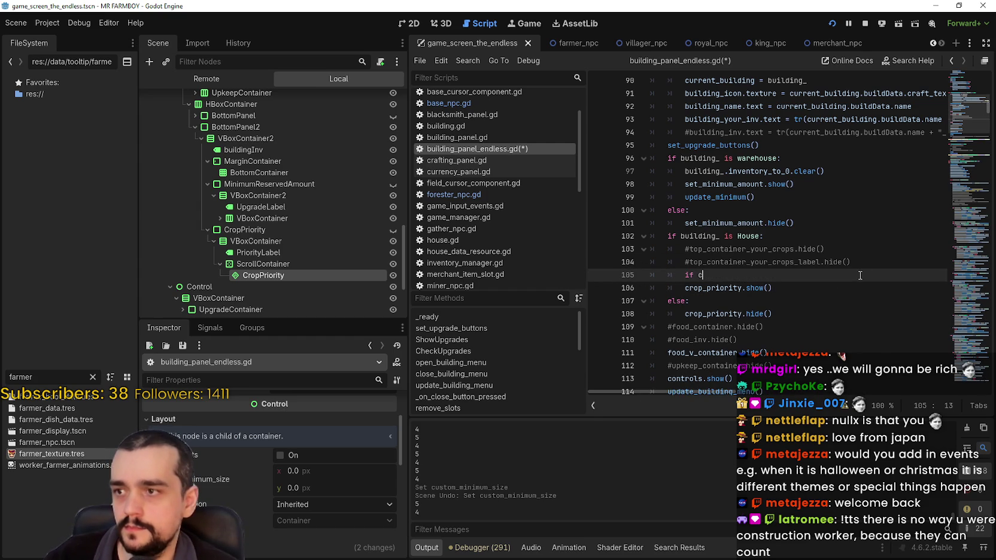
{"action": "type", "text": "rop"}
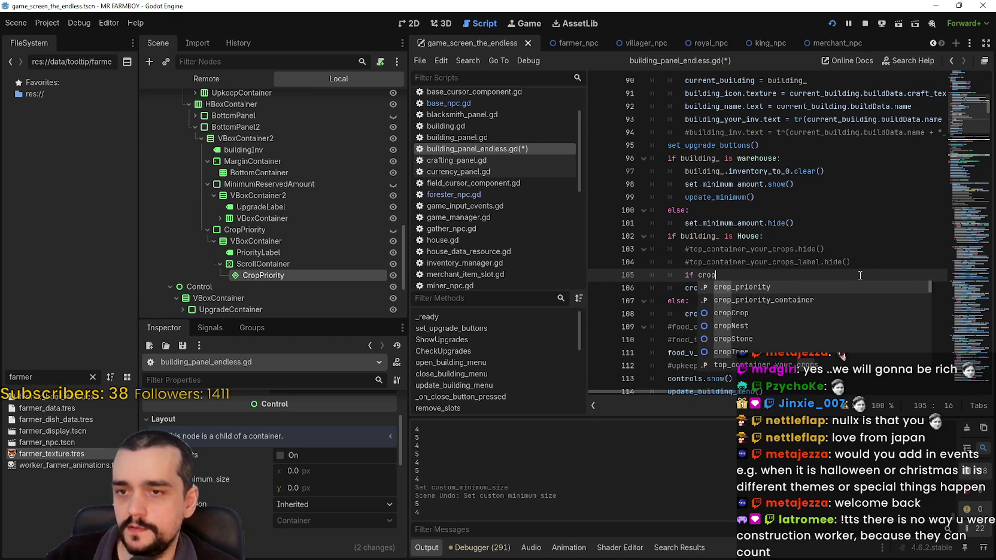
{"action": "key", "text": "Down"}
{"action": "key", "text": "Return"}
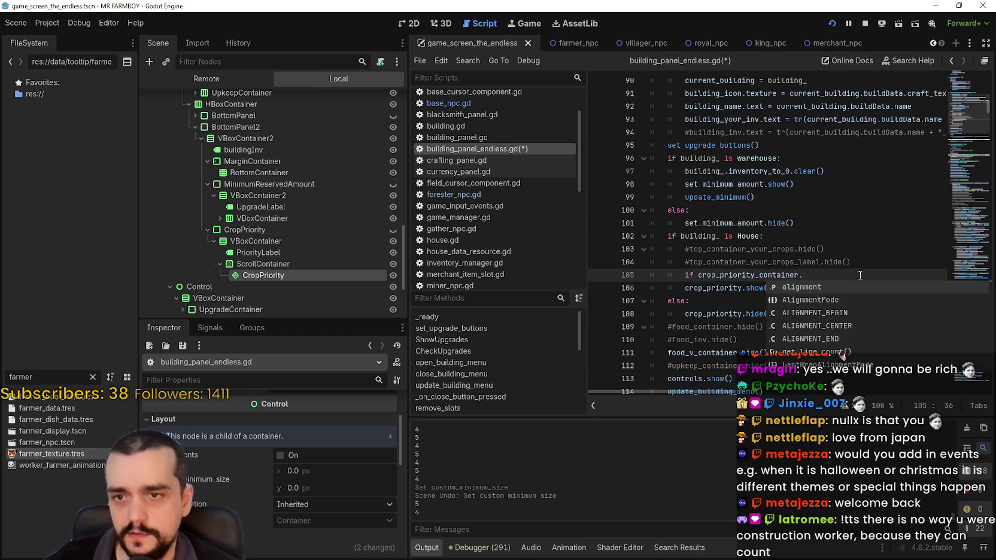
{"action": "key", "text": "Down"}
{"action": "key", "text": "Down"}
{"action": "key", "text": "Down"}
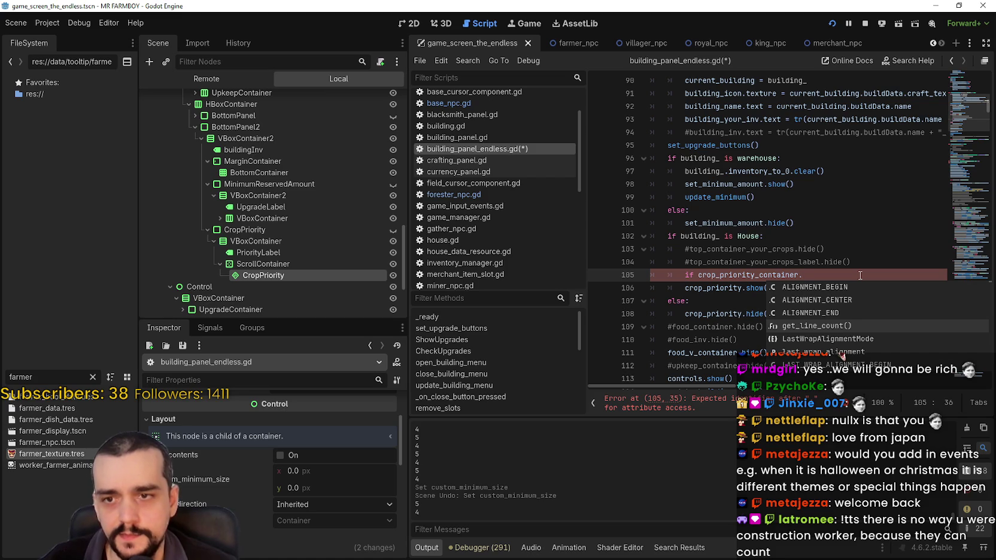
{"action": "key", "text": "Down"}
{"action": "key", "text": "Down"}
{"action": "key", "text": "Down"}
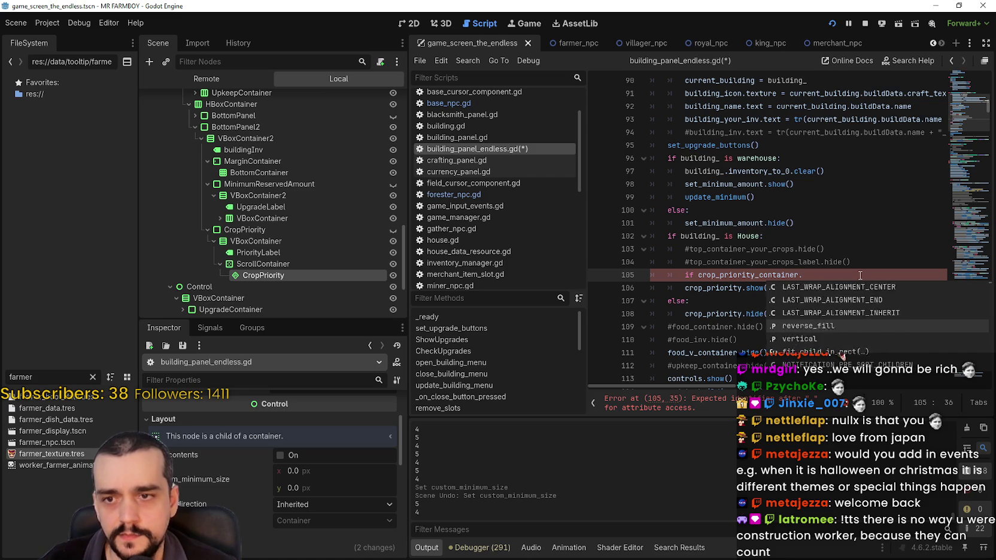
{"action": "key", "text": "Down"}
{"action": "key", "text": "Down"}
{"action": "key", "text": "Down"}
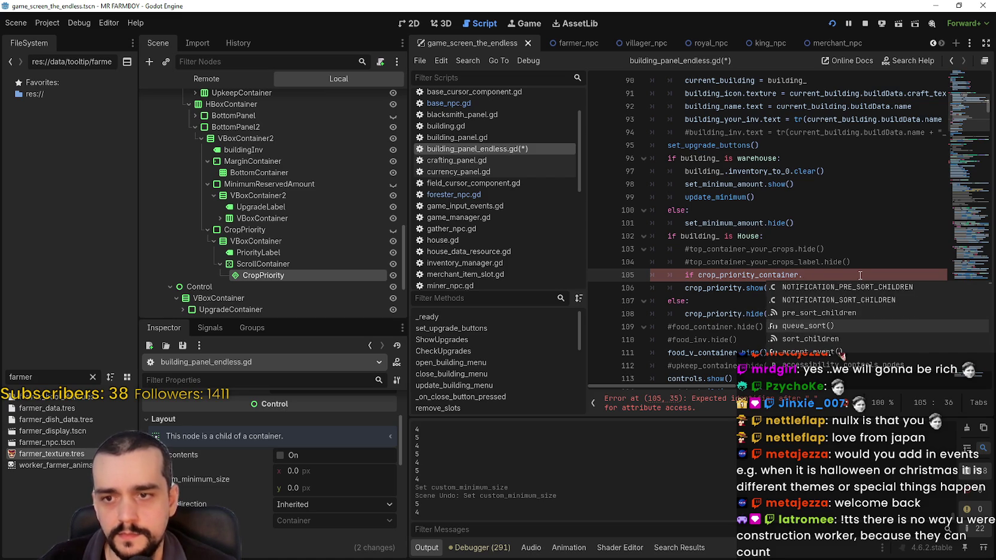
{"action": "key", "text": "Down"}
{"action": "key", "text": "Down"}
{"action": "key", "text": "Down"}
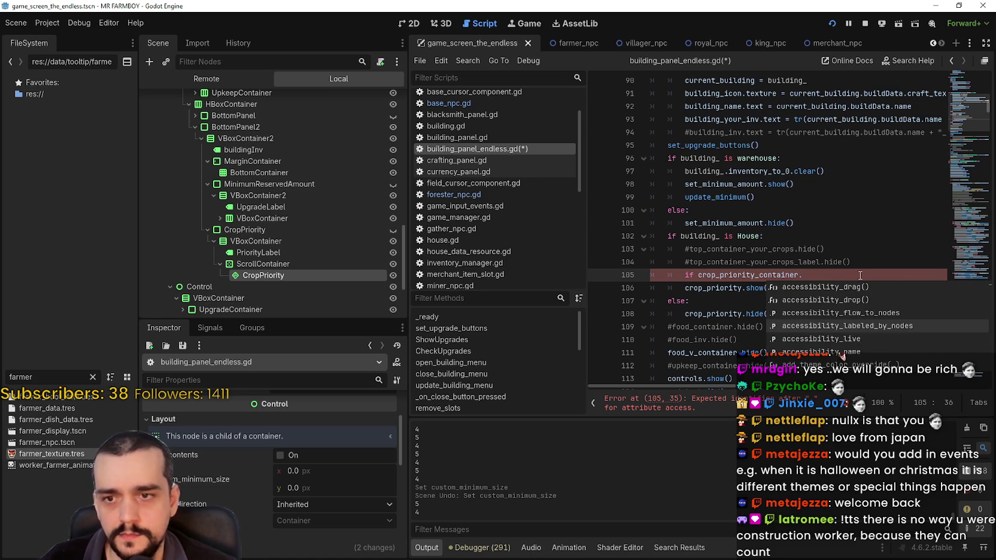
{"action": "key", "text": "Down"}
{"action": "key", "text": "Down"}
{"action": "key", "text": "Down"}
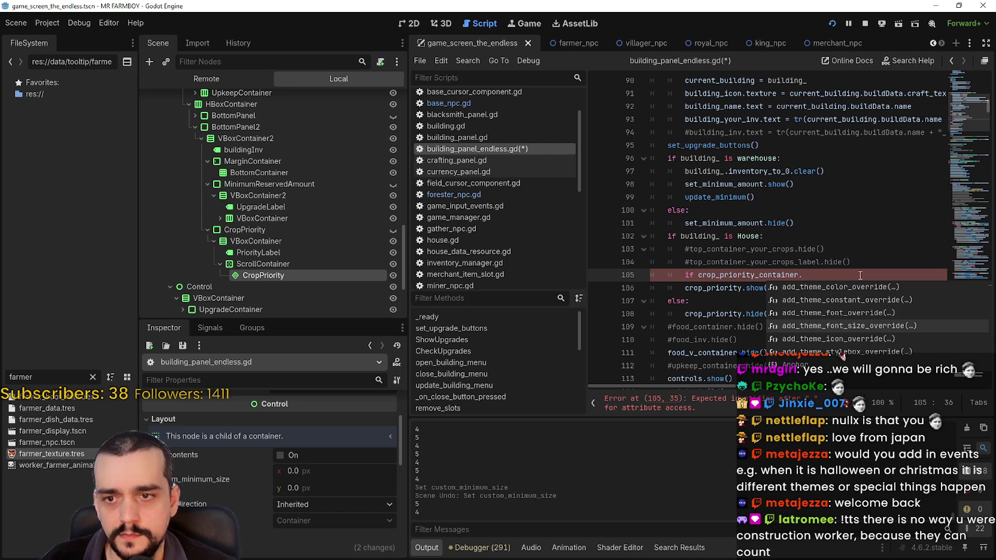
Type 'row' after crop_priority_container. and browse the grow-related member suggestions.
{"action": "type", "text": "row"}
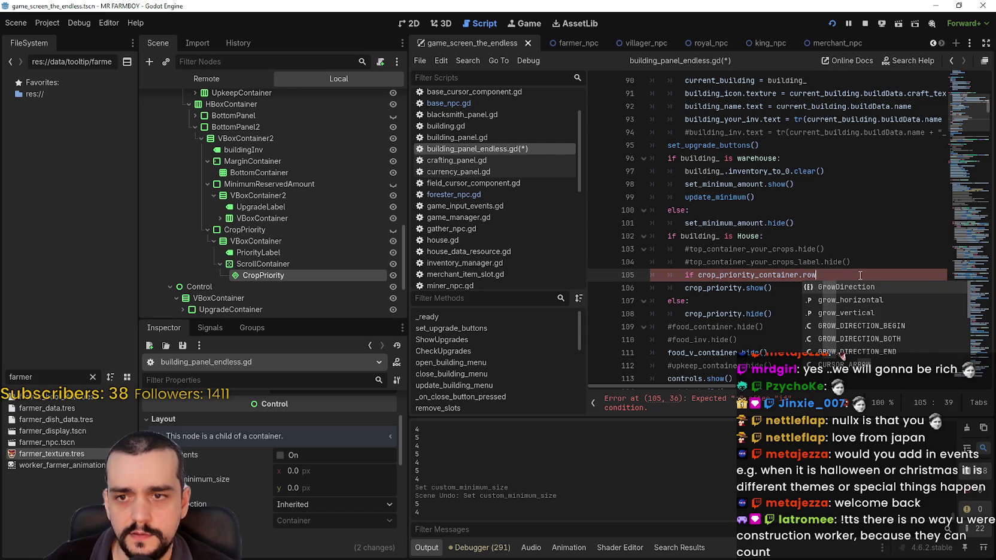
{"action": "key", "text": "BackSpace"}
{"action": "key", "text": "BackSpace"}
{"action": "key", "text": "BackSpace"}
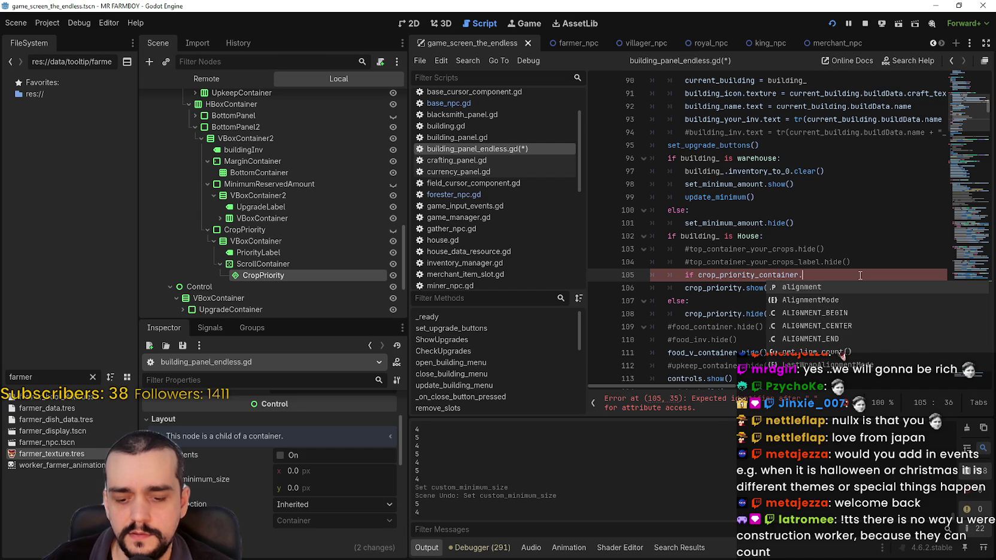
{"action": "type", "text": "row"}
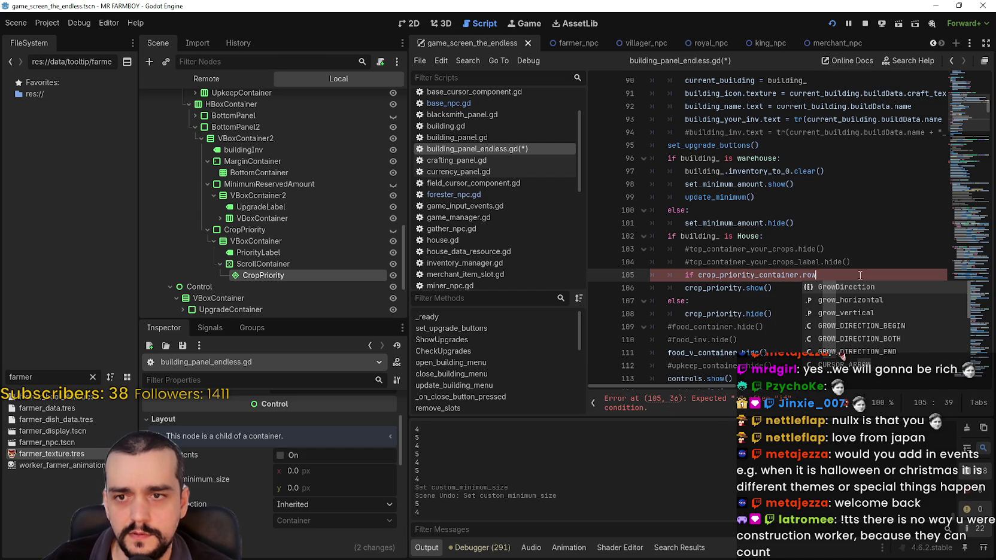
{"action": "key", "text": "Down"}
{"action": "key", "text": "Down"}
{"action": "key", "text": "Down"}
{"action": "key", "text": "Page_Down"}
{"action": "key", "text": "Page_Down"}
{"action": "key", "text": "Up"}
{"action": "key", "text": "Up"}
{"action": "key", "text": "Down"}
{"action": "key", "text": "Down"}
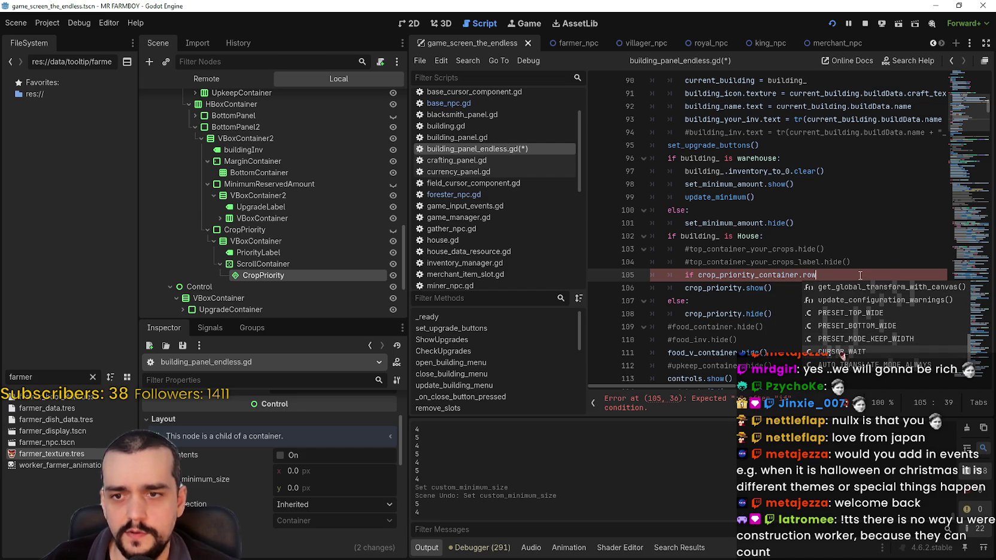
{"action": "key", "text": "Up"}
{"action": "key", "text": "Up"}
{"action": "key", "text": "Up"}
{"action": "key", "text": "Up"}
{"action": "key", "text": "Up"}
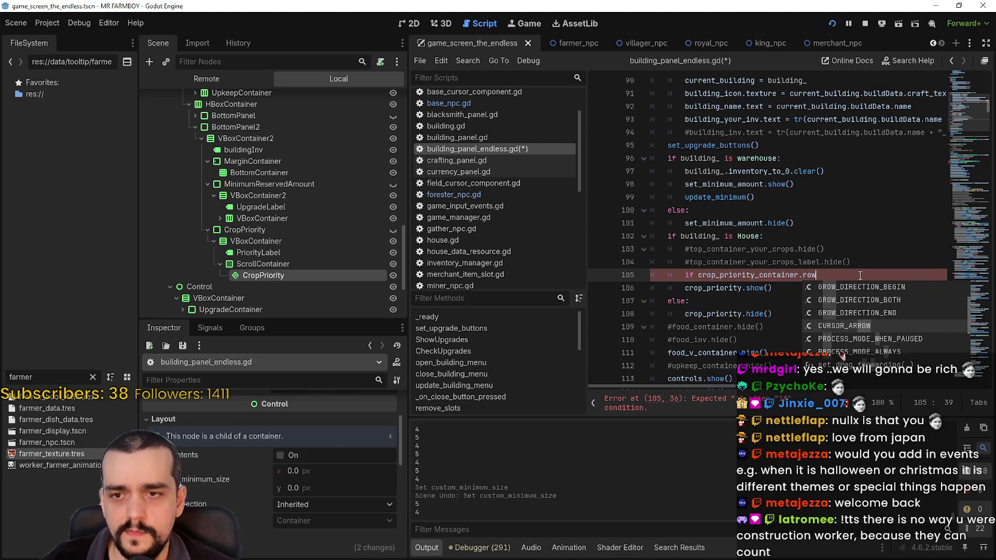
{"action": "key", "text": "Up"}
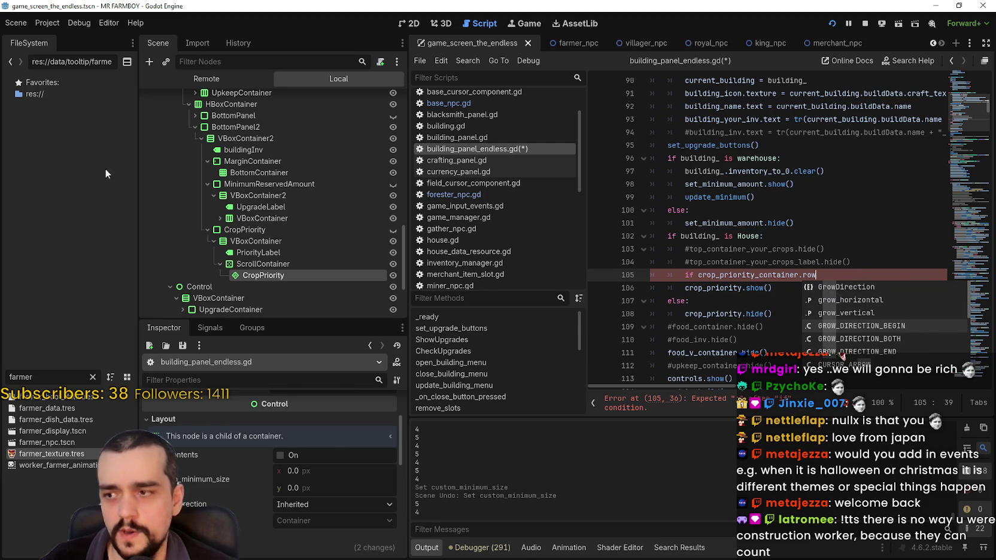
{"action": "scroll", "coordinate": [273, 515], "scroll_direction": "up", "scroll_amount": 3}
{"action": "scroll", "coordinate": [274, 512], "scroll_direction": "up", "scroll_amount": 1}
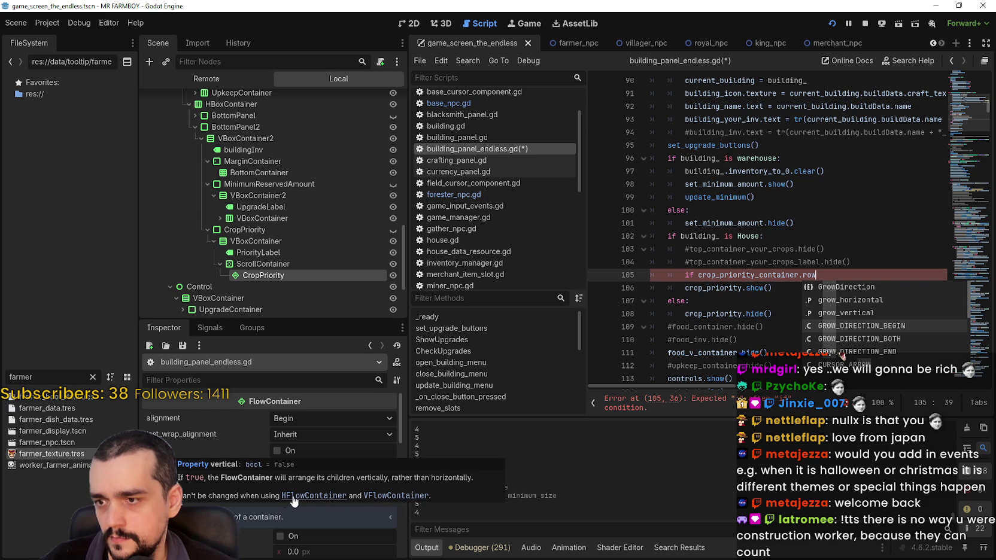
Replace 'row' with 'get' on line 105, scroll the get_ method suggestions, then dismiss the list.
{"action": "double_click", "coordinate": [812, 274]}
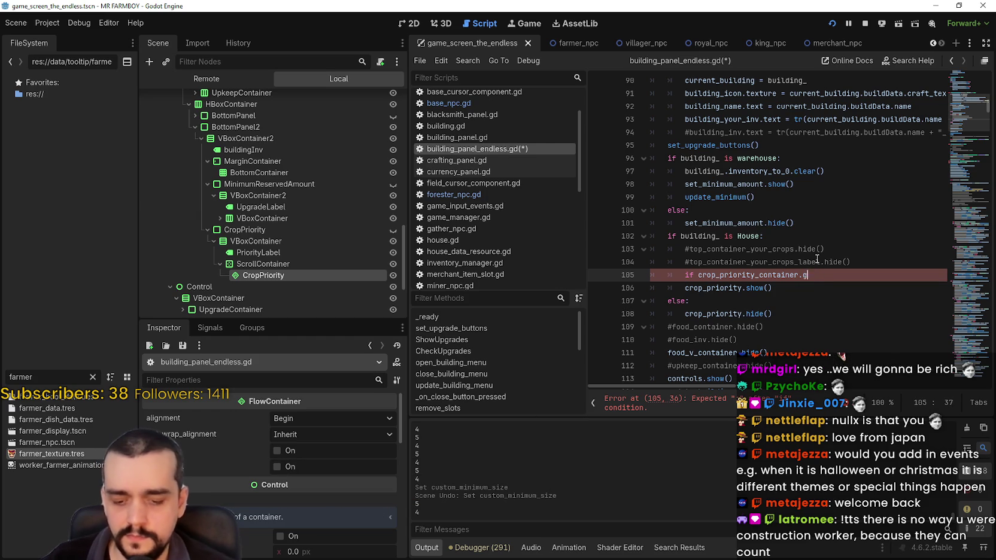
{"action": "type", "text": "get_"}
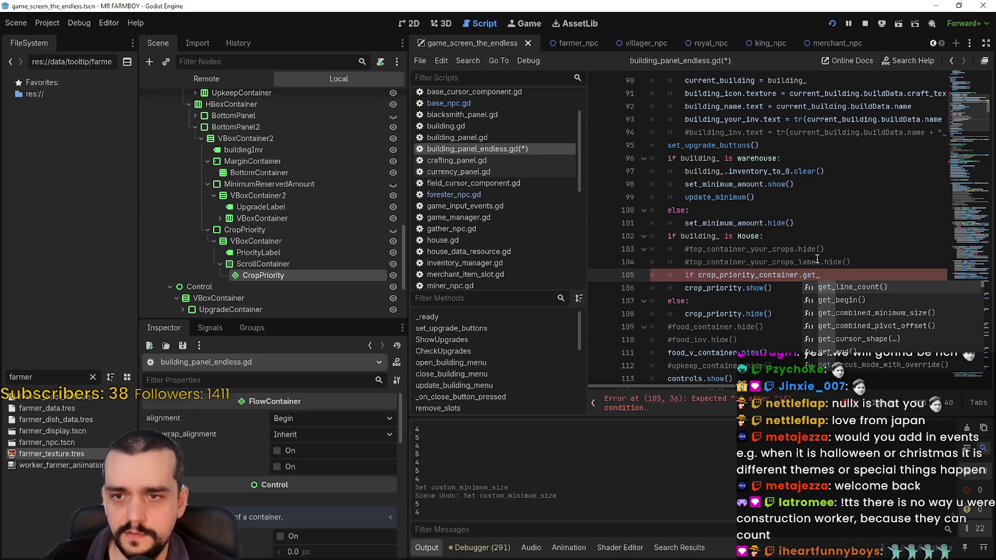
{"action": "key", "text": "Down"}
{"action": "key", "text": "Down"}
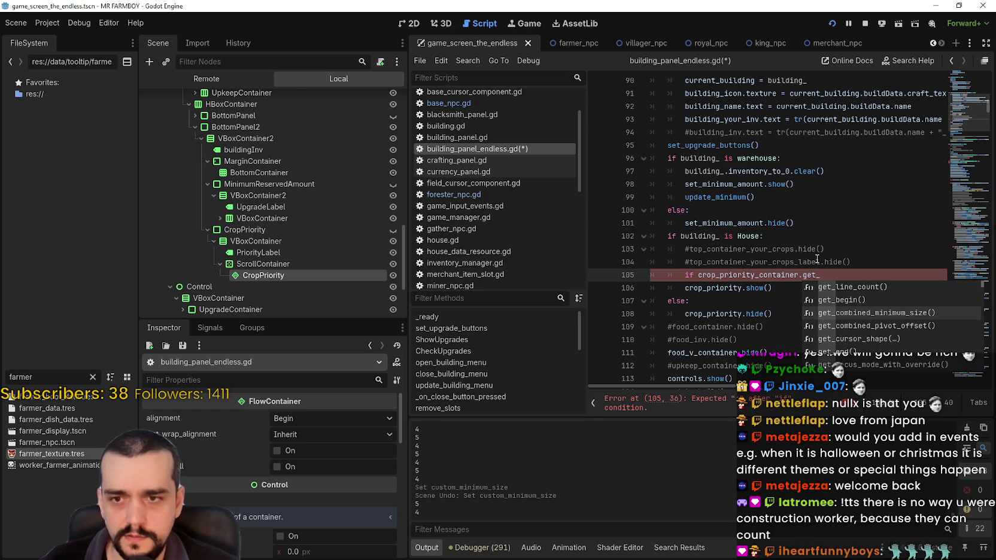
{"action": "key", "text": "Down"}
{"action": "key", "text": "Down"}
{"action": "key", "text": "Down"}
{"action": "key", "text": "Down"}
{"action": "key", "text": "Down"}
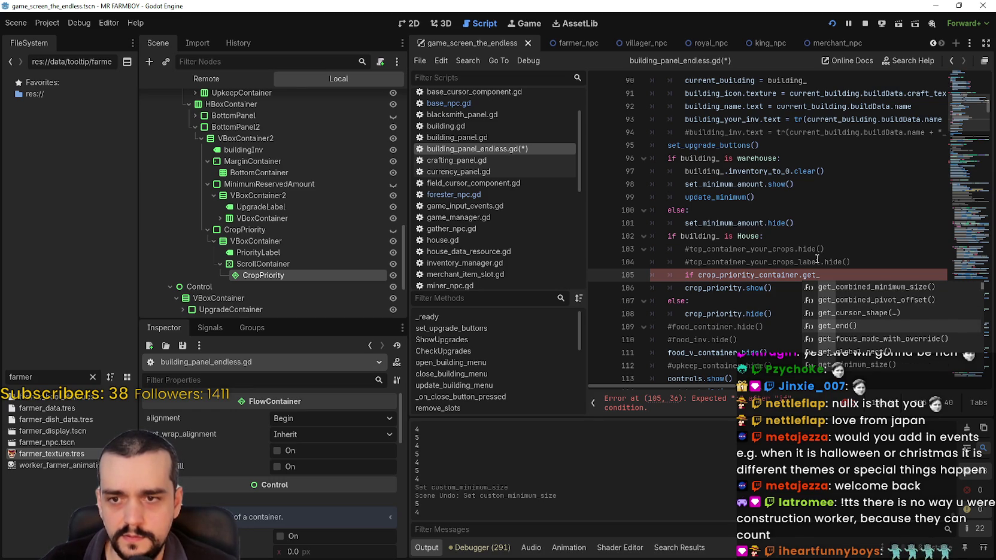
{"action": "key", "text": "Down"}
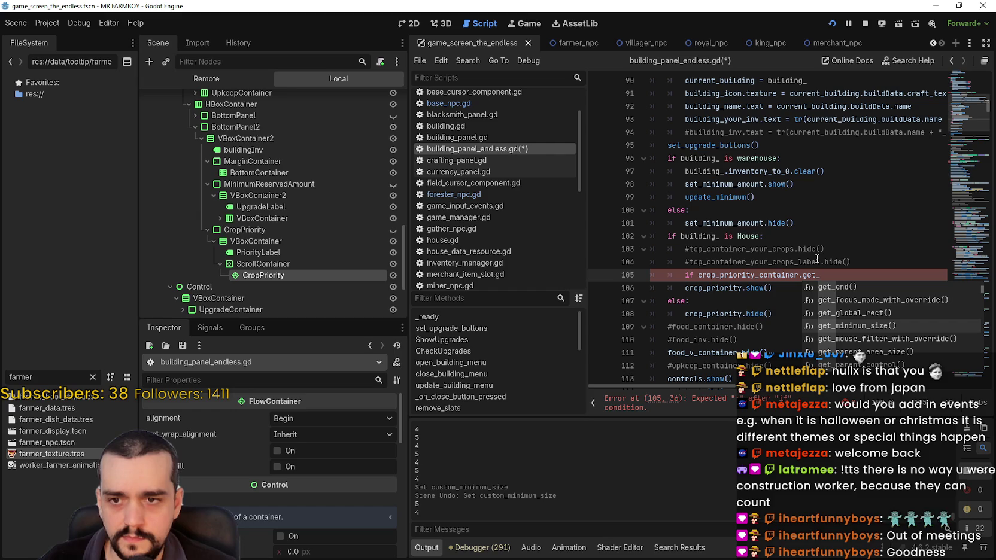
{"action": "key", "text": "Down"}
{"action": "key", "text": "Down"}
{"action": "key", "text": "Down"}
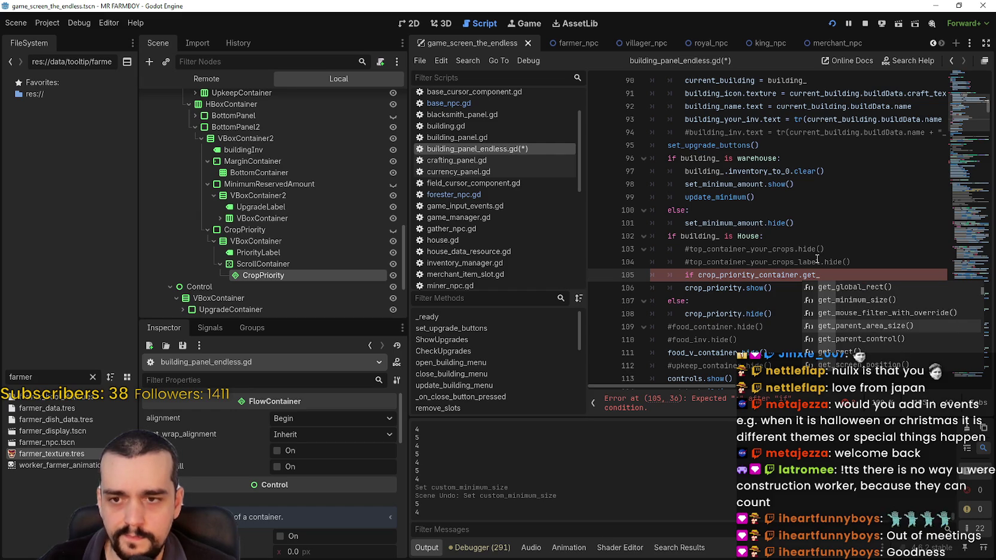
{"action": "key", "text": "Down"}
{"action": "key", "text": "Down"}
{"action": "key", "text": "Down"}
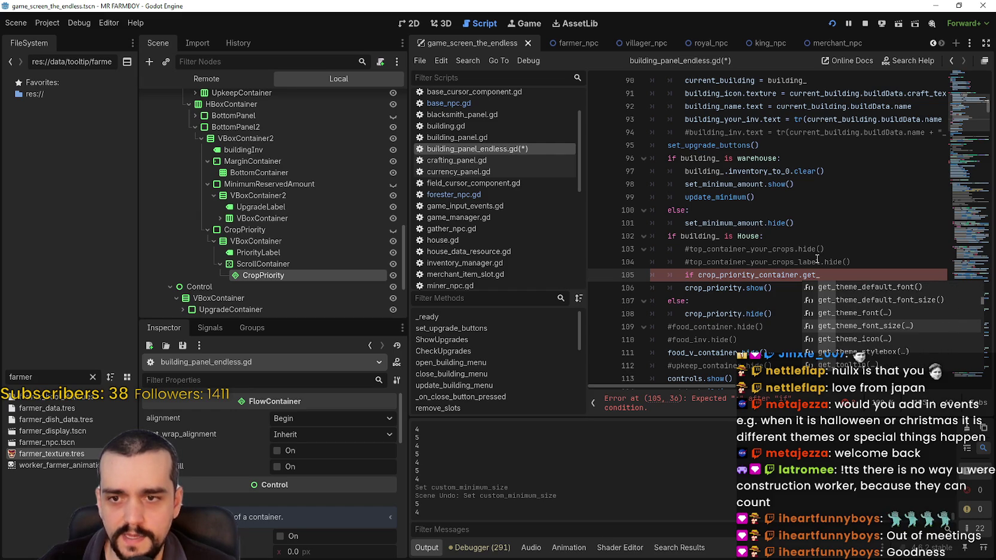
{"action": "key", "text": "Down"}
{"action": "key", "text": "Down"}
{"action": "key", "text": "Down"}
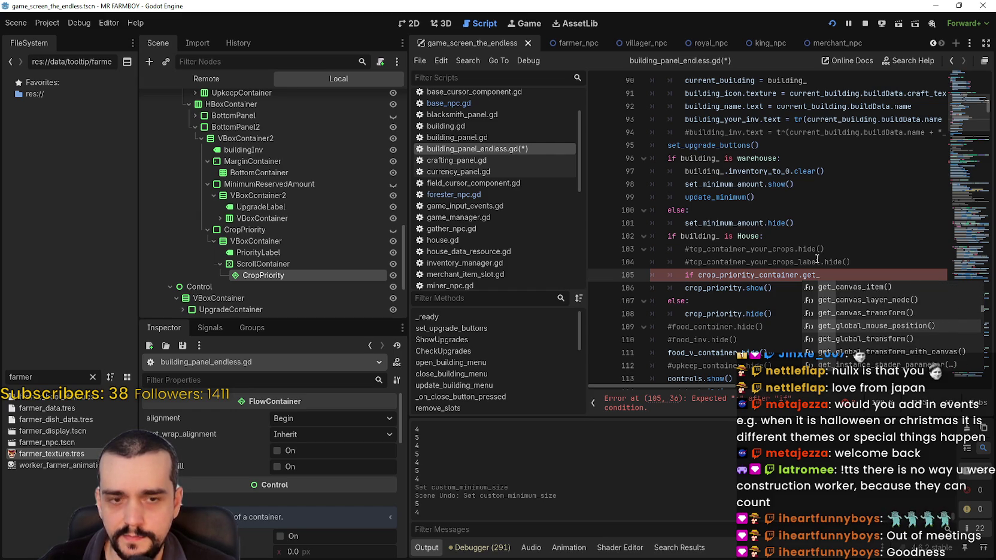
{"action": "key", "text": "Down"}
{"action": "key", "text": "Down"}
{"action": "key", "text": "Down"}
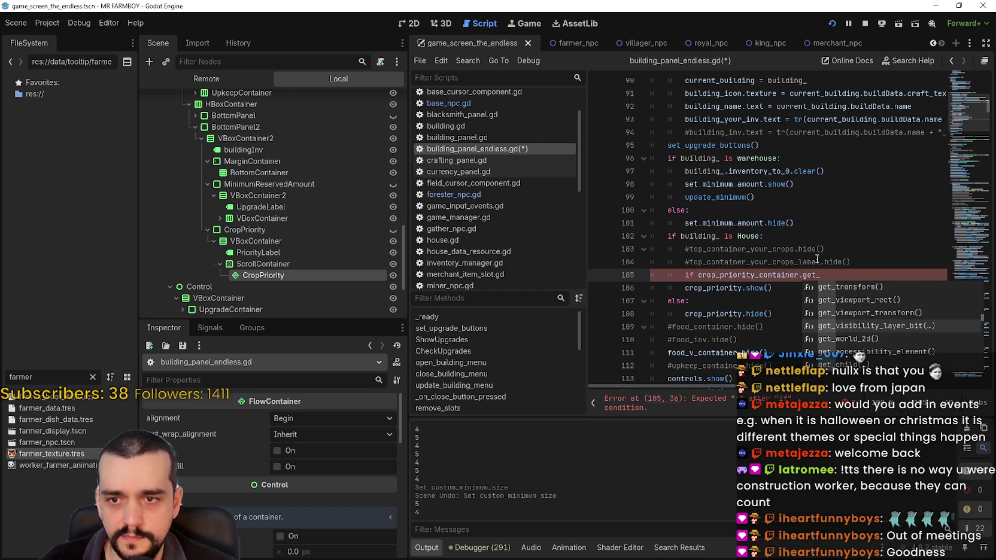
{"action": "key", "text": "Down"}
{"action": "key", "text": "Down"}
{"action": "key", "text": "Down"}
{"action": "key", "text": "Down"}
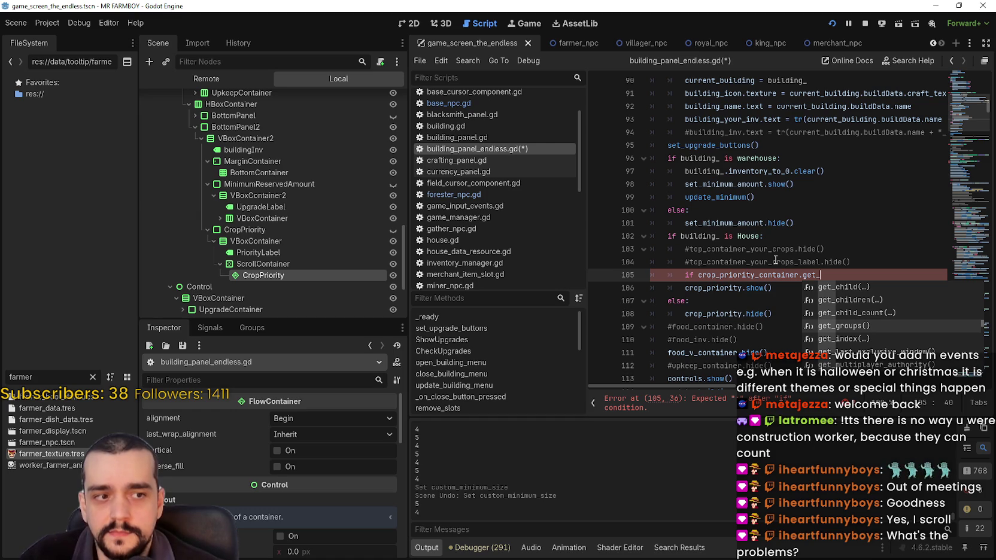
{"action": "left_click", "coordinate": [782, 270]}
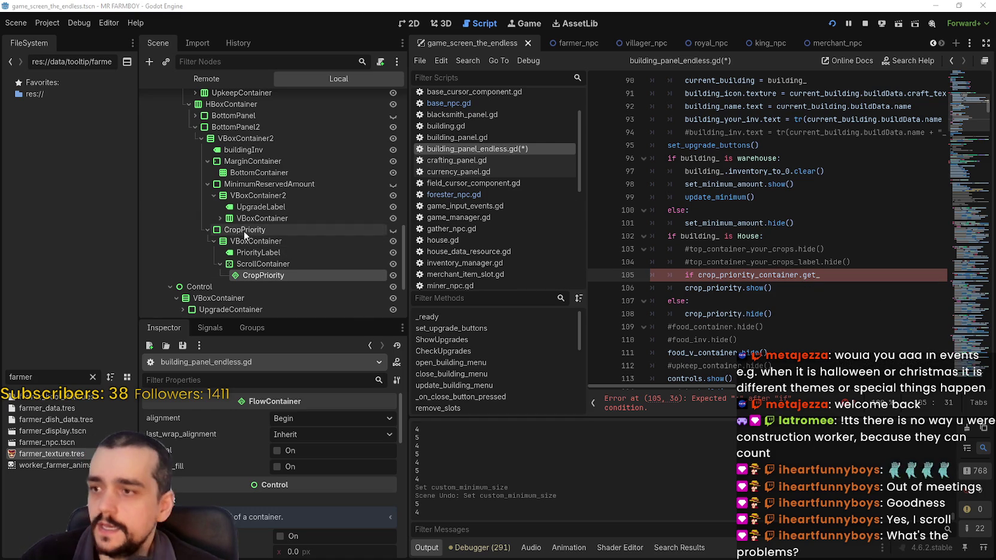
Check the ScrollContainer's 186×24 minimum size, then view the House panel in the running game.
{"action": "left_click", "coordinate": [264, 263]}
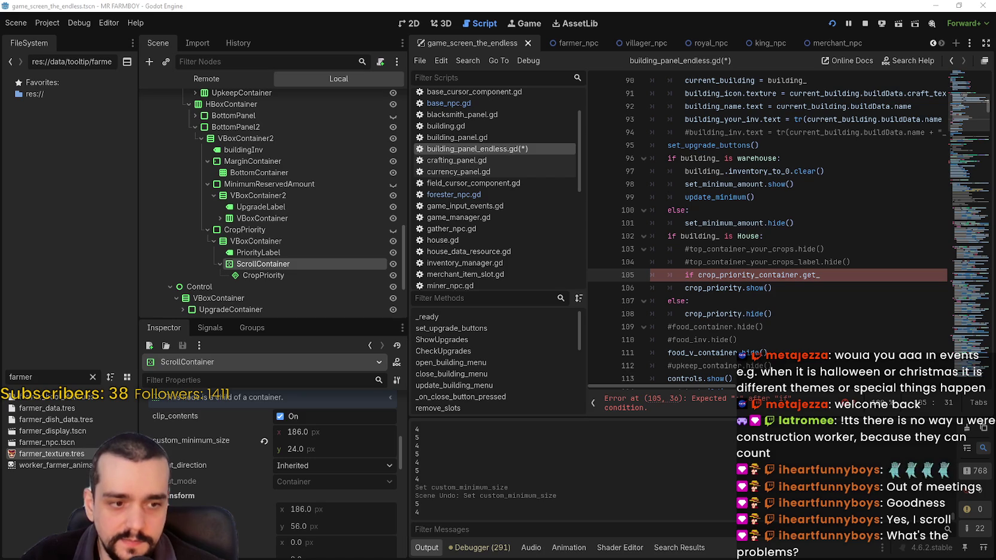
{"action": "key", "text": "alt+Tab"}
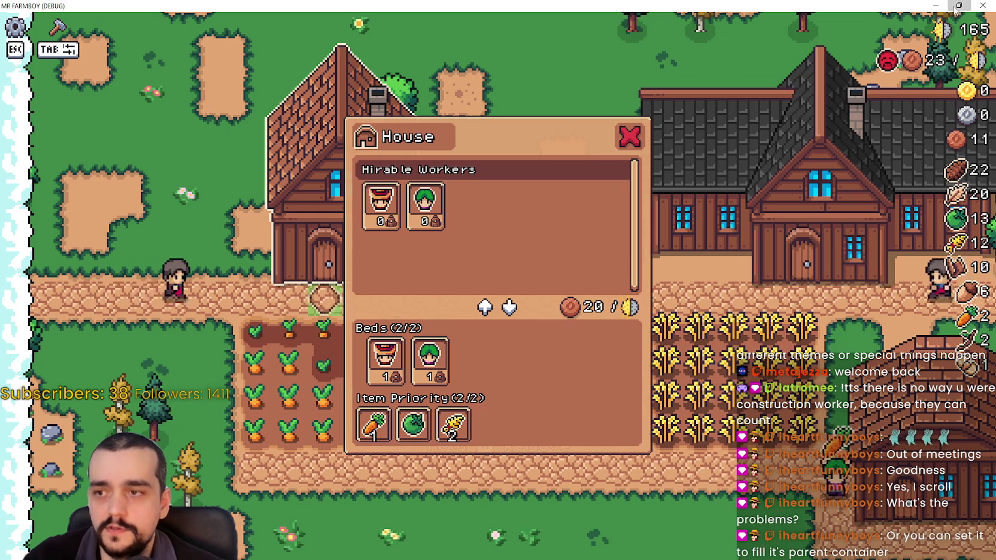
Set the ScrollContainer's minimum height to 56 and check the House panel in-game.
{"action": "left_click", "coordinate": [935, 5]}
{"action": "left_click", "coordinate": [305, 452]}
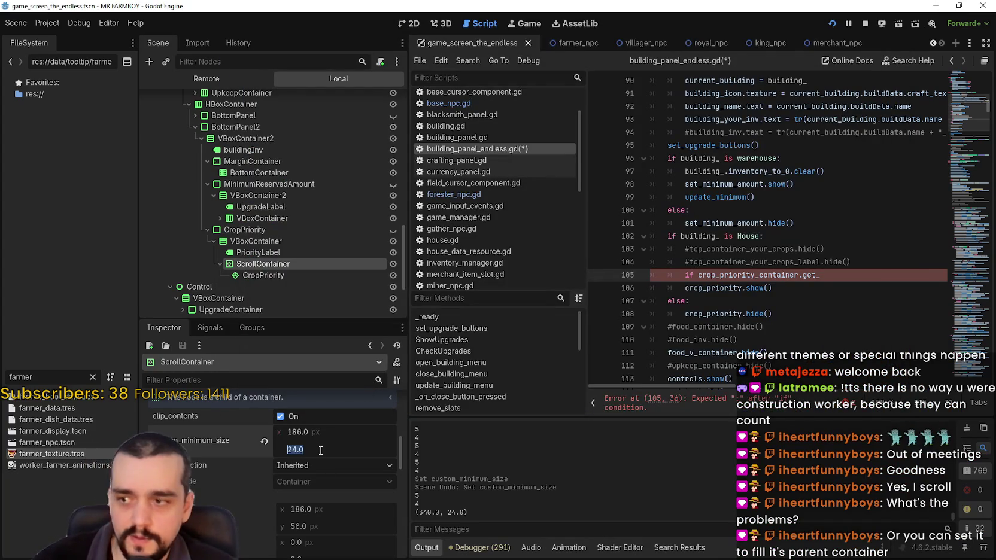
{"action": "type", "text": "4"}
{"action": "type", "text": "56"}
{"action": "key", "text": "Return"}
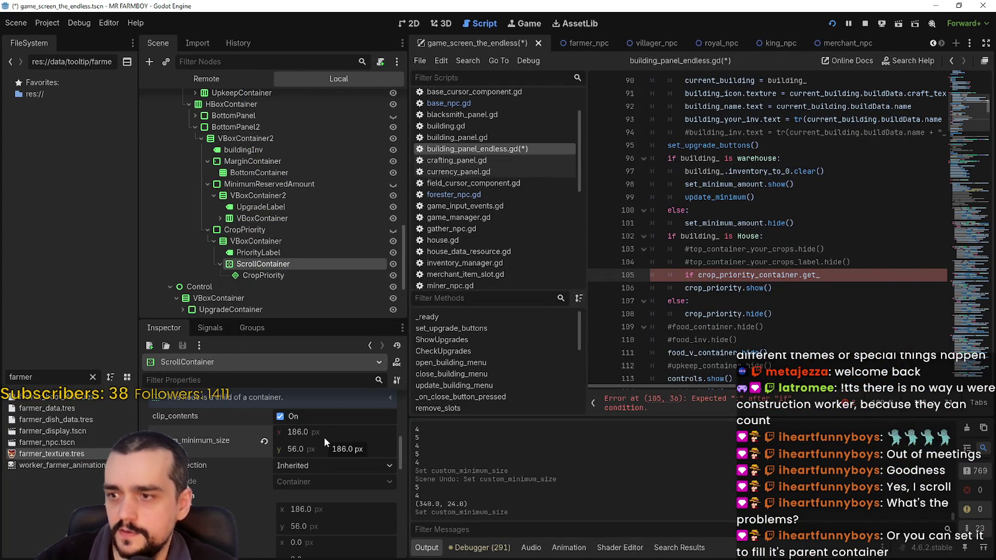
{"action": "key", "text": "alt+Tab"}
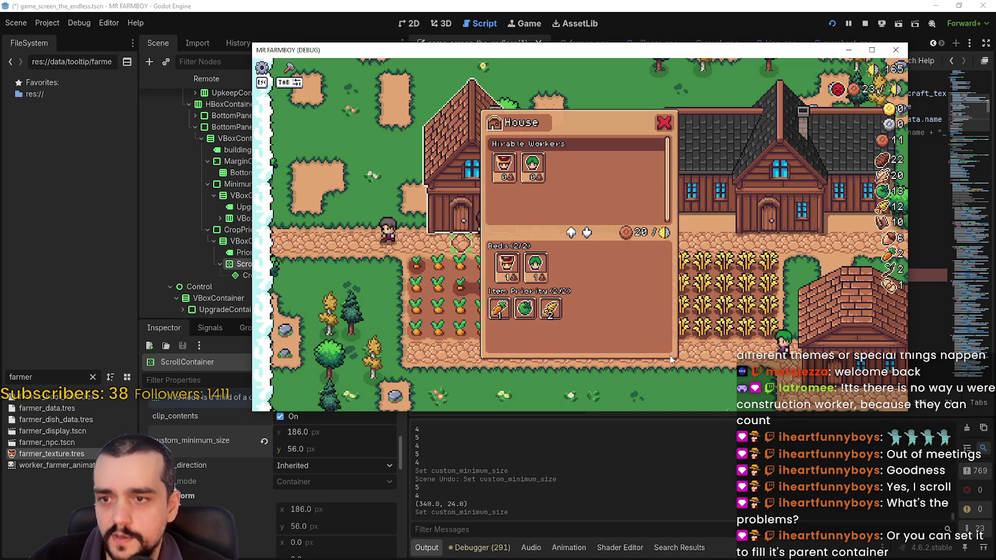
{"action": "mouse_move", "coordinate": [500, 322]}
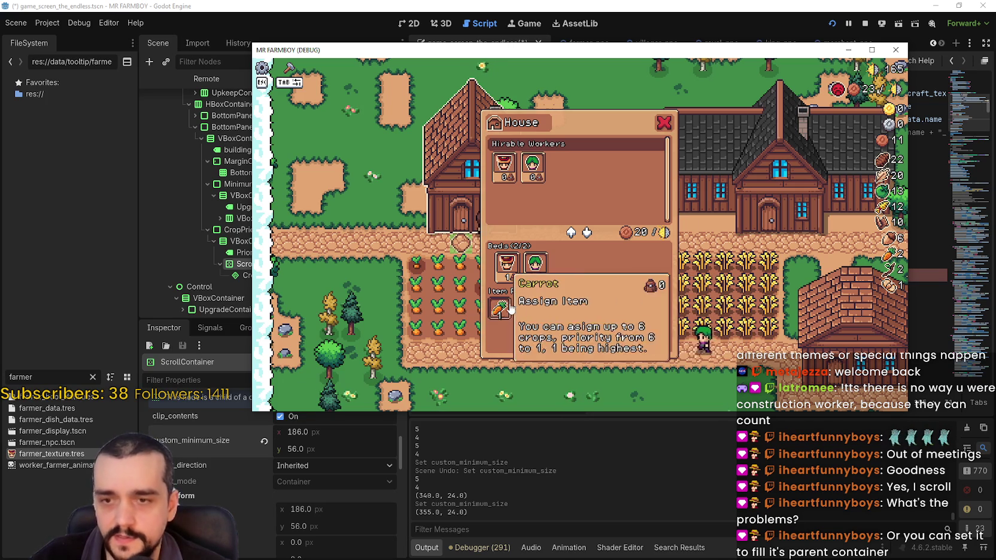
Restore the ScrollContainer's minimum height to 24.
{"action": "left_click", "coordinate": [303, 449]}
{"action": "type", "text": "4"}
{"action": "key", "text": "Return"}
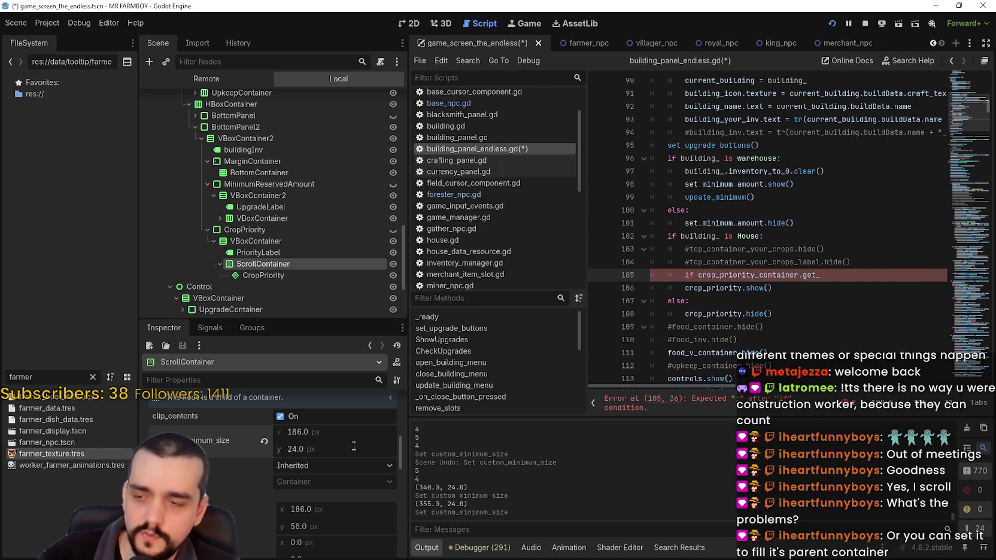
Move the MR FARMBOY game window aside and bring the script editor back in front.
{"action": "key", "text": "alt+Tab"}
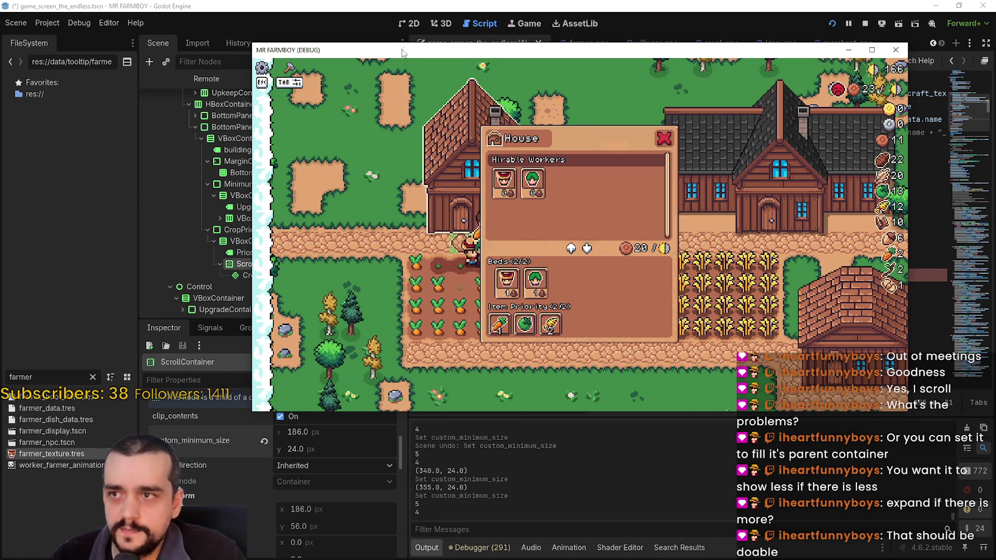
{"action": "left_click_drag", "start_coordinate": [404, 52], "coordinate": [476, 44]}
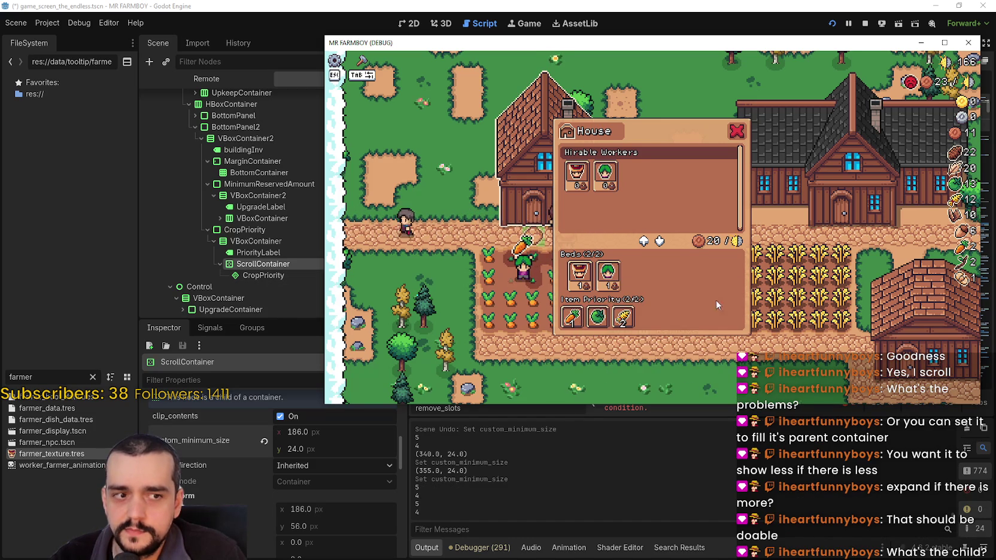
{"action": "left_click", "coordinate": [262, 266]}
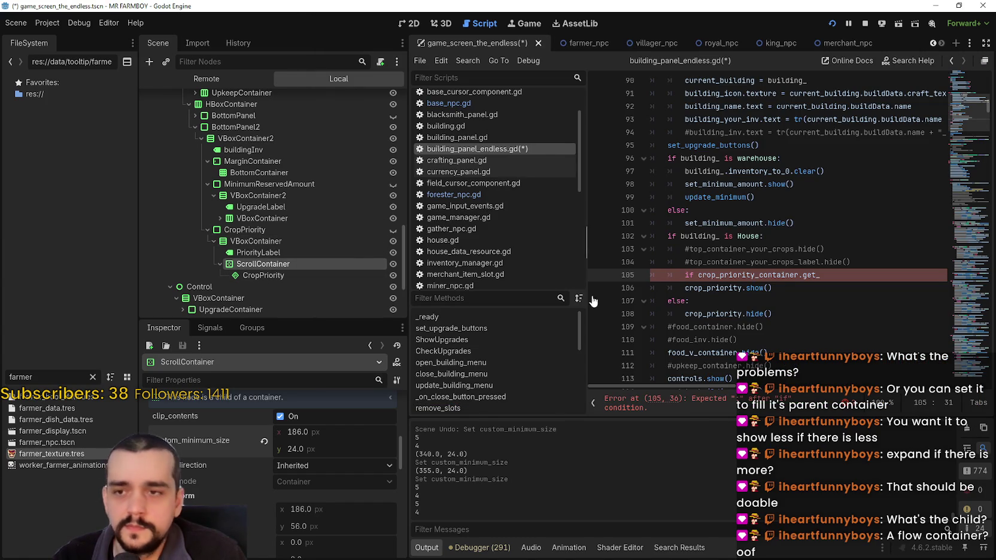
Check CropPriority's type, autocomplete get_line_count() on line 105, and open its FlowContainer docs.
{"action": "left_click", "coordinate": [266, 276]}
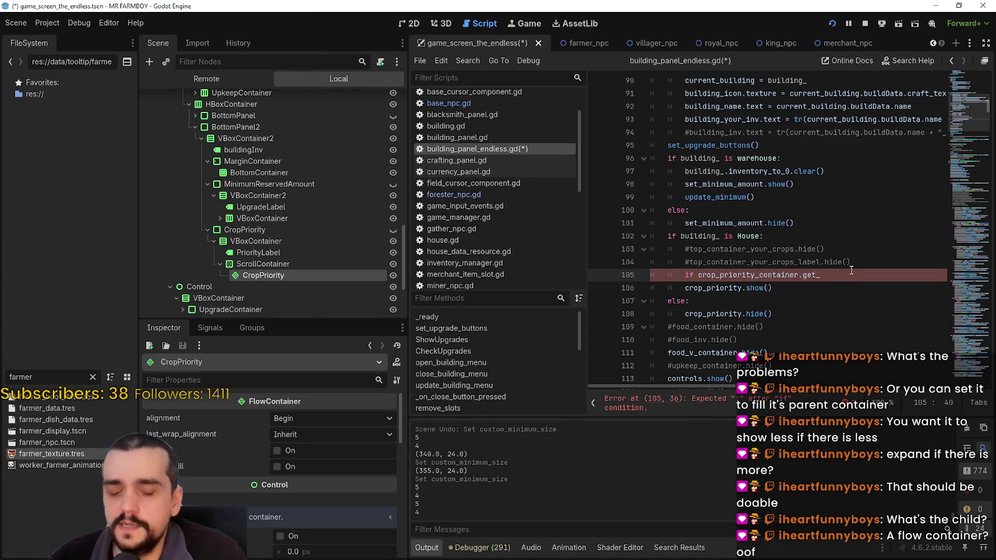
{"action": "type", "text": "row"}
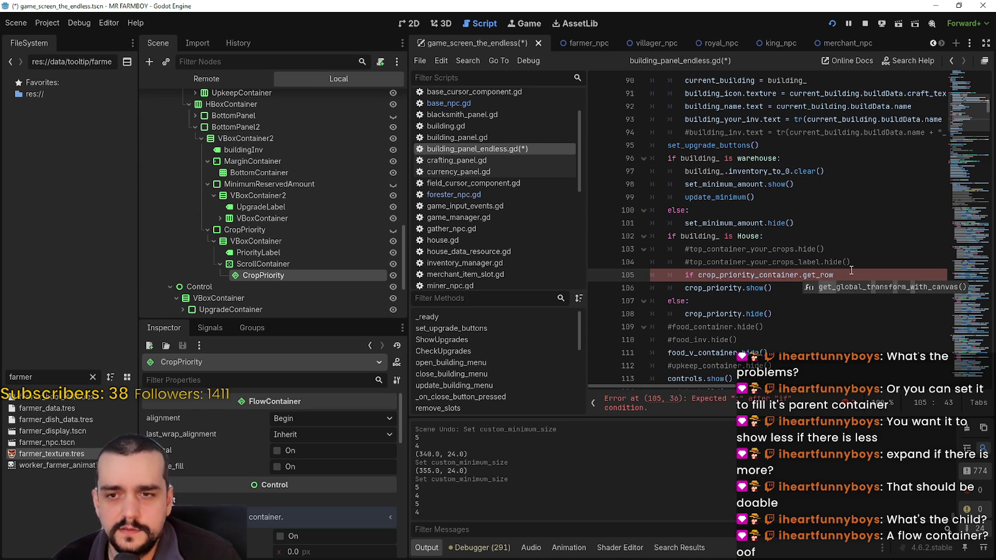
{"action": "key", "text": "BackSpace"}
{"action": "key", "text": "BackSpace"}
{"action": "key", "text": "BackSpace"}
{"action": "key", "text": "BackSpace"}
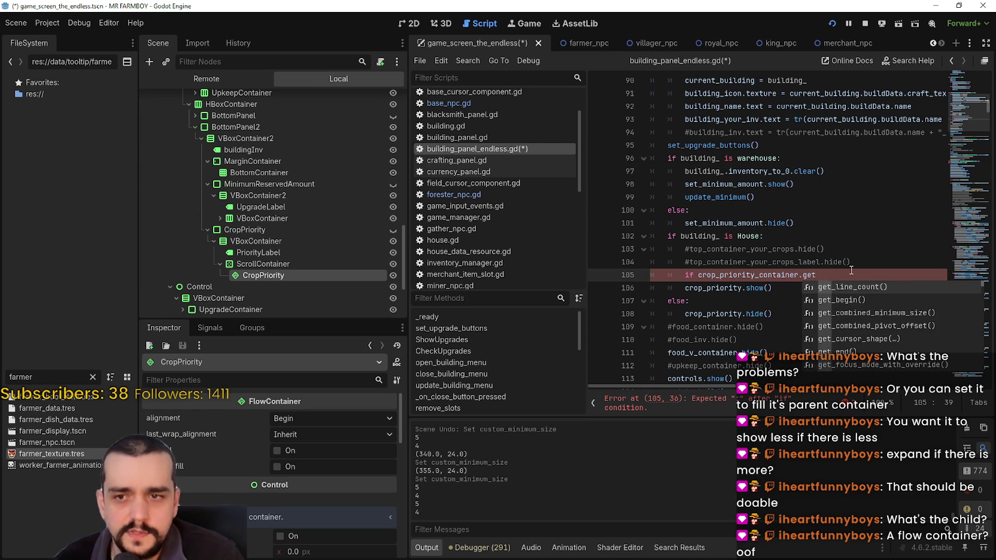
{"action": "type", "text": "_"}
{"action": "key", "text": "Down"}
{"action": "key", "text": "Down"}
{"action": "key", "text": "Down"}
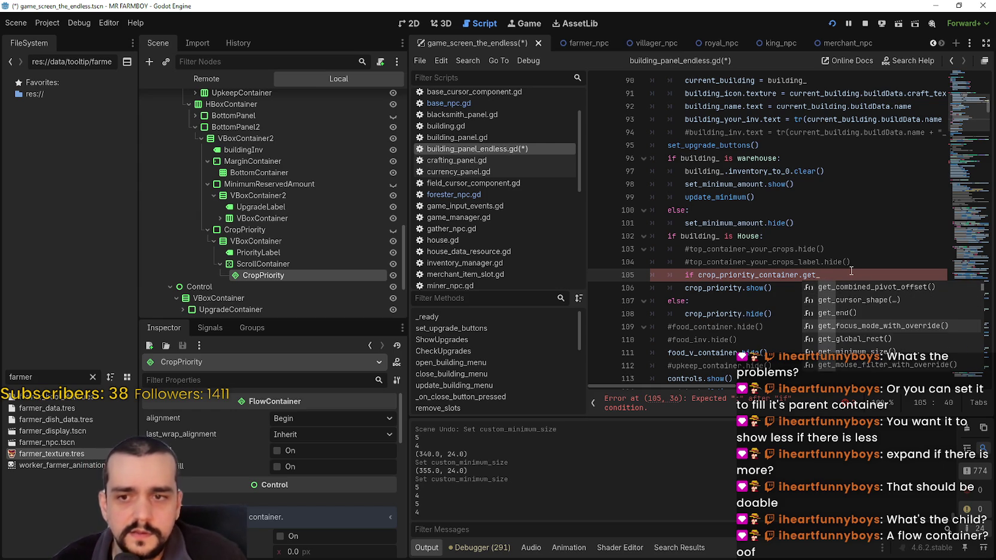
{"action": "key", "text": "Down"}
{"action": "key", "text": "Down"}
{"action": "key", "text": "Down"}
{"action": "key", "text": "Down"}
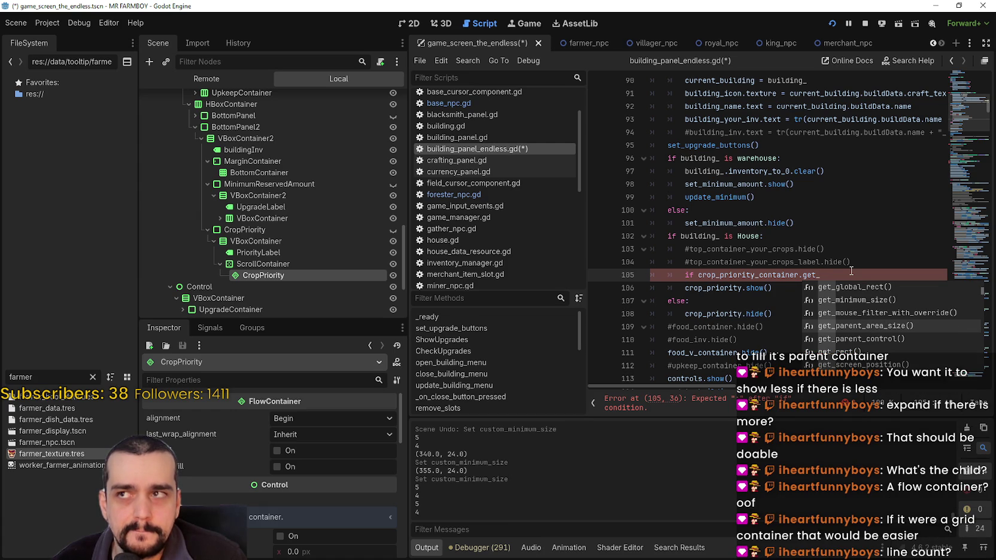
{"action": "key", "text": "Down"}
{"action": "key", "text": "Down"}
{"action": "key", "text": "Down"}
{"action": "key", "text": "Up"}
{"action": "key", "text": "Return"}
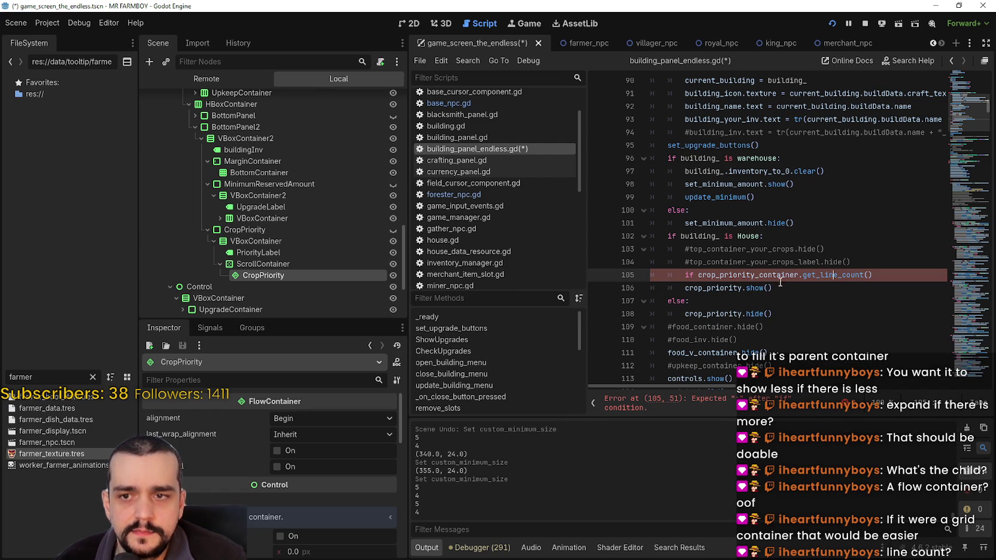
{"action": "mouse_move", "coordinate": [830, 275]}
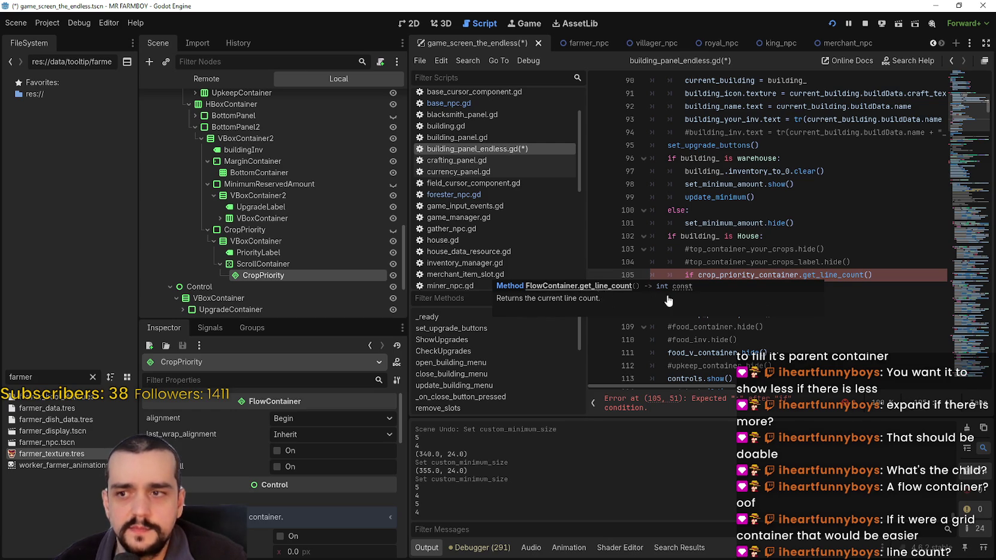
{"action": "left_click", "coordinate": [599, 287]}
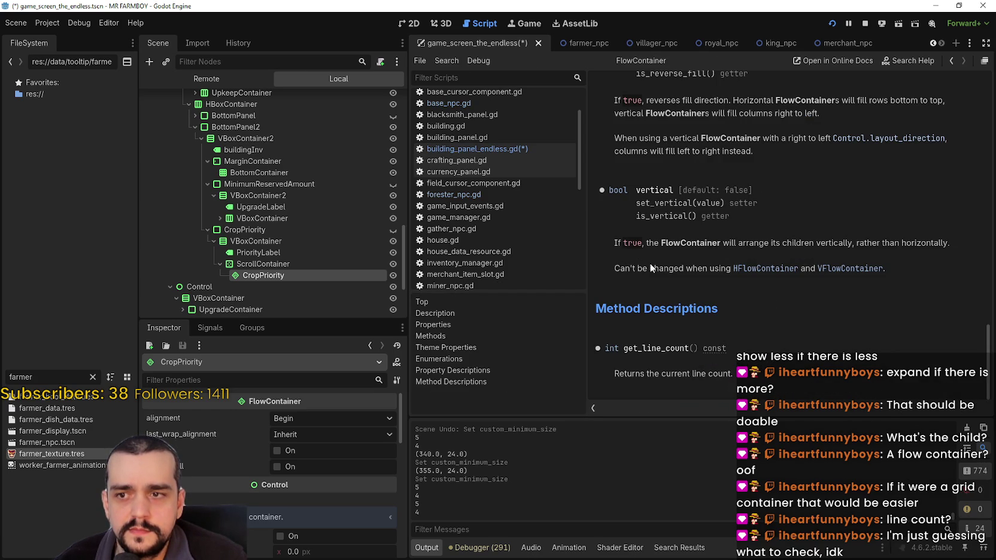
Read the get_line_count() description, then return to building_panel_endless.gd in the script list.
{"action": "scroll", "coordinate": [697, 257], "scroll_direction": "up", "scroll_amount": 1}
{"action": "scroll", "coordinate": [709, 209], "scroll_direction": "down", "scroll_amount": 1}
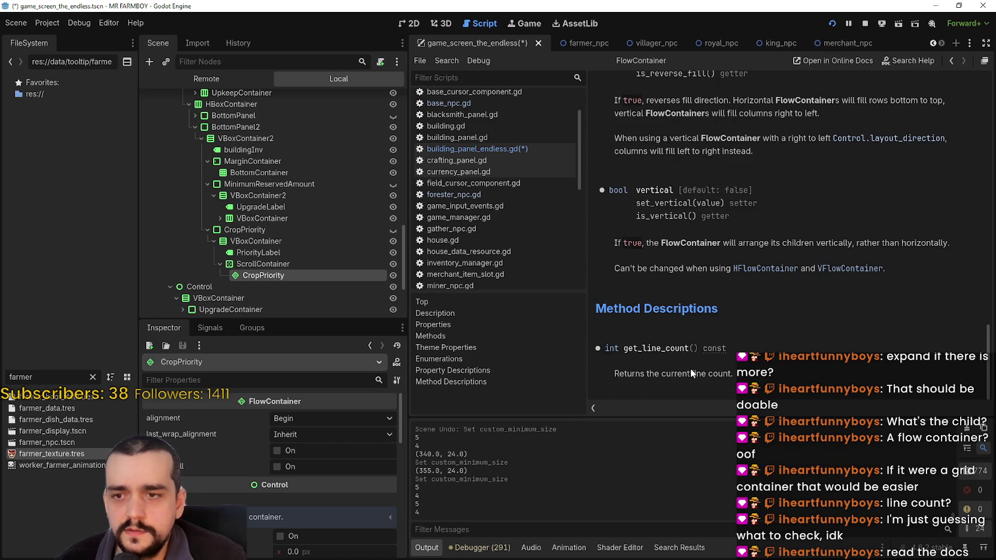
{"action": "left_click_drag", "start_coordinate": [602, 380], "coordinate": [790, 372]}
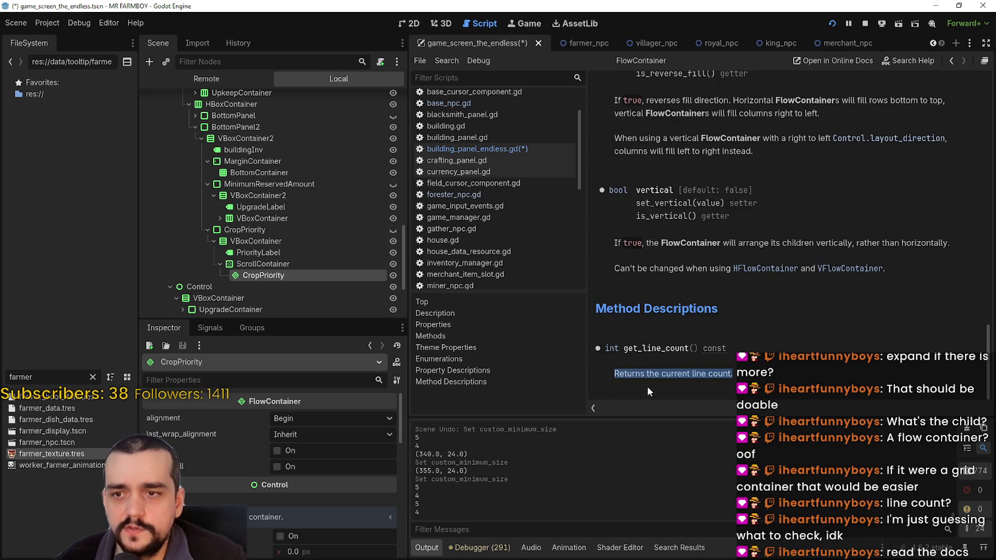
{"action": "left_click", "coordinate": [783, 374]}
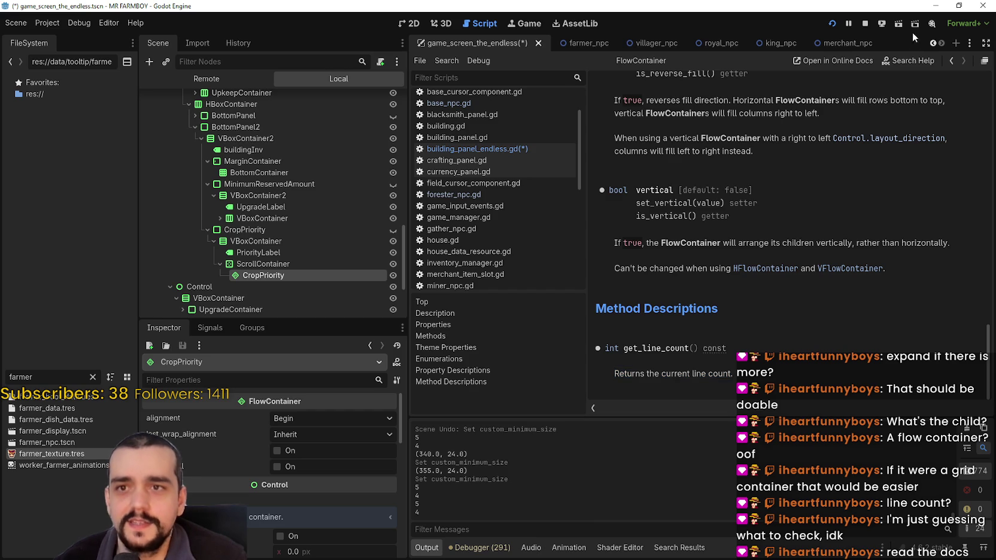
{"action": "scroll", "coordinate": [329, 231], "scroll_direction": "up", "scroll_amount": 5}
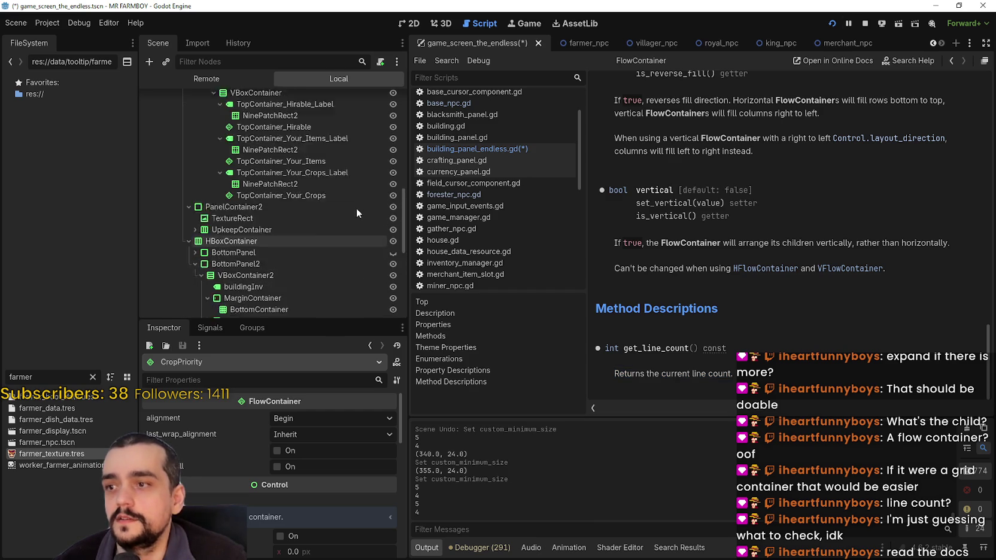
{"action": "scroll", "coordinate": [338, 245], "scroll_direction": "up", "scroll_amount": 10}
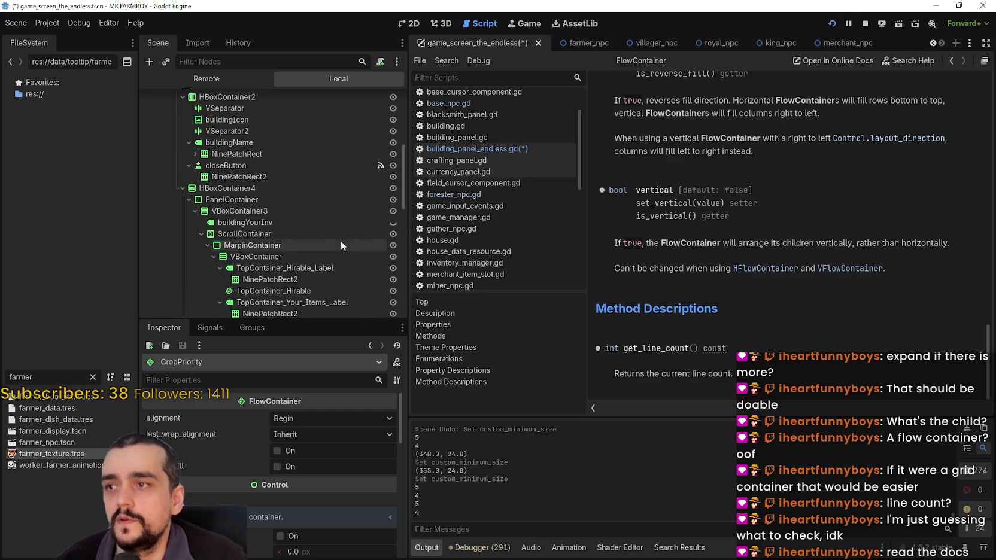
{"action": "left_click", "coordinate": [379, 145]}
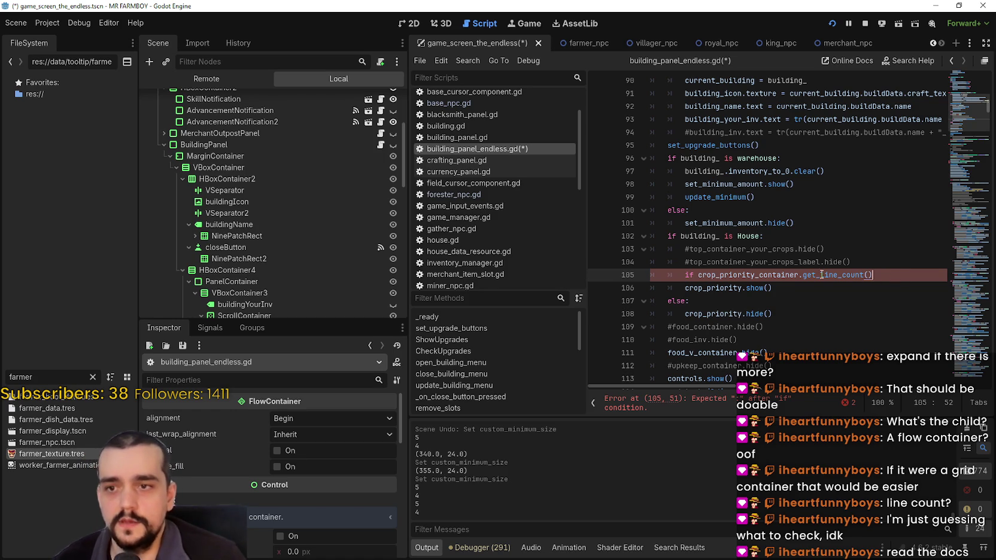
Add a line printing crop_priority_container.get_line_count() above the if check.
{"action": "left_click", "coordinate": [875, 259]}
{"action": "key", "text": "Return"}
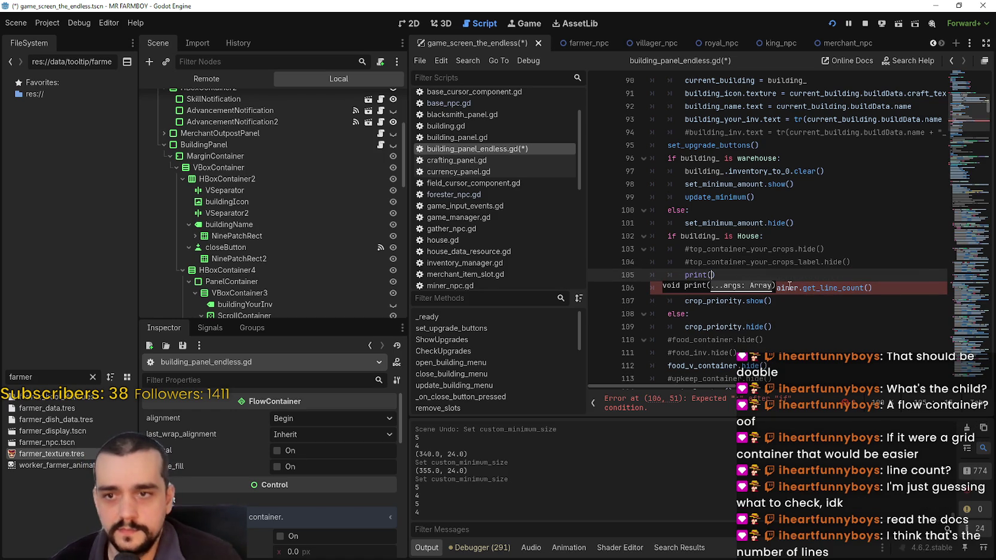
{"action": "left_click_drag", "start_coordinate": [698, 287], "coordinate": [880, 288]}
{"action": "key", "text": "ctrl+c"}
{"action": "left_click", "coordinate": [710, 274]}
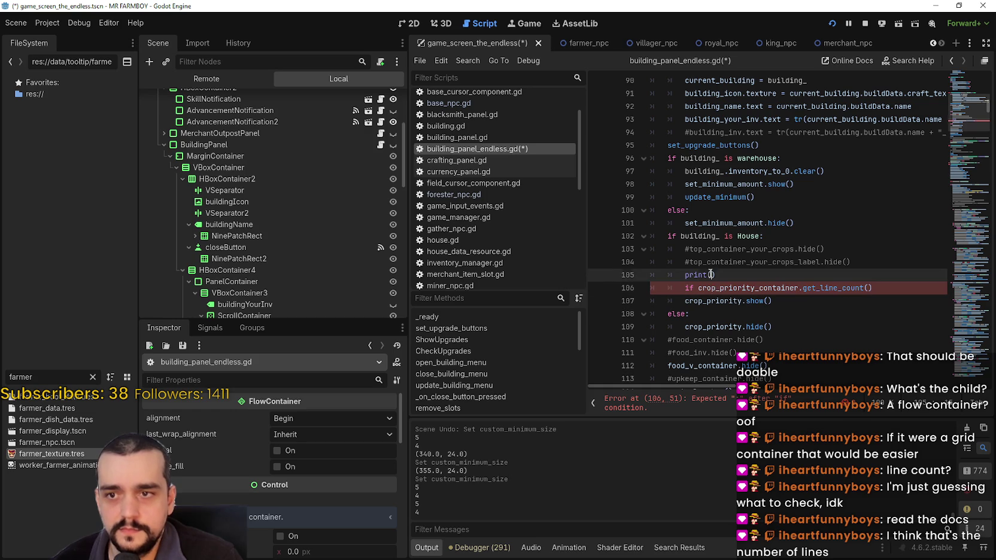
{"action": "key", "text": "ctrl+v"}
Comment out the unfinished if line with # and save the script.
{"action": "left_click", "coordinate": [682, 288]}
{"action": "type", "text": "#"}
{"action": "left_click", "coordinate": [808, 301]}
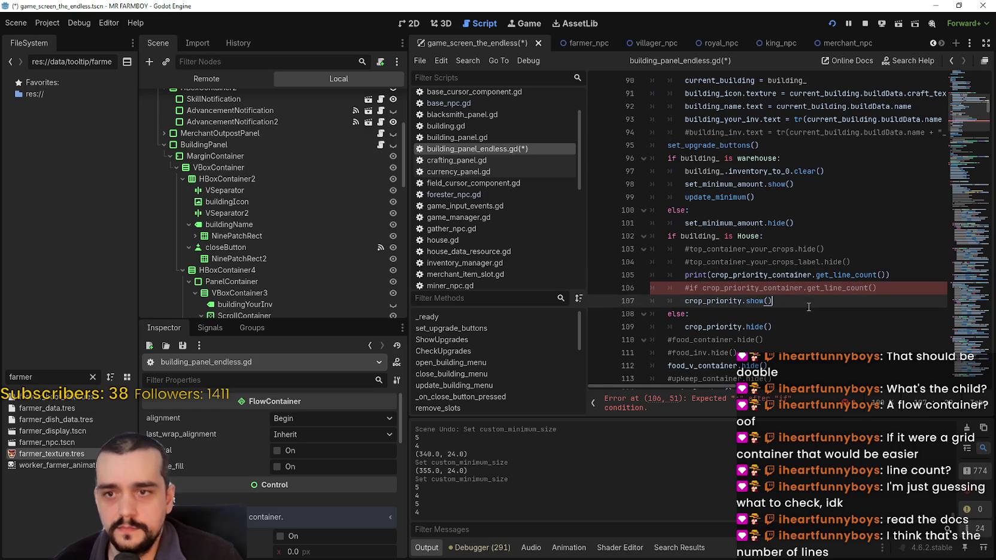
{"action": "key", "text": "ctrl+s"}
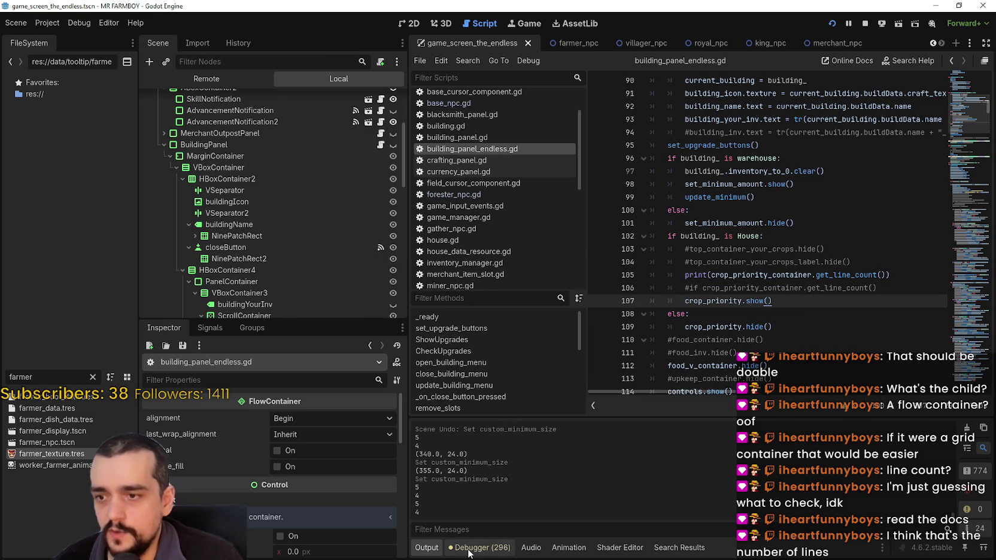
{"action": "key", "text": "alt+Tab"}
Close and reopen the game's House panel to log a line count of 1, then return to the editor.
{"action": "left_click", "coordinate": [736, 131]}
{"action": "left_click", "coordinate": [688, 220]}
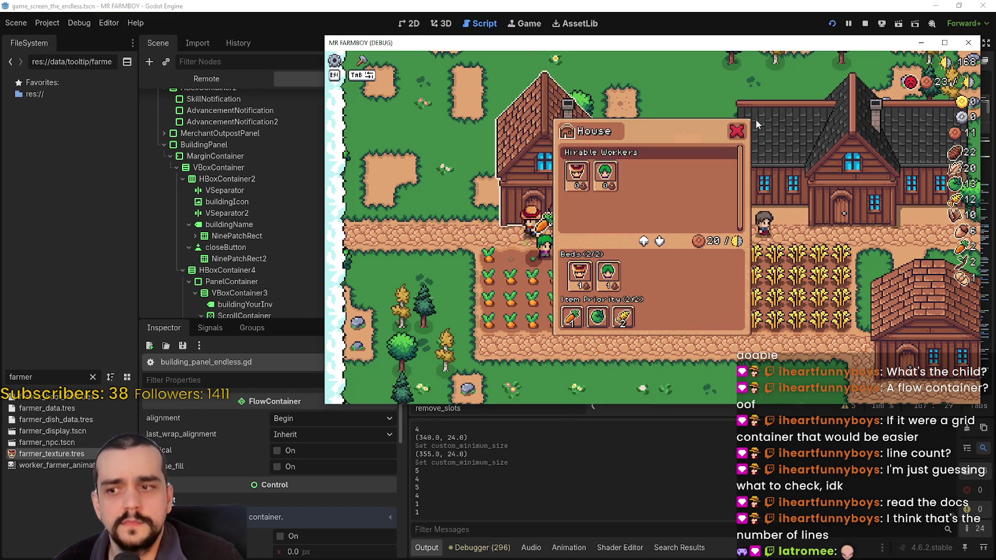
{"action": "key", "text": "Escape"}
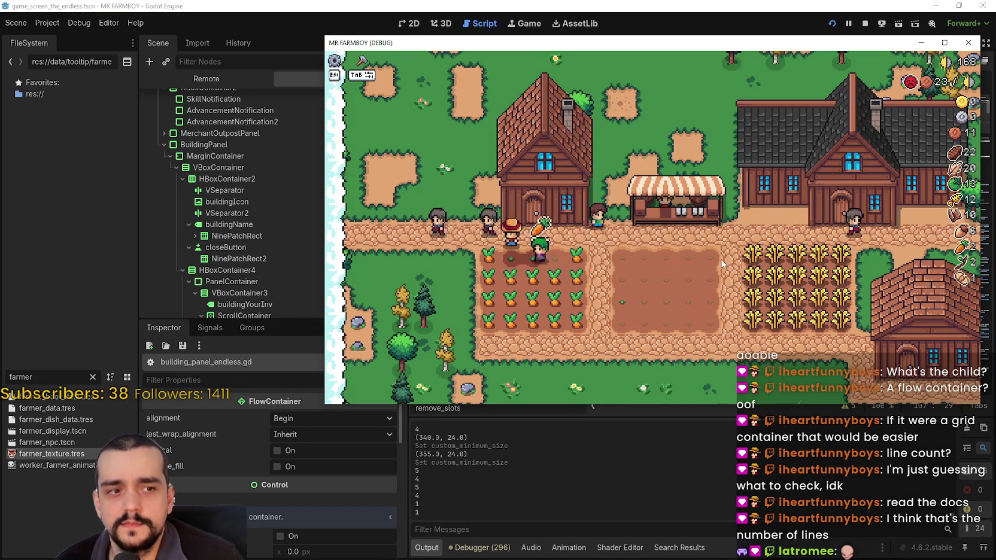
{"action": "left_click", "coordinate": [693, 11]}
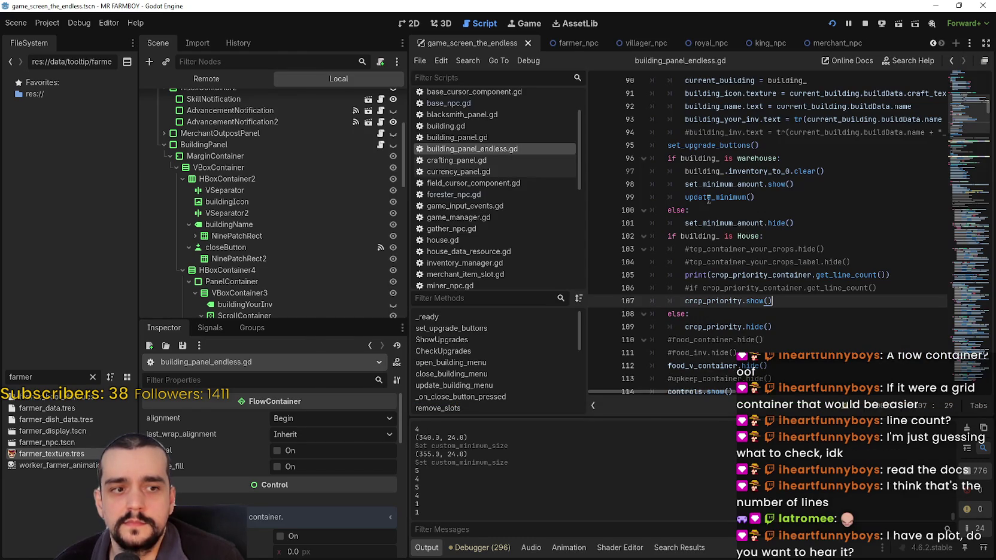
Add 'if crop_priority_container.get_line_count() > 1:' on a new line below the print.
{"action": "left_click", "coordinate": [805, 287]}
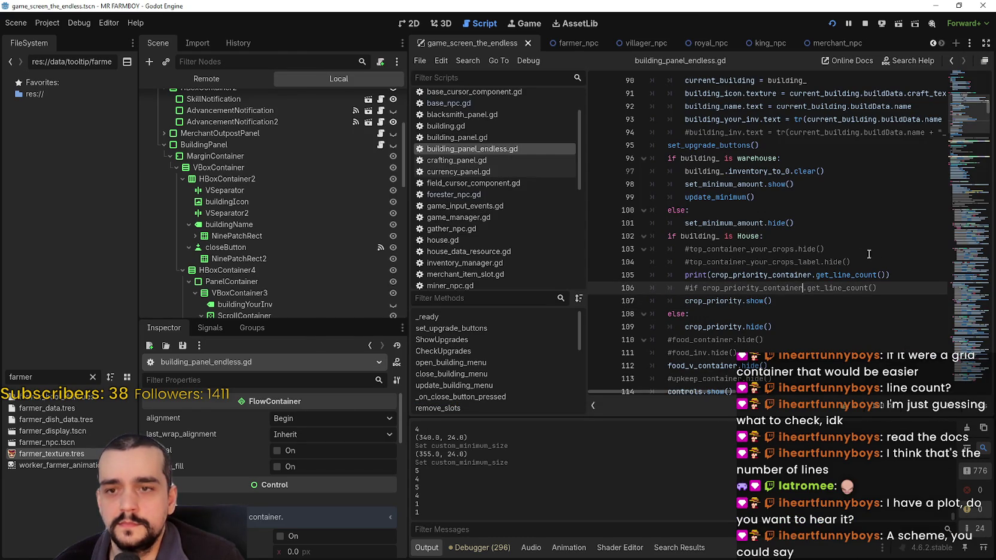
{"action": "left_click", "coordinate": [899, 264]}
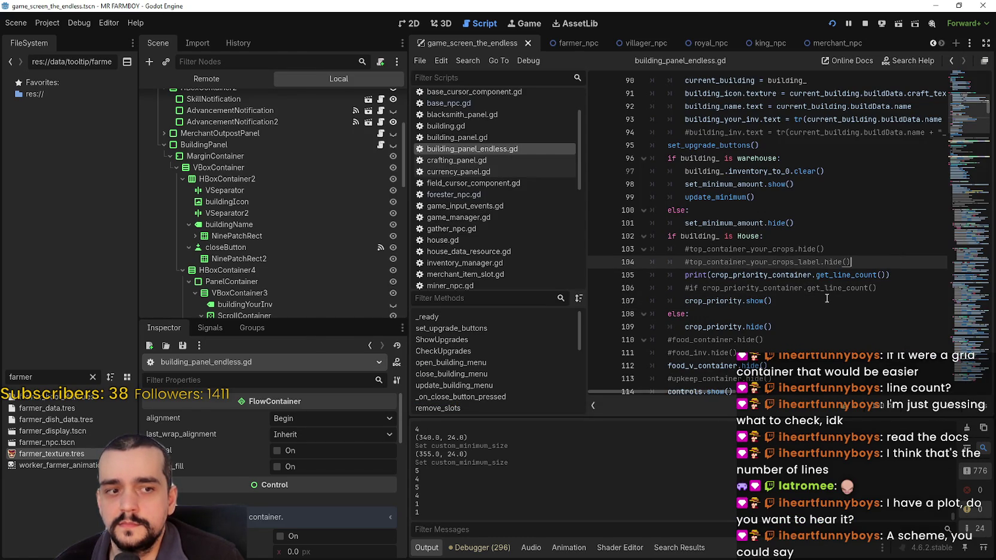
{"action": "left_click_drag", "start_coordinate": [716, 274], "coordinate": [885, 274]}
{"action": "left_click", "coordinate": [894, 274]}
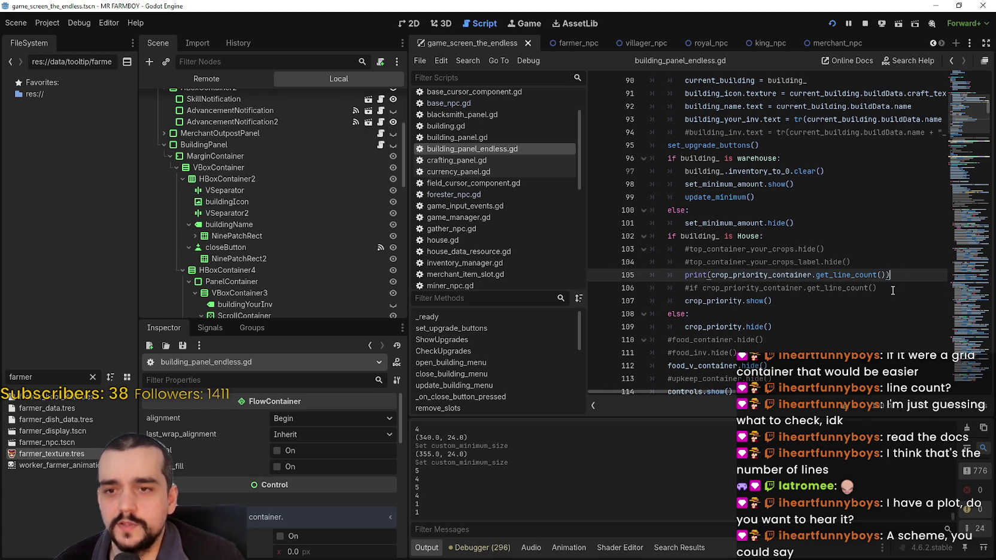
{"action": "key", "text": "Return"}
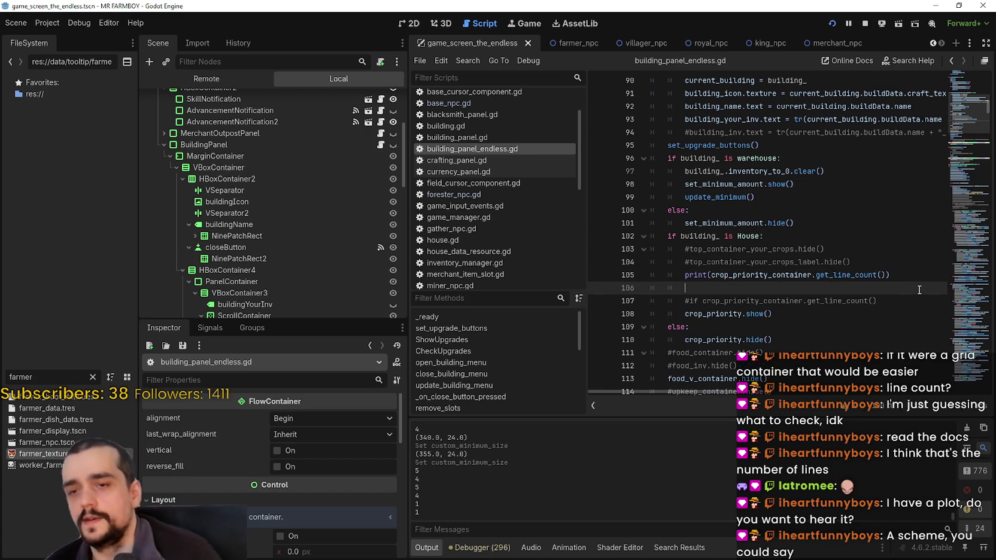
{"action": "type", "text": "if"}
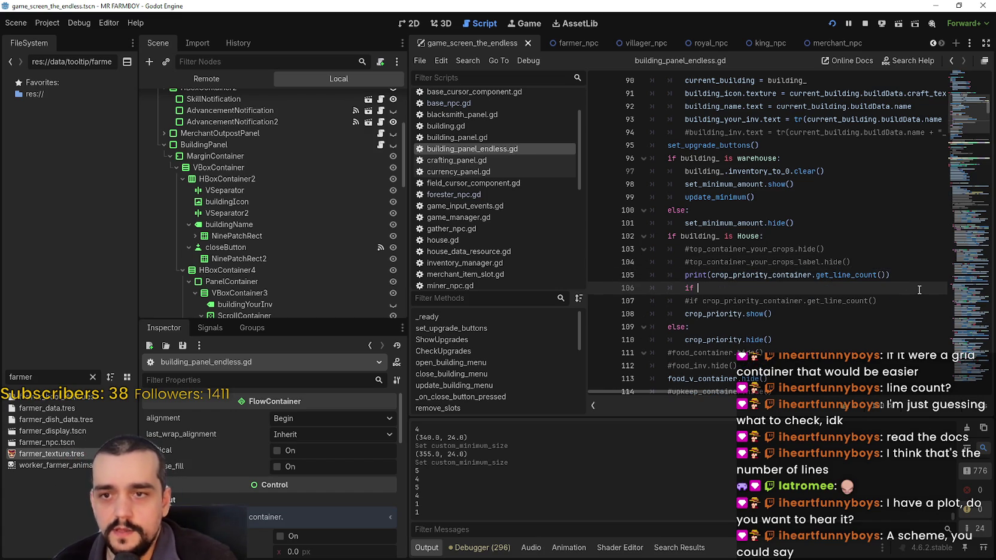
{"action": "key", "text": "ctrl+v"}
{"action": "type", "text": "> 1"}
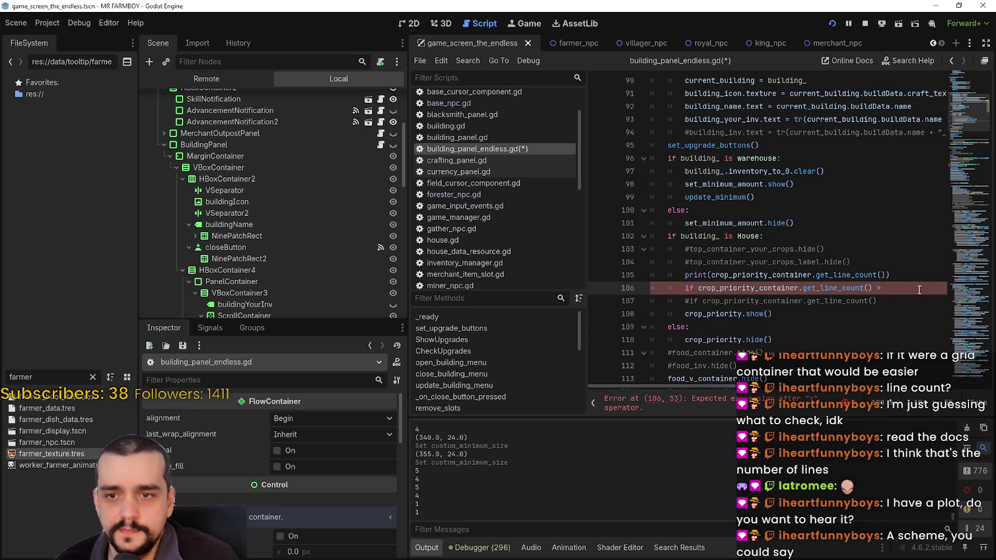
{"action": "type", "text": ":"}
{"action": "key", "text": "Return"}
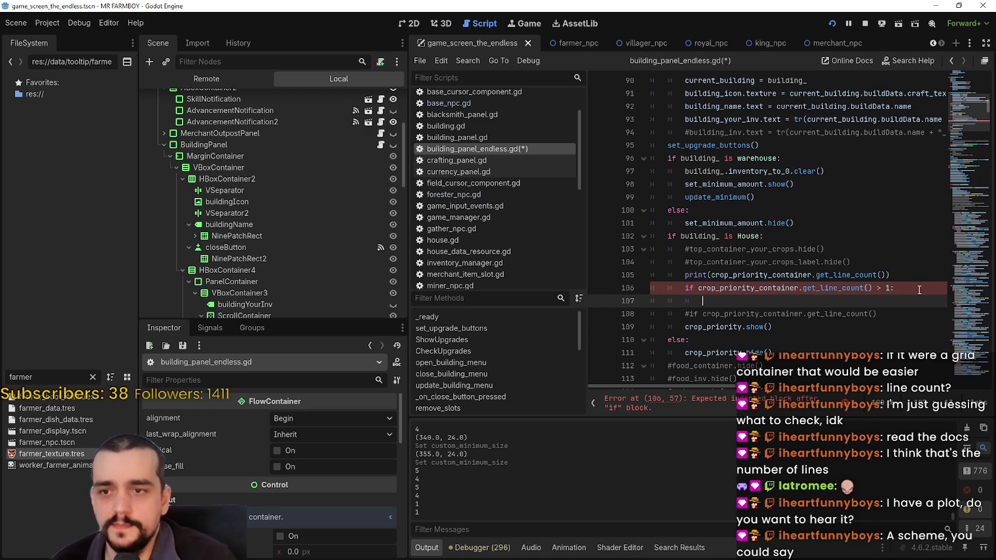
{"action": "scroll", "coordinate": [295, 266], "scroll_direction": "down", "scroll_amount": 1}
{"action": "left_click", "coordinate": [288, 291]}
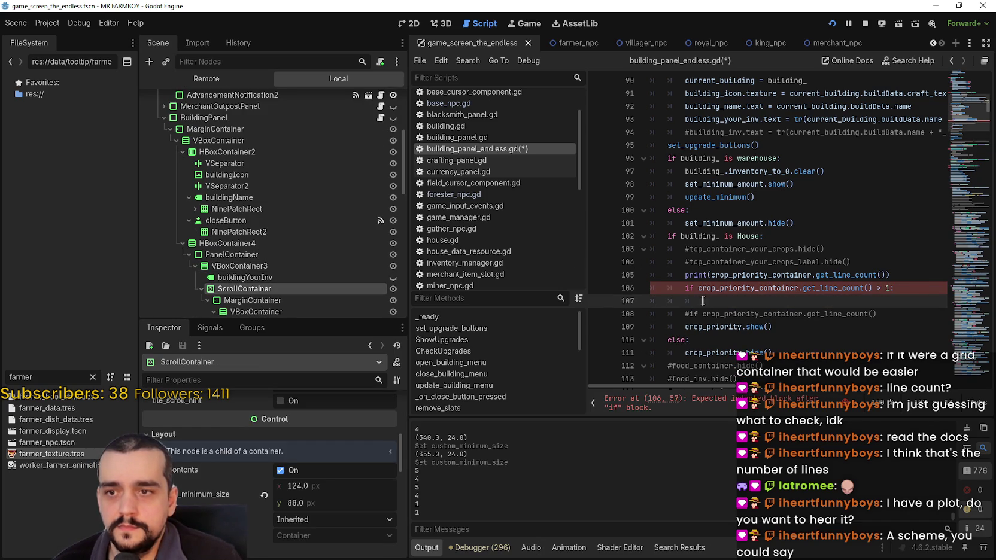
{"action": "scroll", "coordinate": [701, 285], "scroll_direction": "up", "scroll_amount": 15}
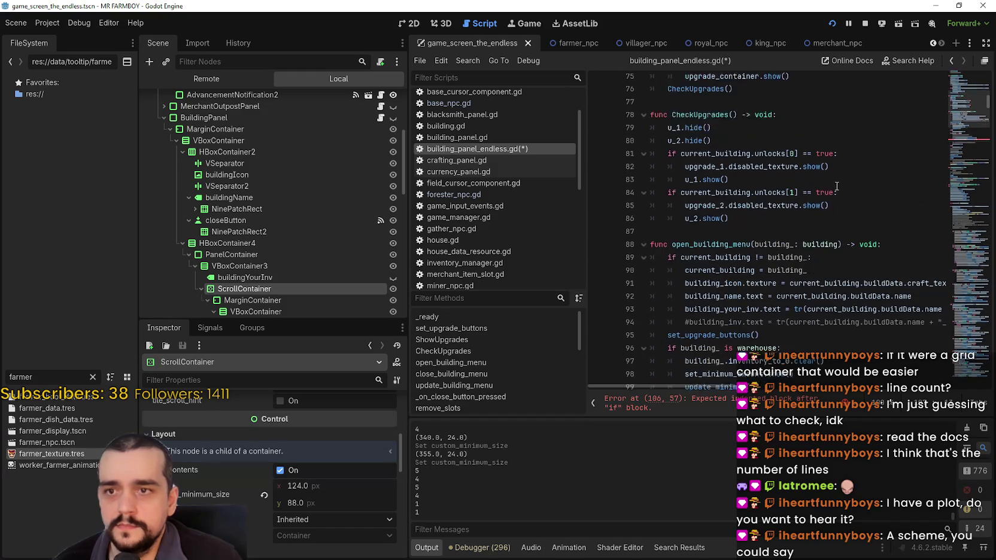
{"action": "scroll", "coordinate": [970, 101], "scroll_direction": "up", "scroll_amount": 6}
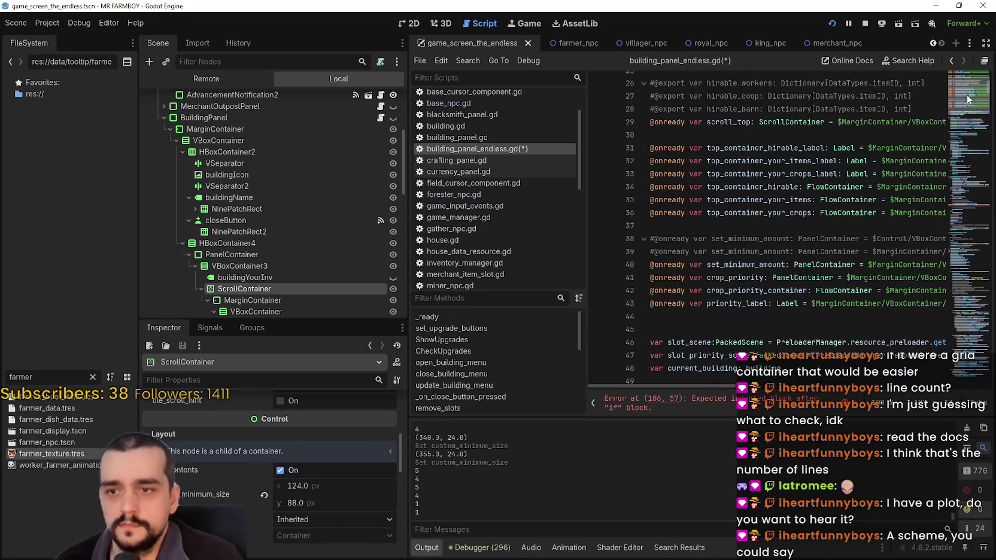
{"action": "scroll", "coordinate": [970, 99], "scroll_direction": "down", "scroll_amount": 2}
{"action": "mouse_move", "coordinate": [244, 289]}
{"action": "left_mouse_down"}
{"action": "mouse_move", "coordinate": [508, 239]}
{"action": "mouse_move", "coordinate": [754, 239]}
{"action": "mouse_move", "coordinate": [708, 227]}
{"action": "left_mouse_up"}
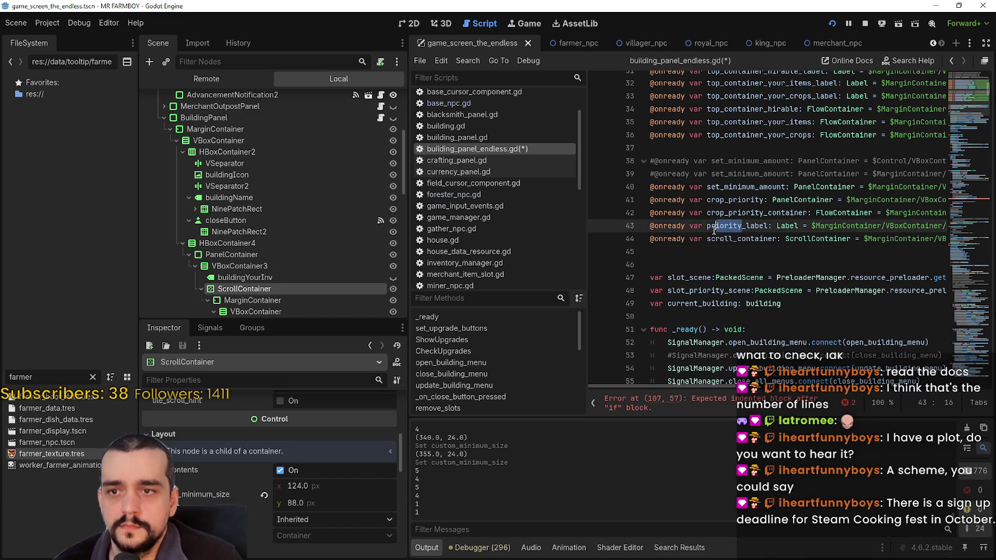
{"action": "left_click_drag", "start_coordinate": [764, 212], "coordinate": [707, 213]}
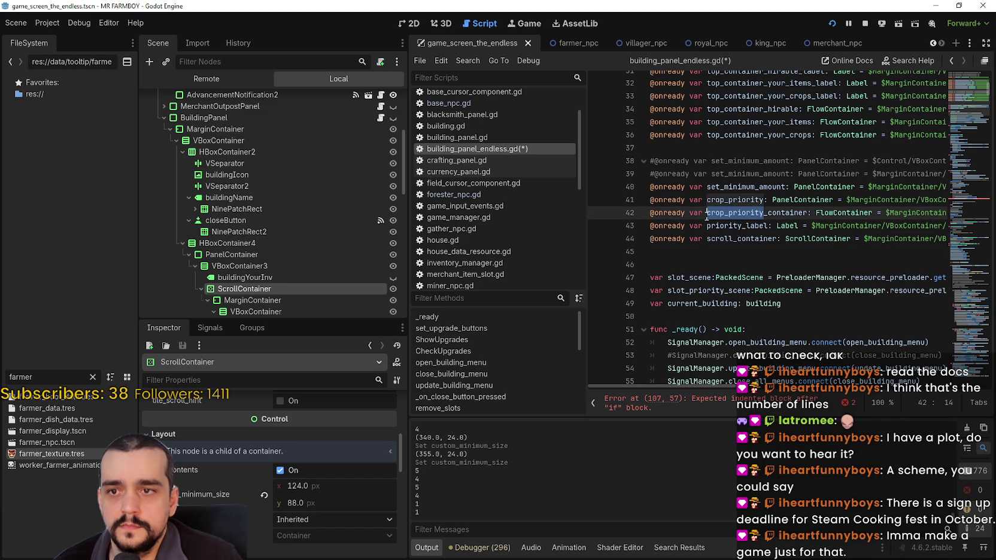
{"action": "left_click", "coordinate": [707, 238]}
{"action": "key", "text": "ctrl+v"}
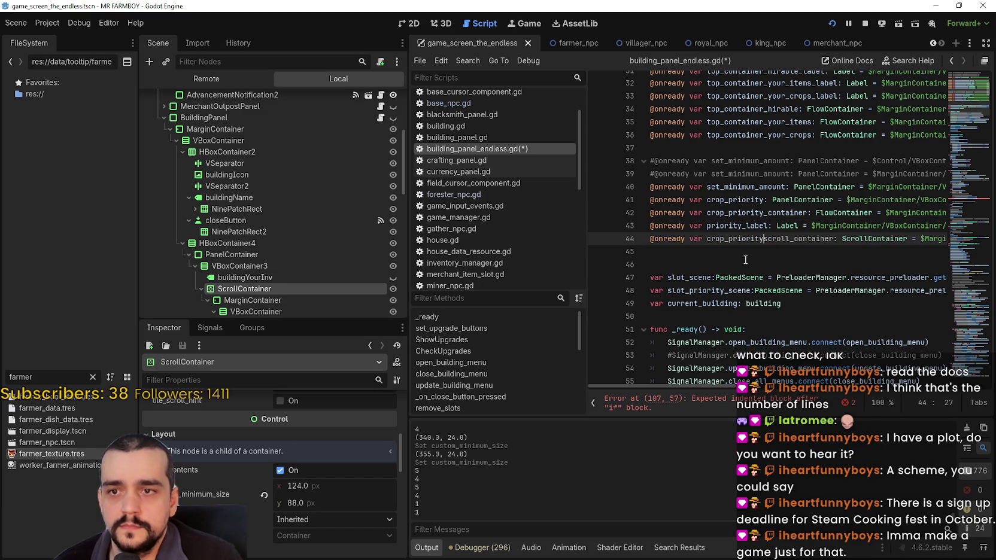
{"action": "type", "text": "_"}
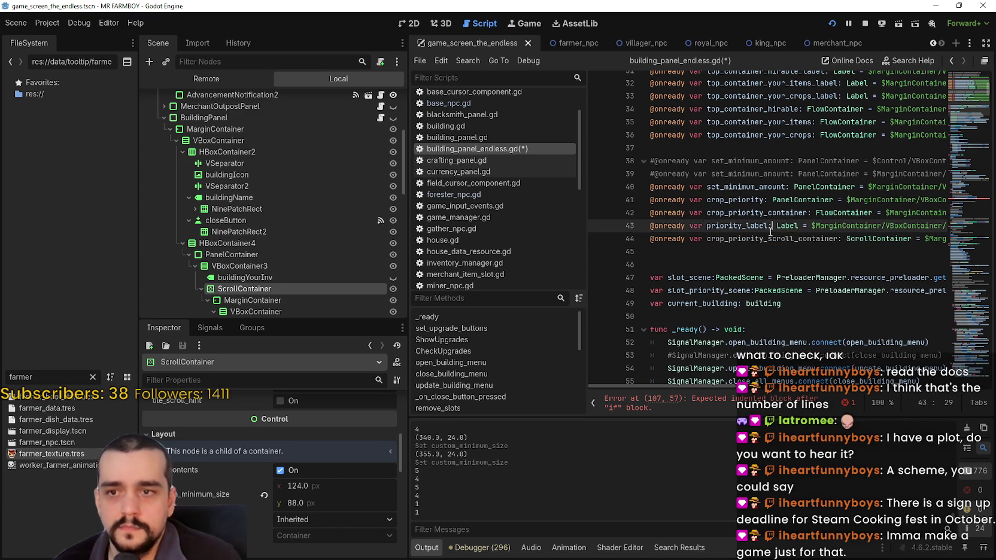
{"action": "left_click", "coordinate": [738, 406]}
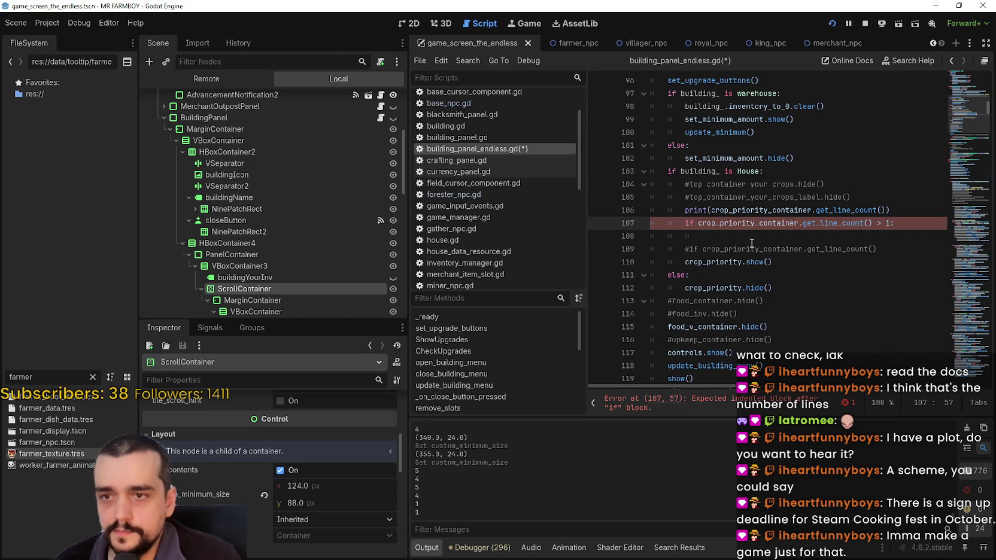
Start an indented line inside the check with crop_priority_scroll_container.custom_minimum_size.
{"action": "key", "text": "Down"}
{"action": "key", "text": "Tab"}
{"action": "type", "text": "crop_priority_scroll_container"}
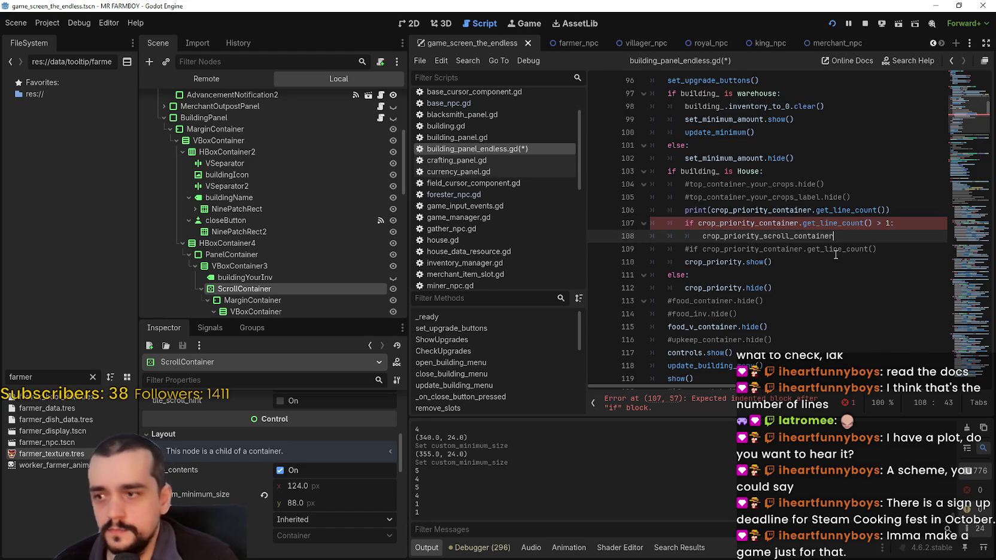
{"action": "type", "text": ".cu"}
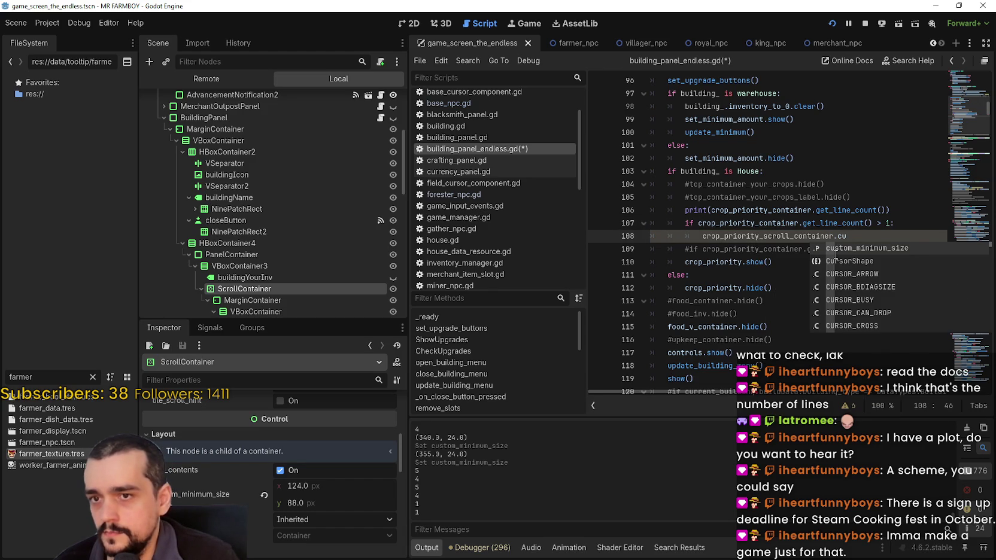
{"action": "type", "text": "s"}
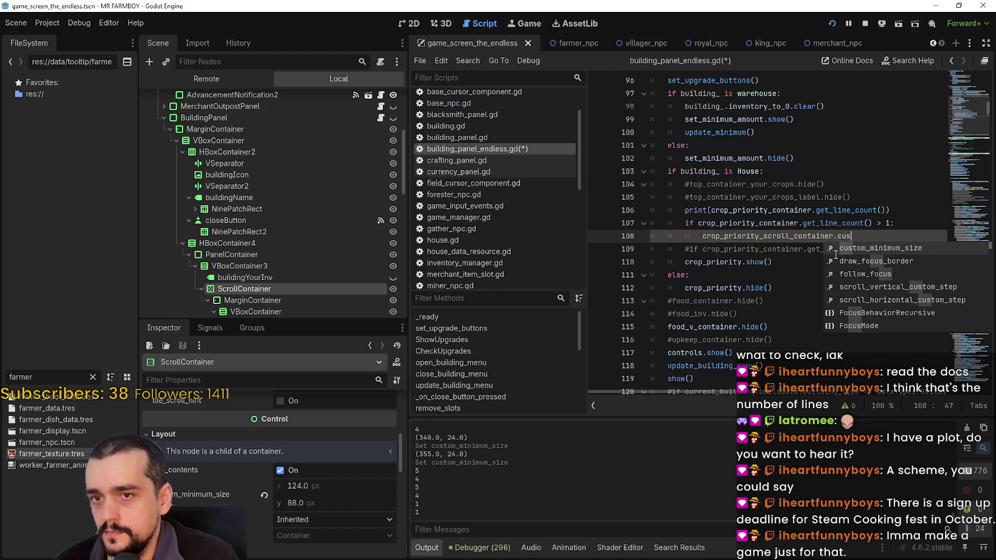
{"action": "key", "text": "Return"}
Browse the Vector2 member suggestions, then trim the line back to 'custom_minimu'.
{"action": "type", "text": "y"}
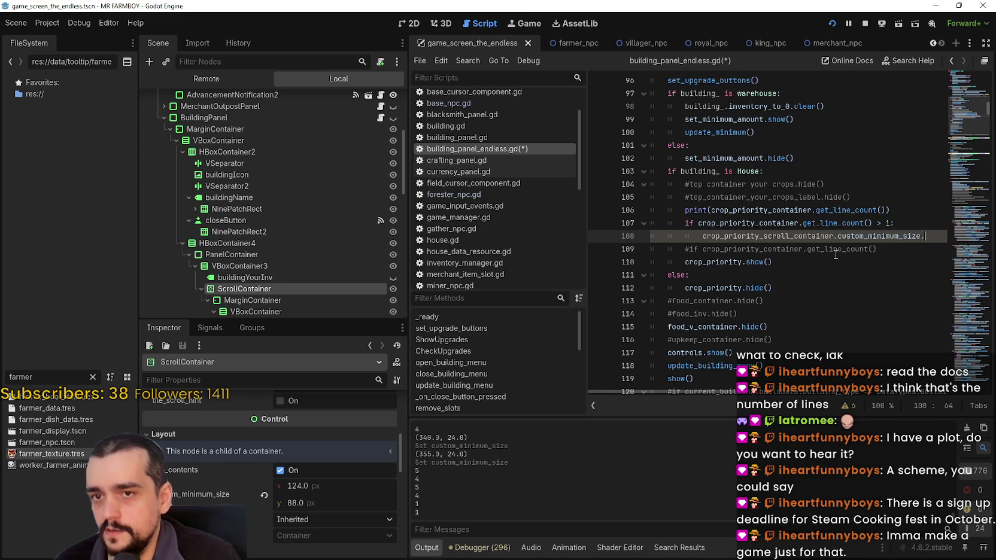
{"action": "key", "text": "Down"}
{"action": "key", "text": "Down"}
{"action": "key", "text": "Down"}
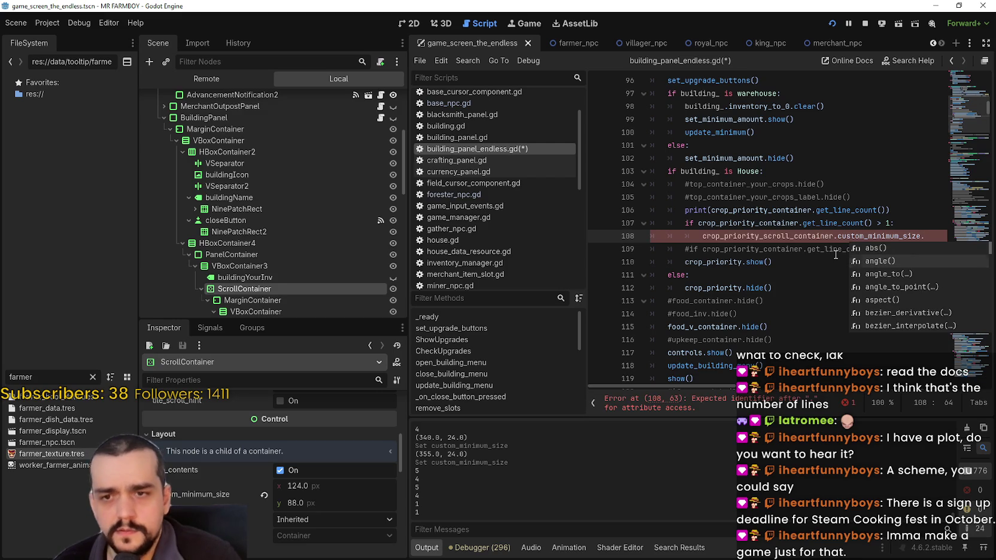
{"action": "key", "text": "Down"}
{"action": "key", "text": "Down"}
{"action": "key", "text": "Down"}
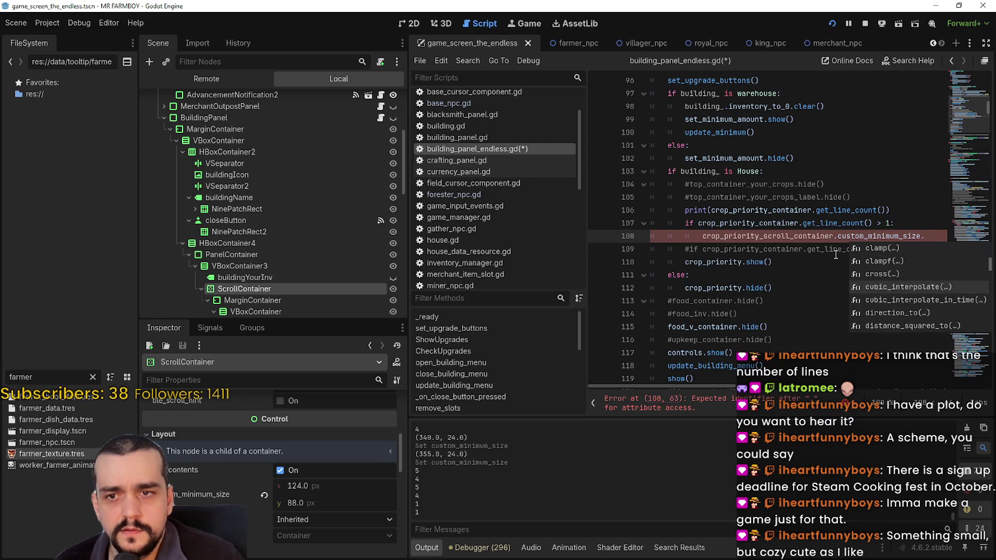
{"action": "key", "text": "Down"}
{"action": "key", "text": "Down"}
{"action": "key", "text": "Down"}
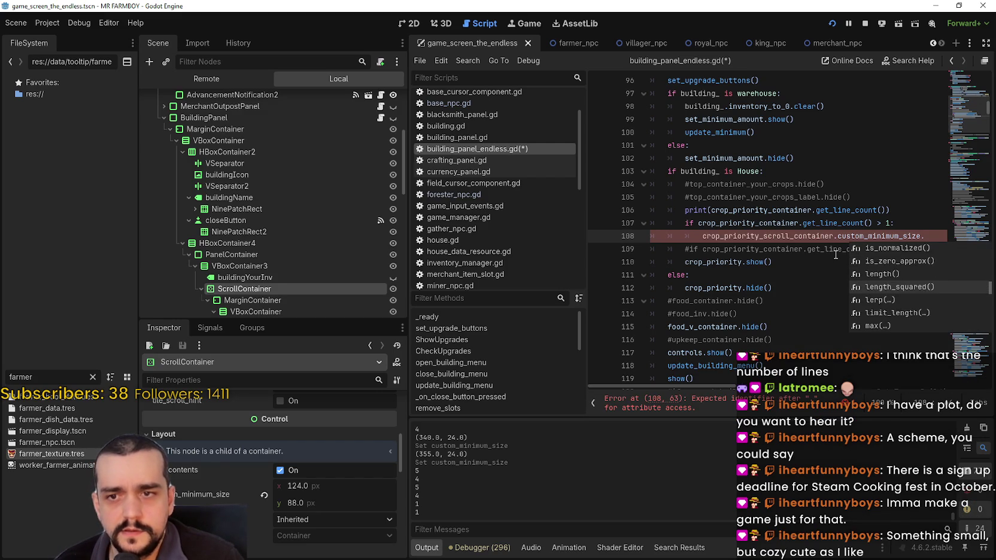
{"action": "key", "text": "Down"}
{"action": "key", "text": "Down"}
{"action": "key", "text": "Down"}
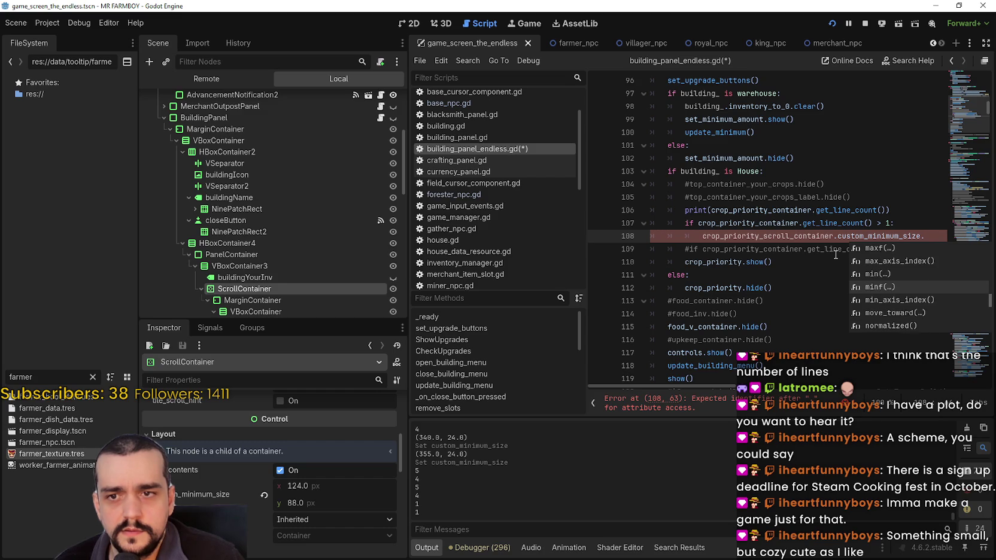
{"action": "key", "text": "Up"}
{"action": "key", "text": "Up"}
{"action": "key", "text": "Up"}
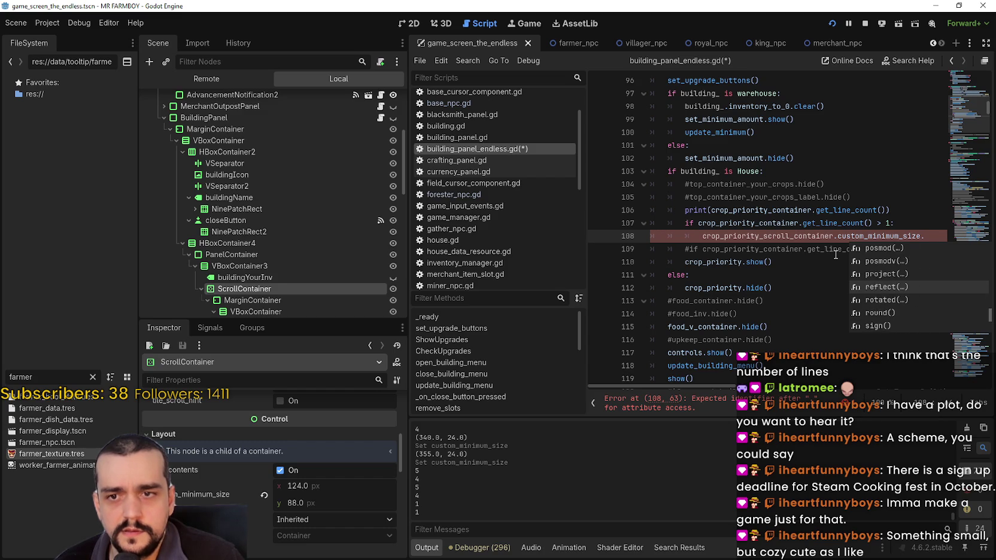
{"action": "key", "text": "BackSpace"}
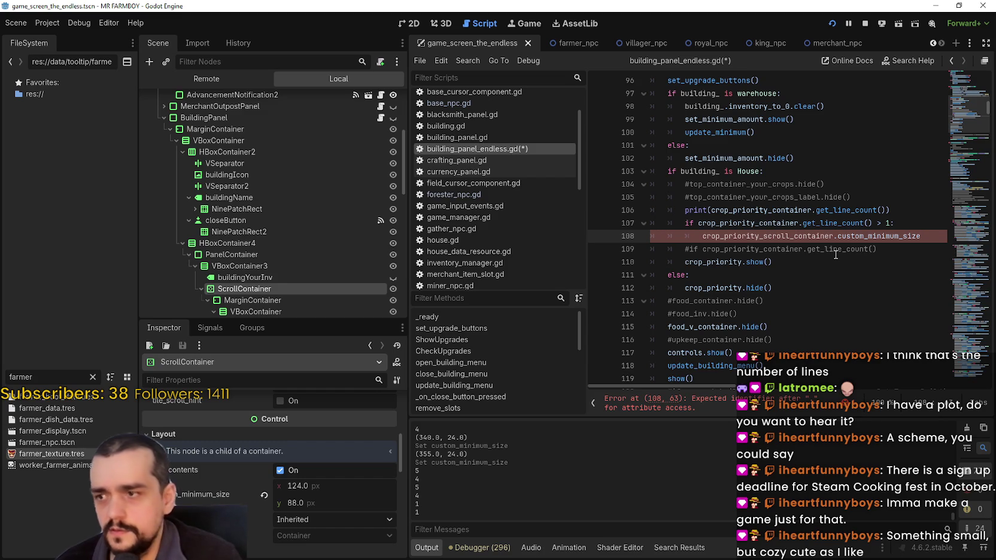
{"action": "key", "text": "BackSpace"}
{"action": "key", "text": "BackSpace"}
{"action": "key", "text": "BackSpace"}
{"action": "mouse_move", "coordinate": [181, 501]}
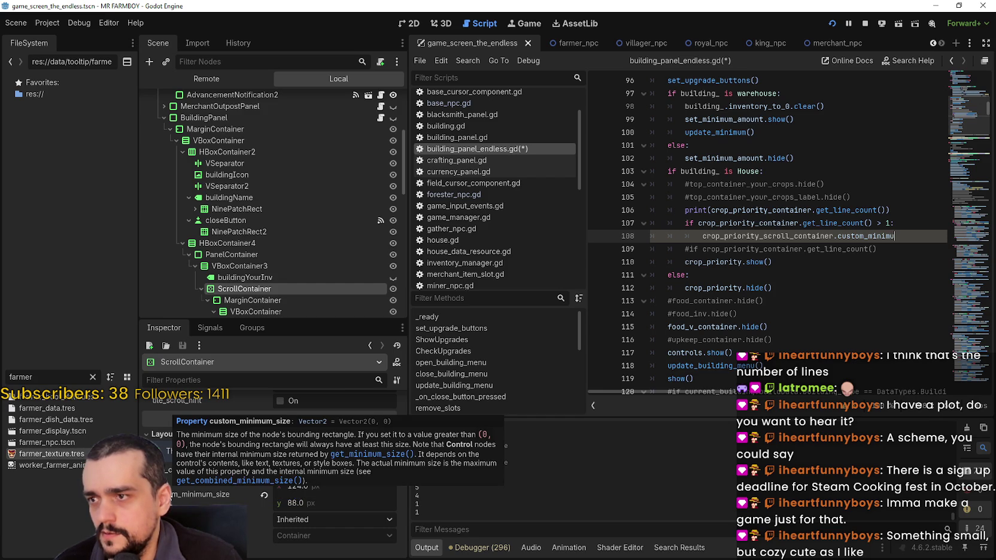
Inspect the ScrollContainer under CropPriority in the scene tree.
{"action": "left_click", "coordinate": [276, 278]}
{"action": "left_click", "coordinate": [277, 290]}
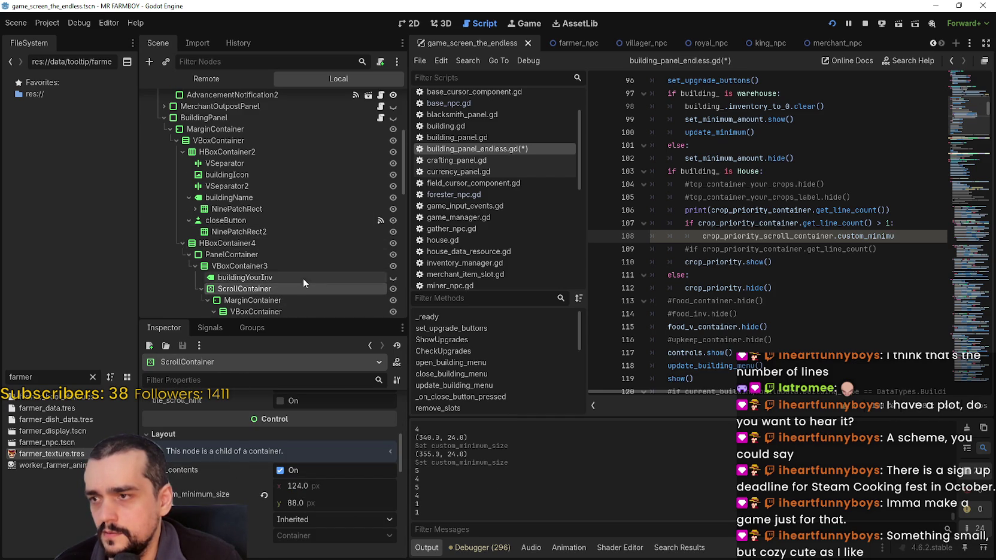
{"action": "scroll", "coordinate": [303, 278], "scroll_direction": "down", "scroll_amount": 5}
{"action": "scroll", "coordinate": [302, 277], "scroll_direction": "down", "scroll_amount": 5}
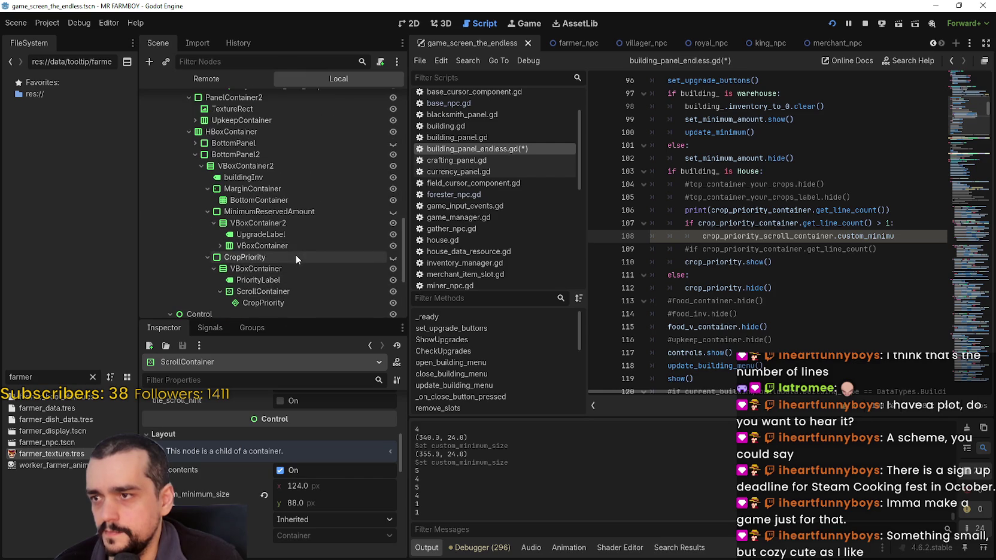
{"action": "left_click", "coordinate": [275, 245]}
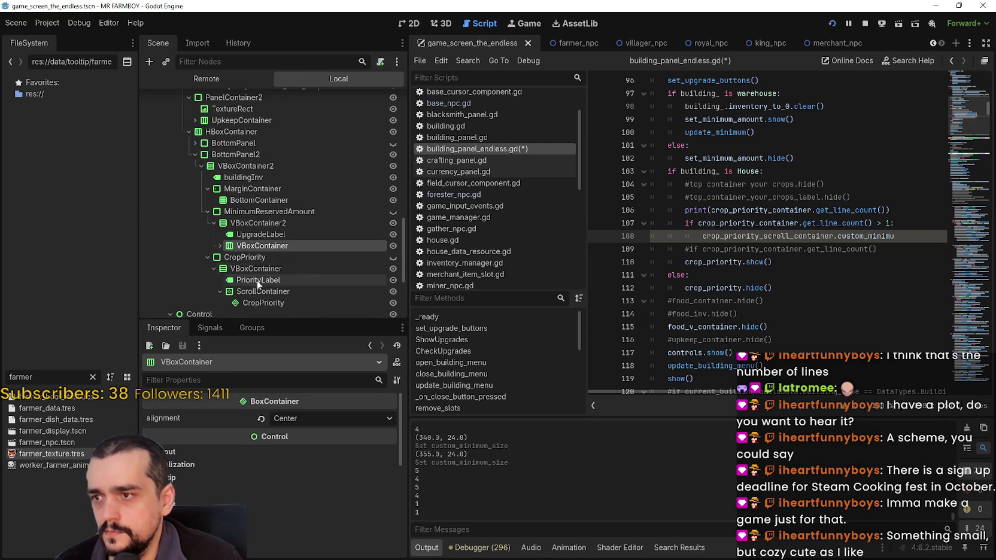
{"action": "left_click", "coordinate": [263, 304]}
{"action": "left_click", "coordinate": [272, 291]}
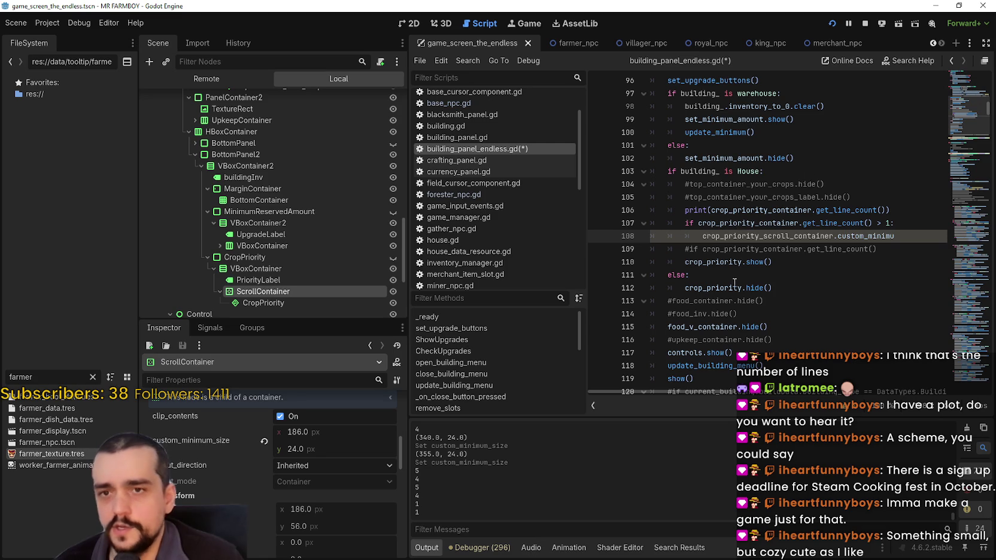
{"action": "mouse_move", "coordinate": [207, 453]}
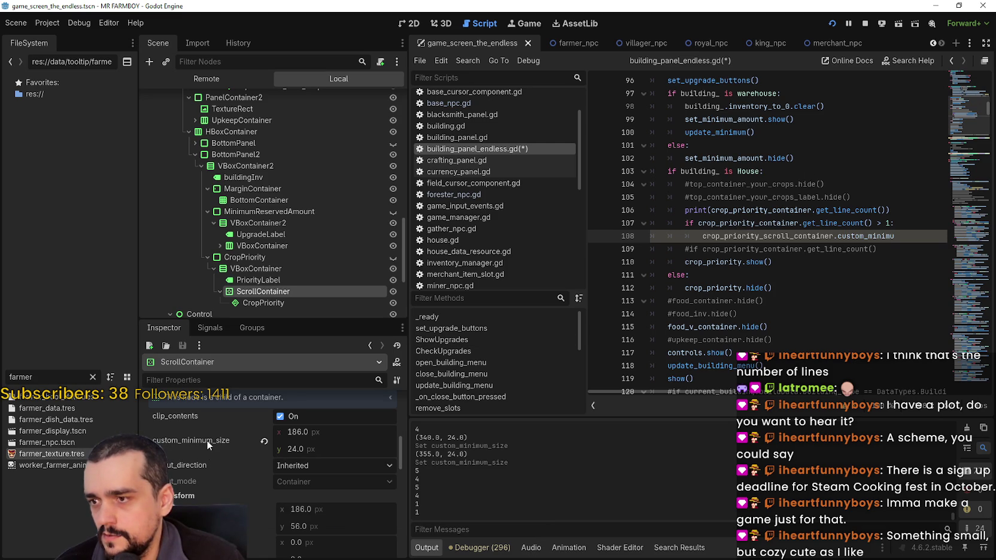
Retype the member on line 108 as custom_minimum_size via autocomplete.
{"action": "double_click", "coordinate": [911, 233]}
{"action": "type", "text": "cu"}
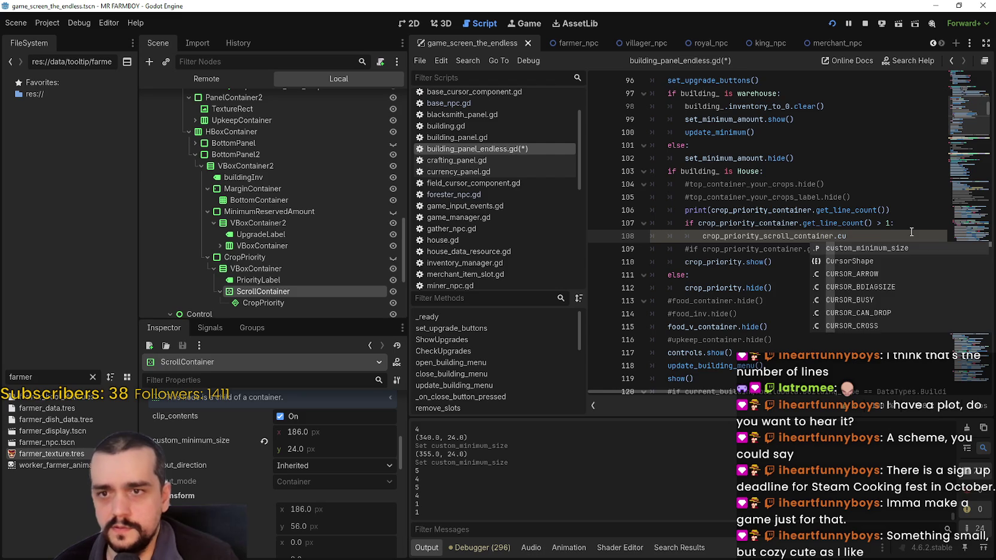
{"action": "key", "text": "BackSpace"}
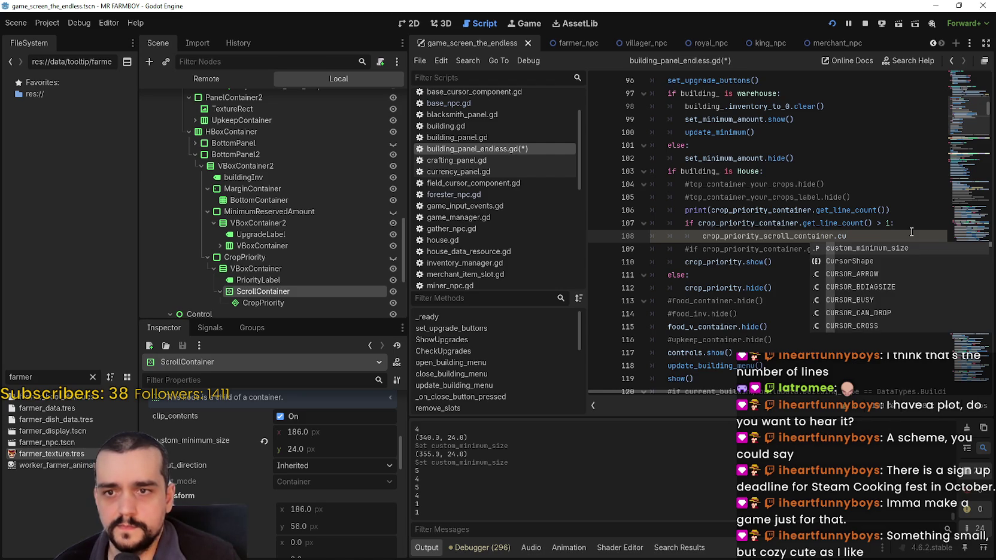
{"action": "type", "text": "hange"}
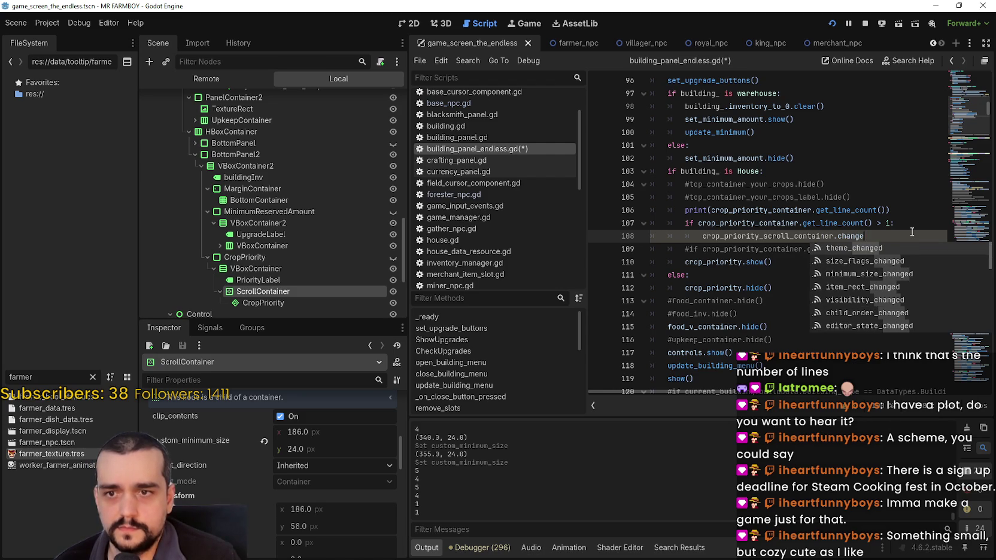
{"action": "type", "text": "_"}
{"action": "key", "text": "BackSpace"}
{"action": "key", "text": "BackSpace"}
{"action": "key", "text": "BackSpace"}
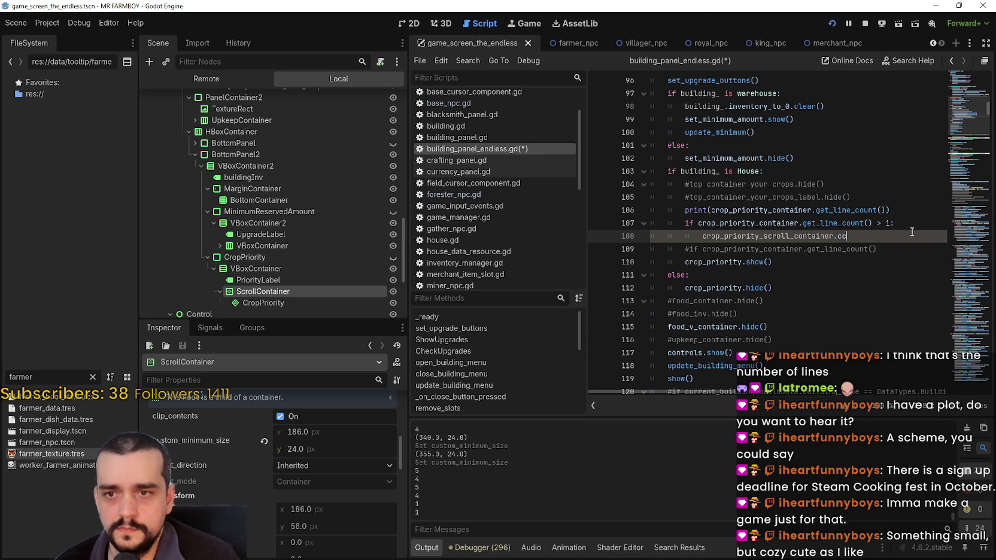
{"action": "type", "text": "se"}
{"action": "key", "text": "BackSpace"}
{"action": "key", "text": "BackSpace"}
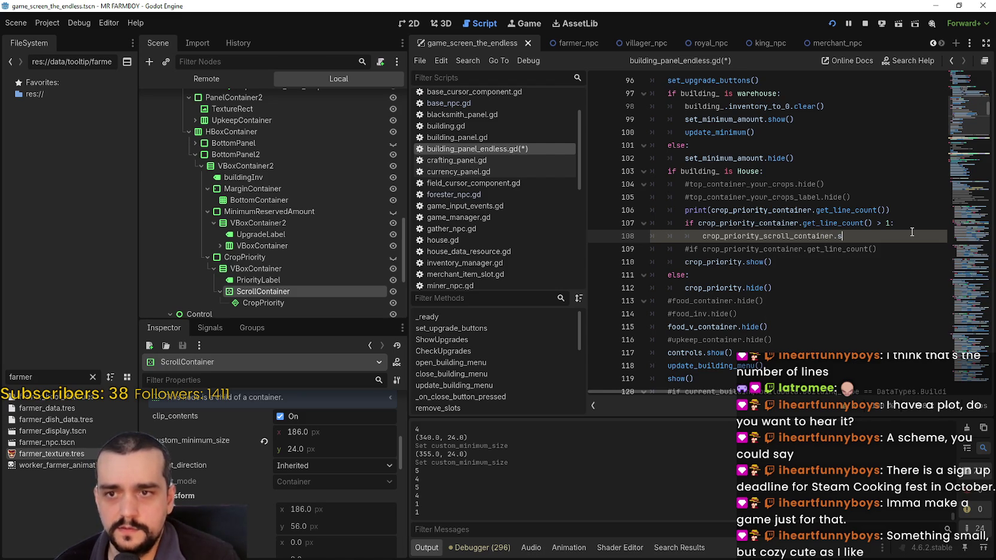
{"action": "type", "text": ".set_cu"}
{"action": "key", "text": "BackSpace"}
{"action": "key", "text": "BackSpace"}
{"action": "key", "text": "BackSpace"}
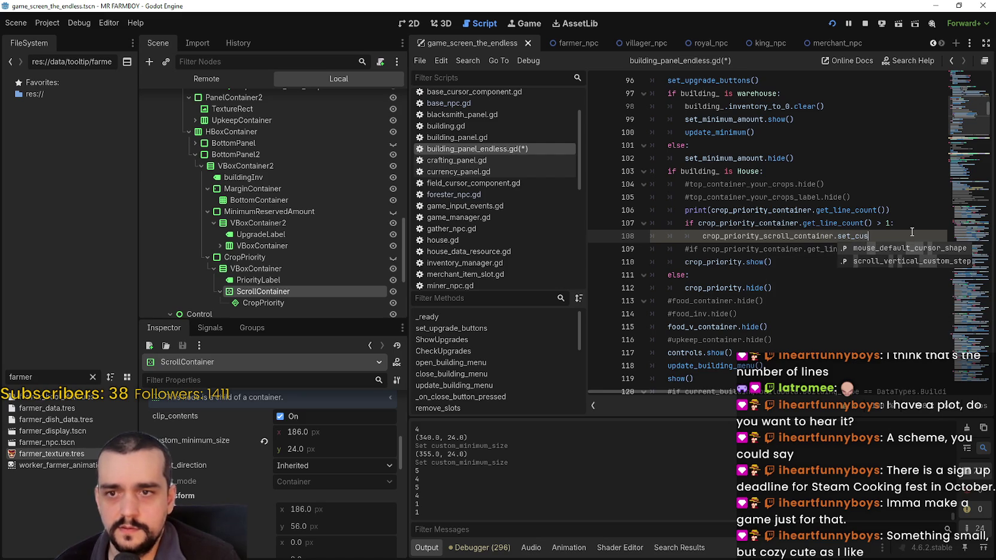
{"action": "key", "text": "BackSpace"}
{"action": "key", "text": "BackSpace"}
{"action": "key", "text": "BackSpace"}
{"action": "type", "text": "costume"}
{"action": "key", "text": "BackSpace"}
{"action": "key", "text": "BackSpace"}
{"action": "key", "text": "BackSpace"}
{"action": "type", "text": "u"}
{"action": "key", "text": "BackSpace"}
{"action": "type", "text": "ocst"}
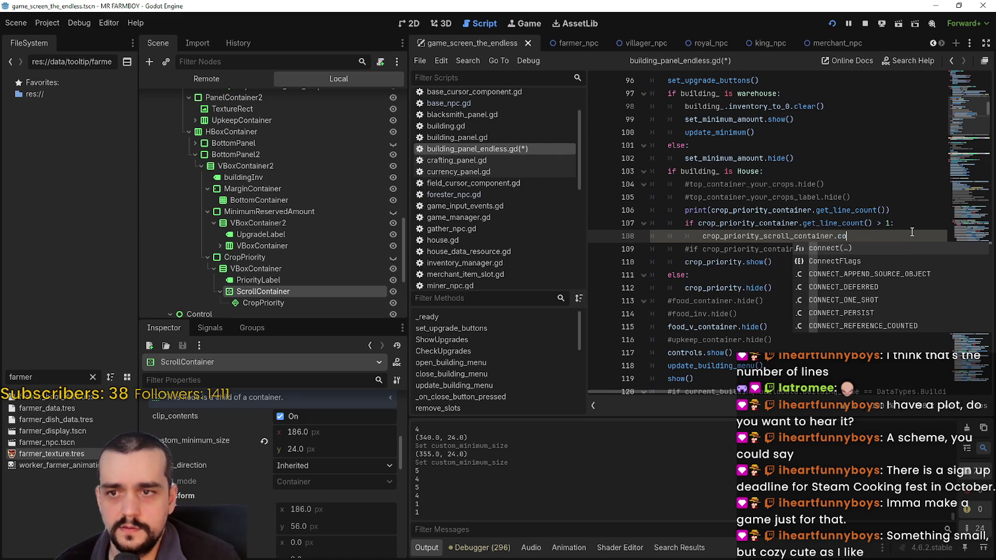
{"action": "key", "text": "BackSpace"}
{"action": "key", "text": "BackSpace"}
{"action": "key", "text": "BackSpace"}
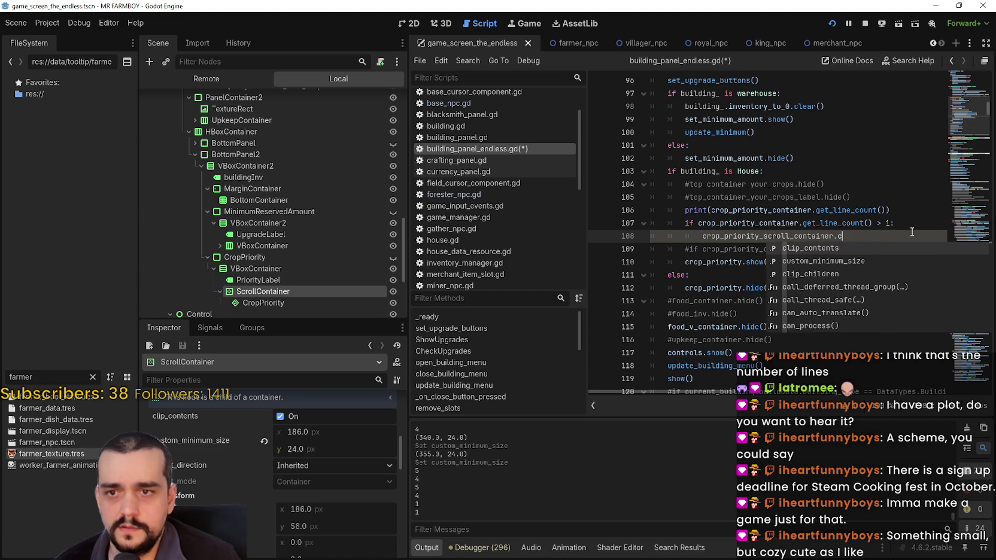
{"action": "type", "text": "ustom"}
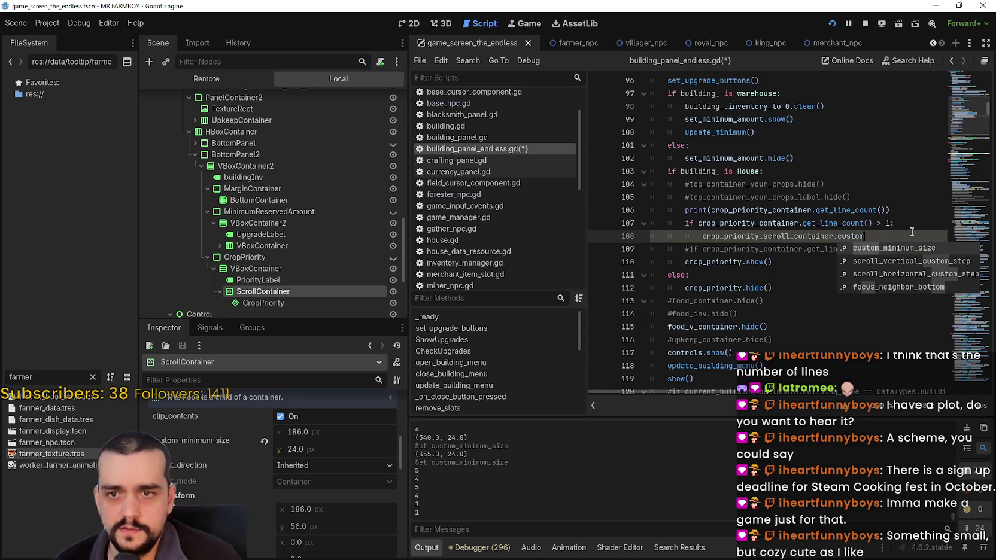
{"action": "key", "text": "Return"}
Assign it the value Vector2(186, 56).
{"action": "type", "text": "= Vector"}
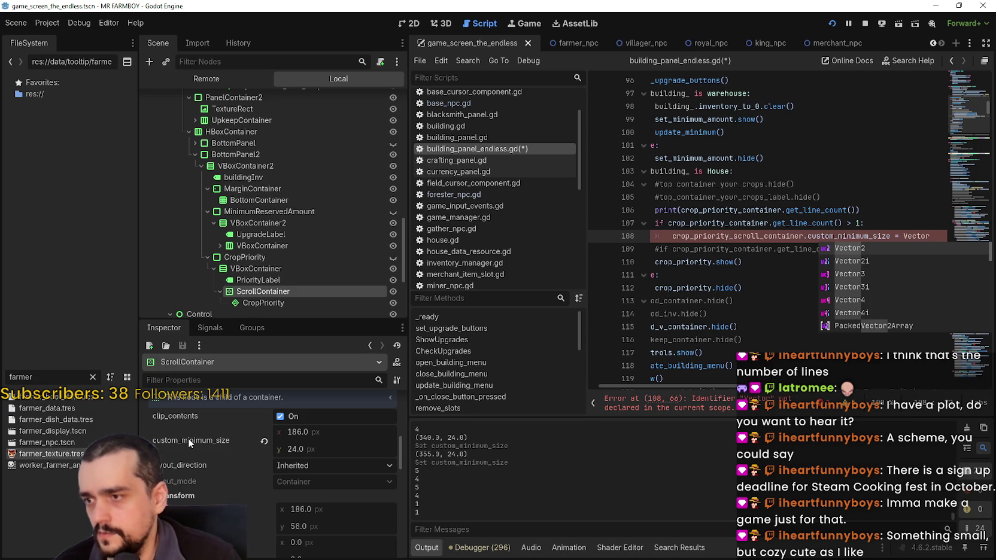
{"action": "mouse_move", "coordinate": [188, 440]}
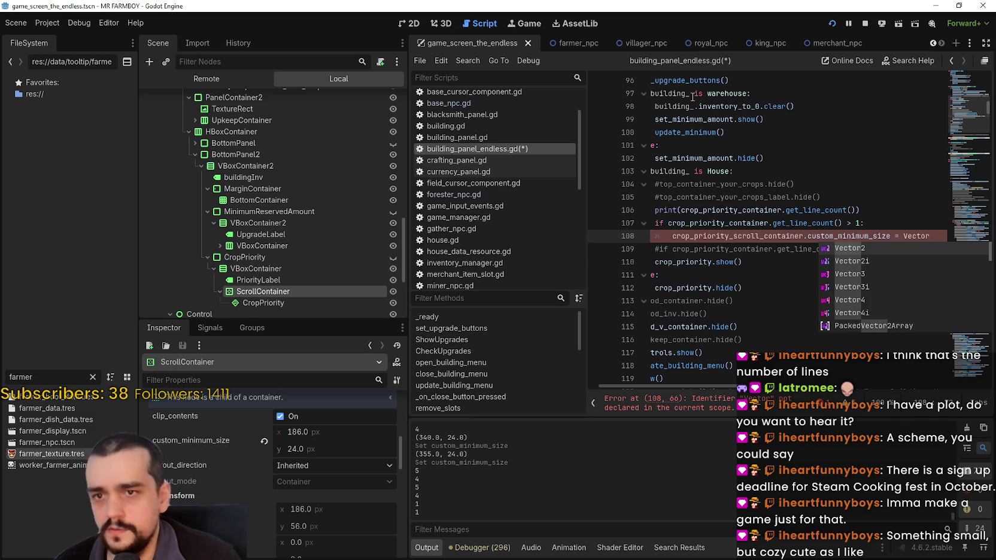
{"action": "type", "text": "2"}
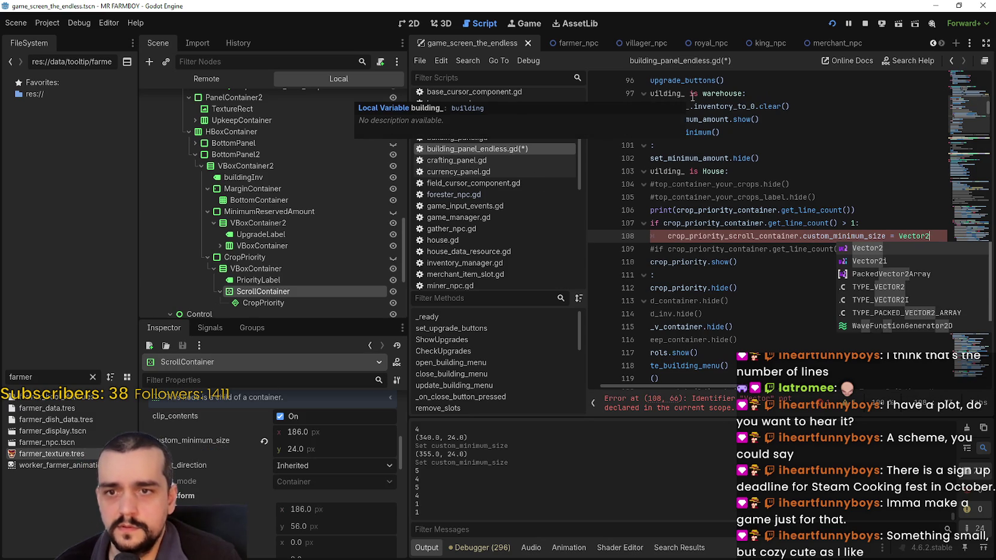
{"action": "key", "text": "Escape"}
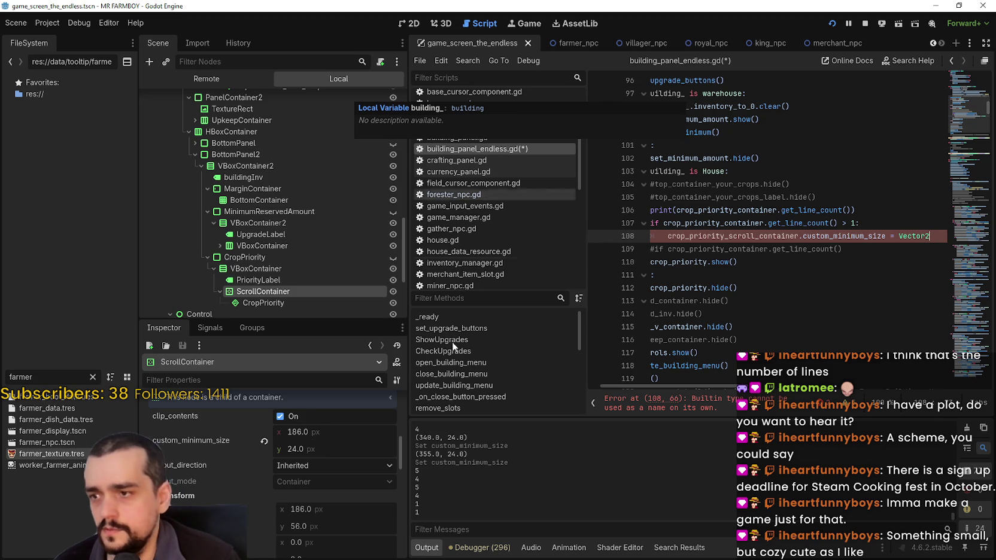
{"action": "mouse_move", "coordinate": [199, 450]}
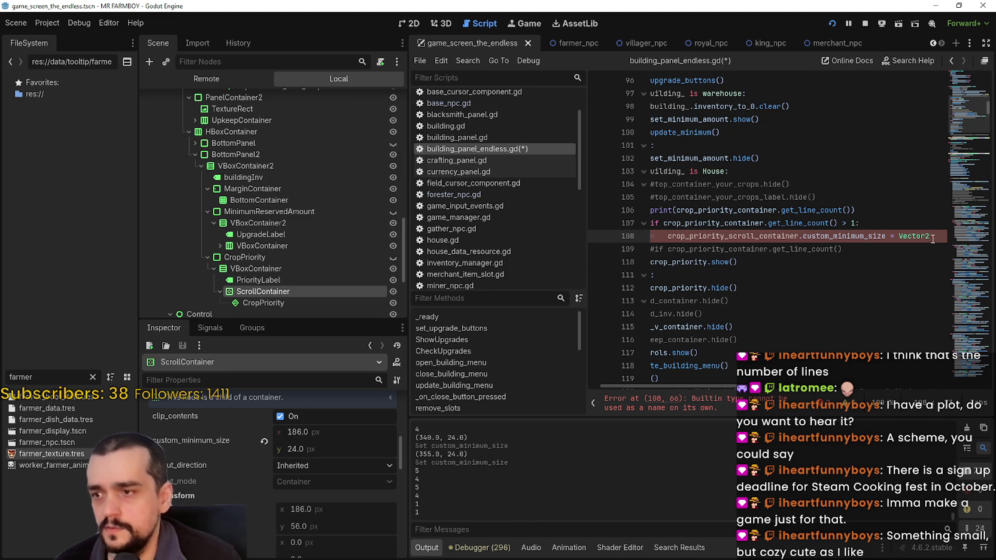
{"action": "type", "text": "(1"}
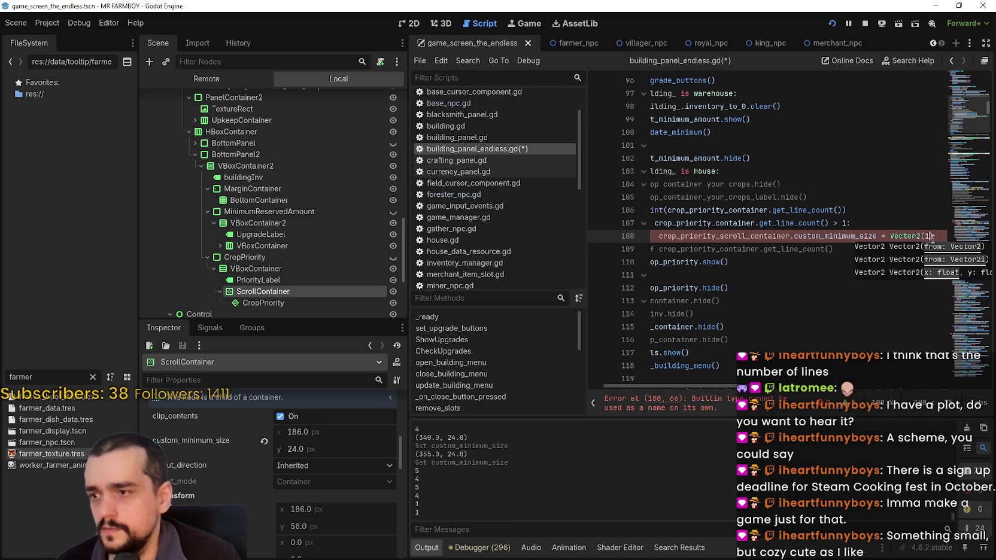
{"action": "type", "text": "86, 56"}
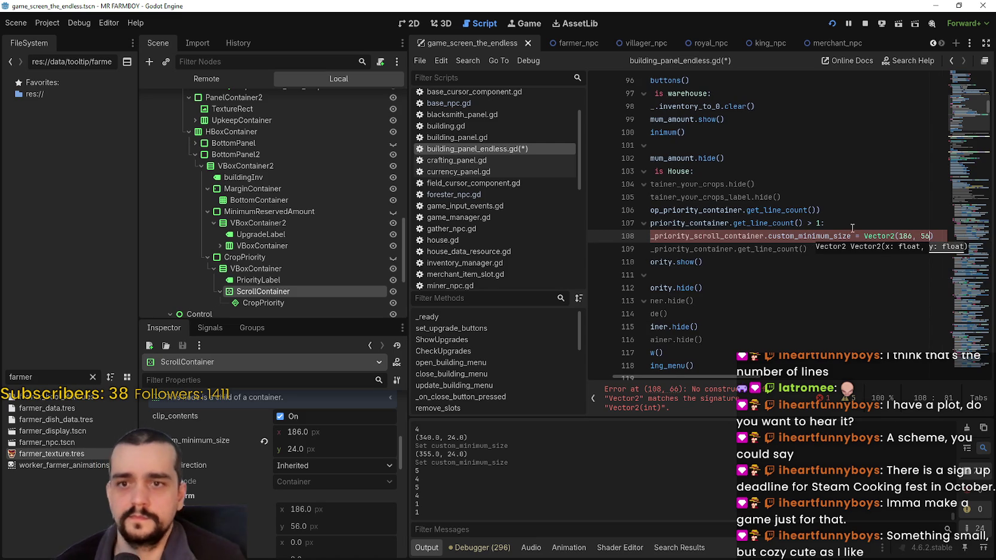
{"action": "left_click_drag", "start_coordinate": [877, 249], "coordinate": [651, 236]}
{"action": "double_click", "coordinate": [778, 236]}
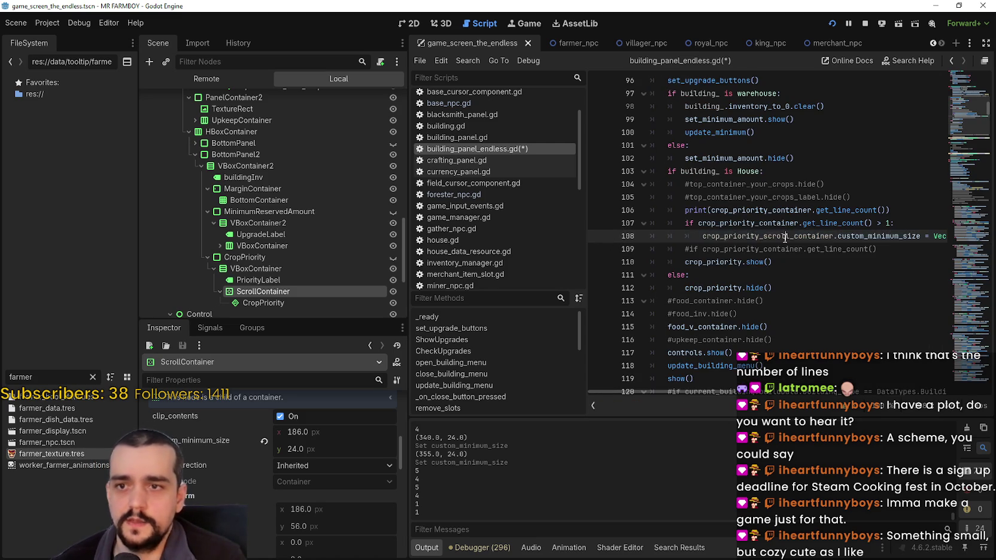
Check the node path of the line-44 crop_priority_scroll_container declaration.
{"action": "mouse_move", "coordinate": [986, 113]}
{"action": "left_mouse_down"}
{"action": "mouse_move", "coordinate": [959, 81]}
{"action": "mouse_move", "coordinate": [960, 101]}
{"action": "left_mouse_up"}
{"action": "scroll", "coordinate": [775, 168], "scroll_direction": "up", "scroll_amount": 4}
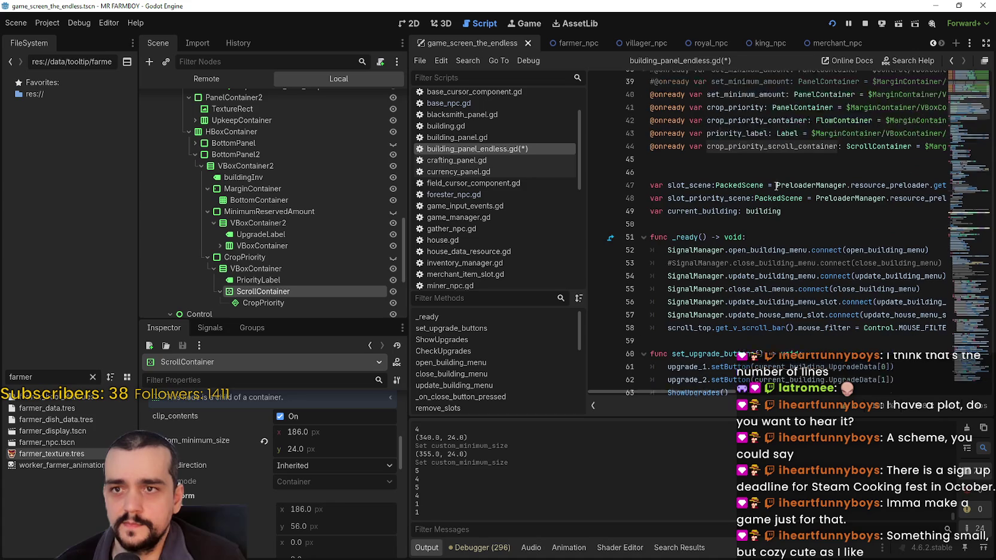
{"action": "left_click_drag", "start_coordinate": [810, 210], "coordinate": [963, 210]}
{"action": "left_click", "coordinate": [881, 209]}
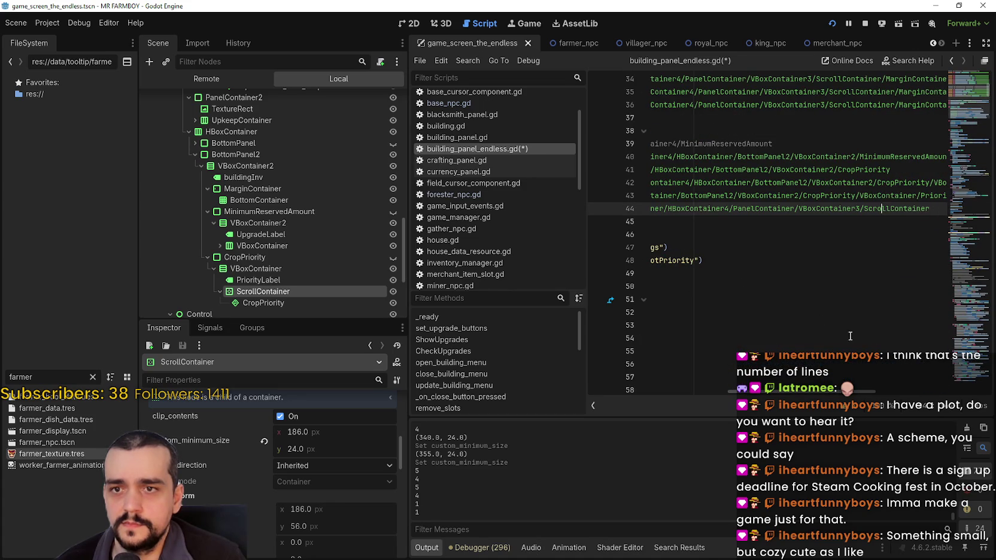
{"action": "scroll", "coordinate": [657, 377], "scroll_direction": "left", "scroll_amount": 10}
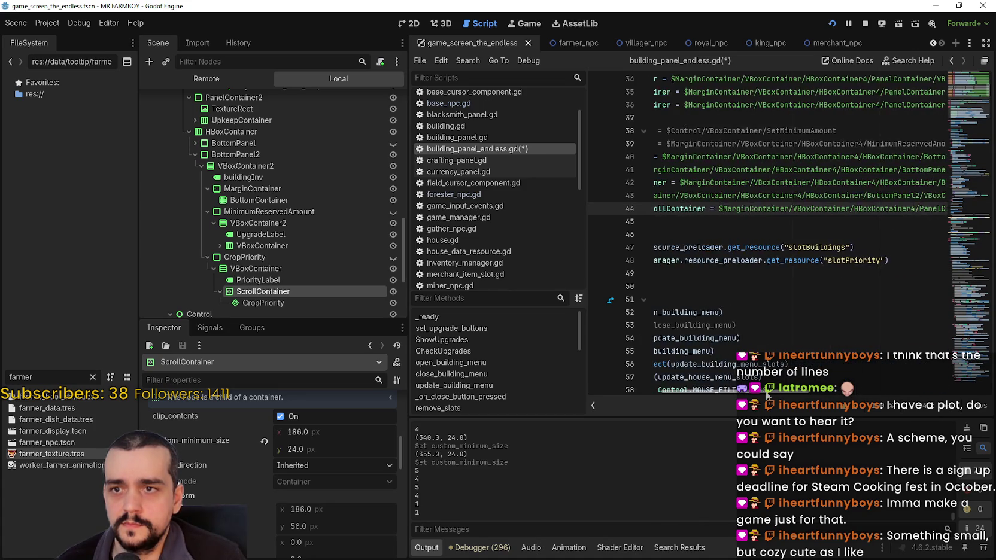
{"action": "left_click", "coordinate": [661, 224]}
{"action": "mouse_move", "coordinate": [277, 293]}
{"action": "left_mouse_down"}
{"action": "mouse_move", "coordinate": [728, 249]}
{"action": "mouse_move", "coordinate": [728, 223]}
{"action": "left_mouse_up"}
{"action": "double_click", "coordinate": [748, 208]}
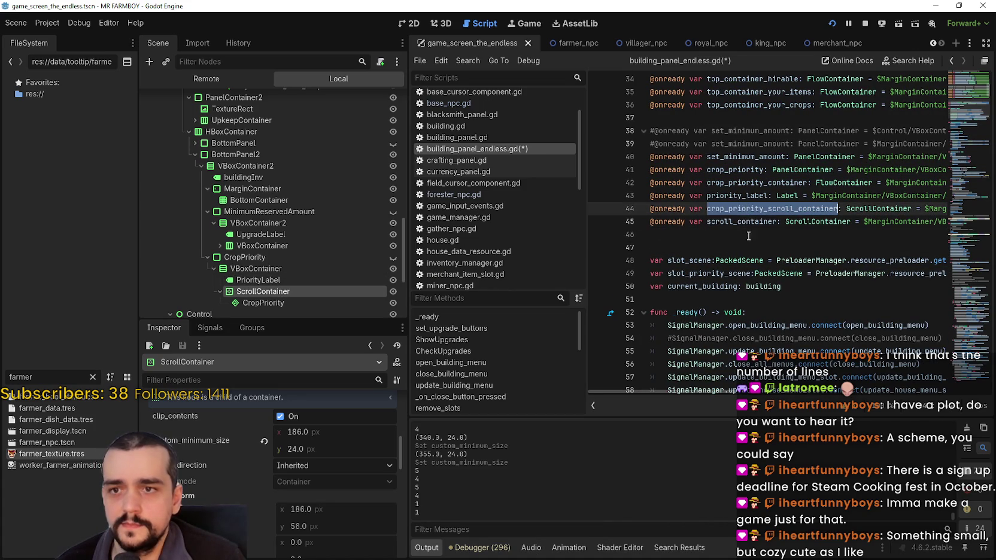
{"action": "key", "text": "ctrl+c"}
{"action": "double_click", "coordinate": [735, 221]}
{"action": "key", "text": "ctrl+v"}
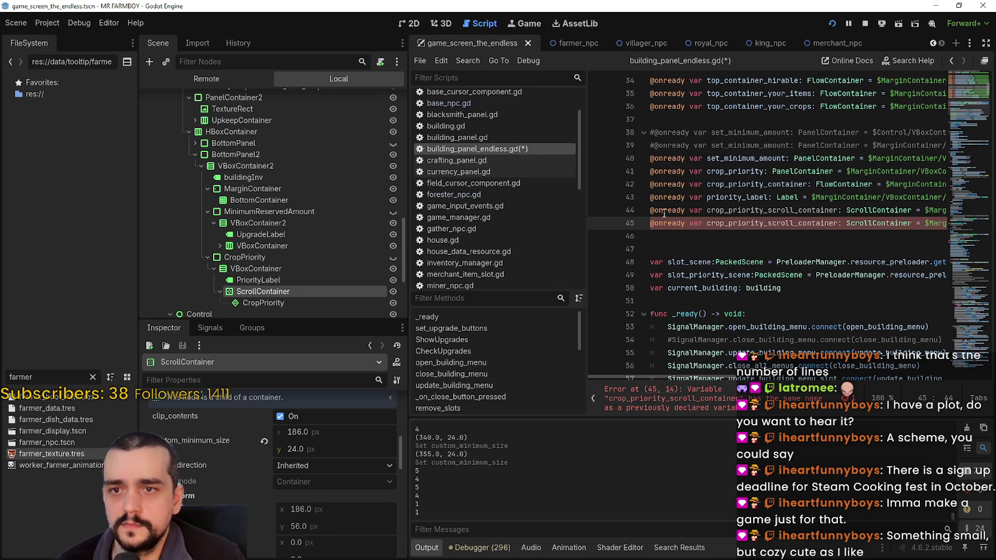
Delete the old line-44 declaration and save.
{"action": "left_click_drag", "start_coordinate": [651, 210], "coordinate": [934, 210]}
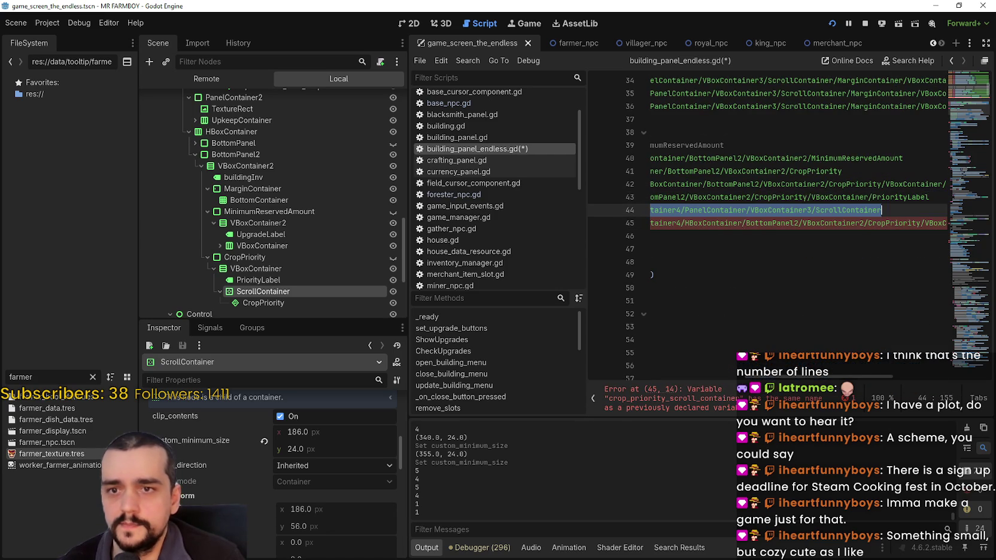
{"action": "key", "text": "BackSpace"}
{"action": "key", "text": "BackSpace"}
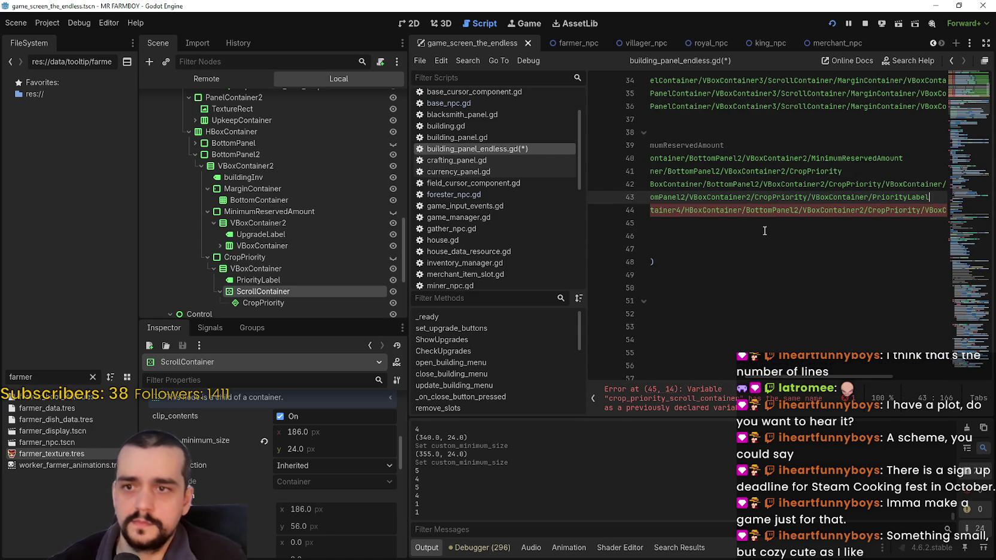
{"action": "left_click", "coordinate": [700, 224]}
{"action": "key", "text": "ctrl+s"}
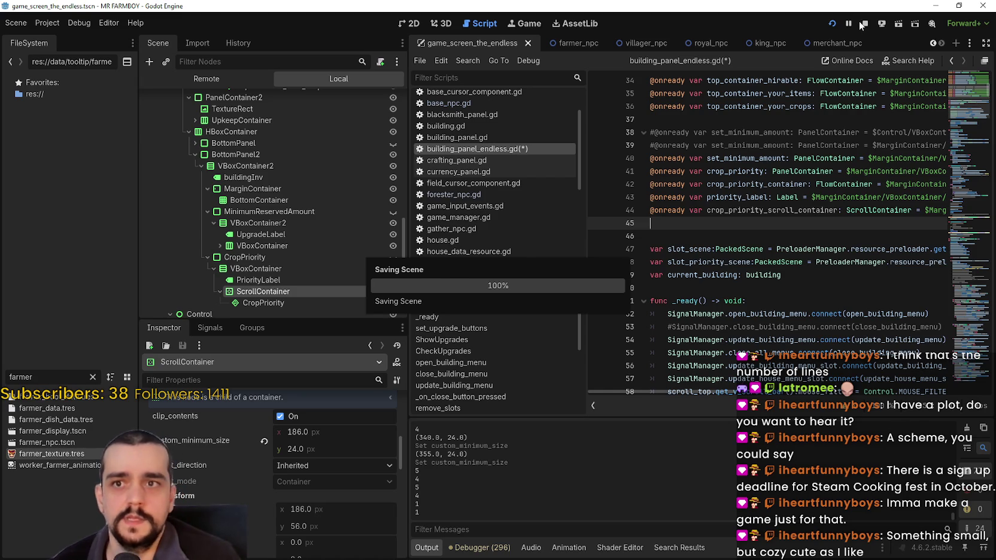
Stop the running game and launch the project again.
{"action": "left_click", "coordinate": [864, 24]}
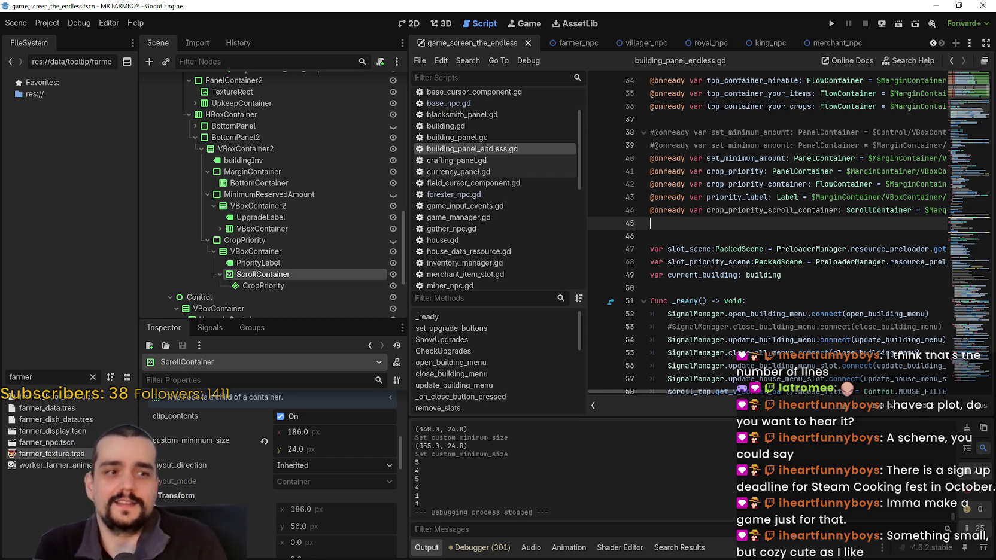
{"action": "left_click", "coordinate": [832, 23]}
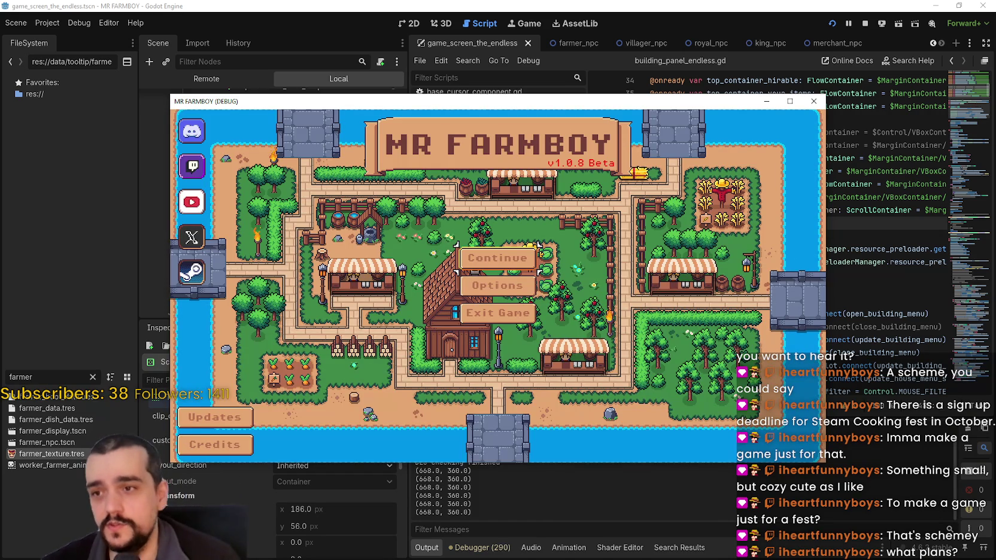
Maximize the game window, choose Continue and load Save 3.
{"action": "left_click", "coordinate": [790, 101]}
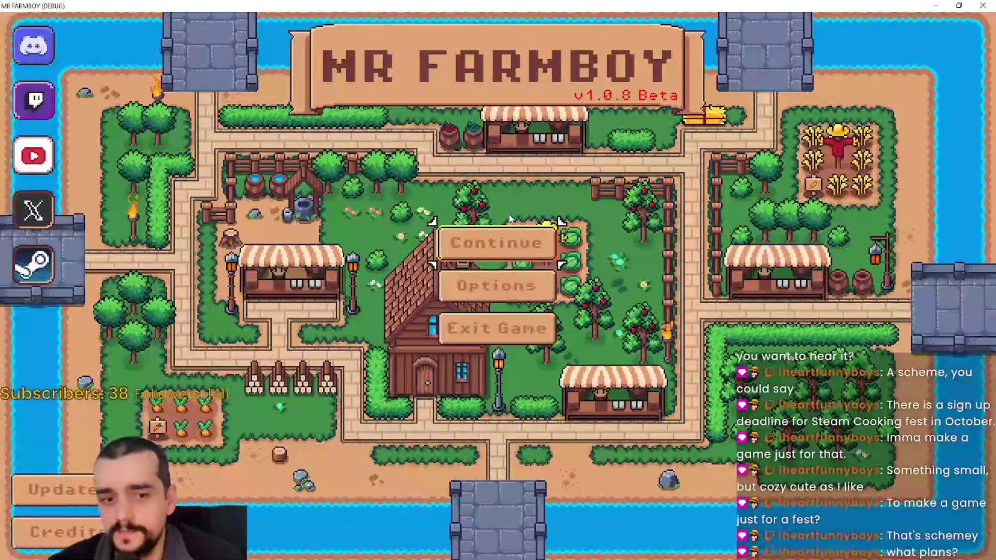
{"action": "left_click", "coordinate": [504, 243]}
{"action": "scroll", "coordinate": [596, 316], "scroll_direction": "down", "scroll_amount": 5}
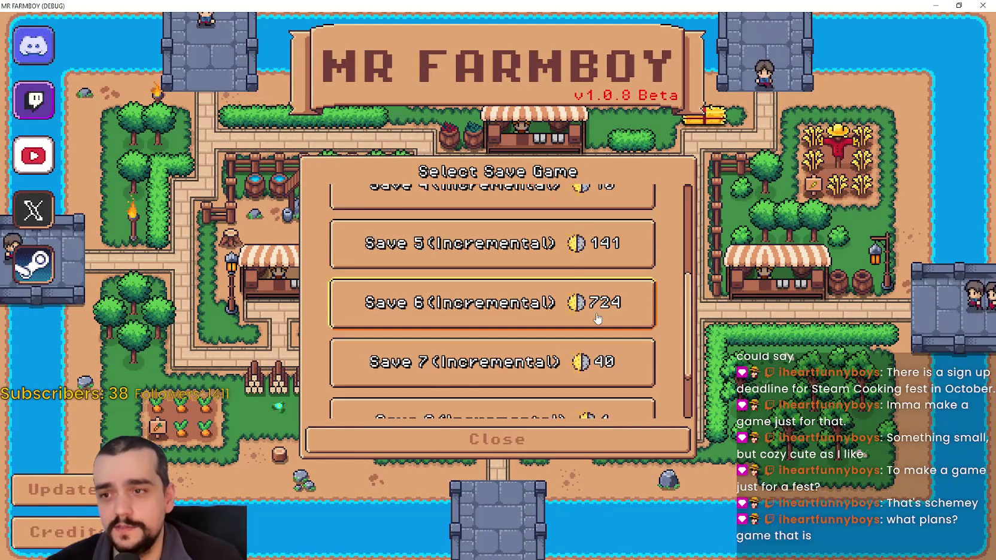
{"action": "scroll", "coordinate": [596, 316], "scroll_direction": "up", "scroll_amount": 4}
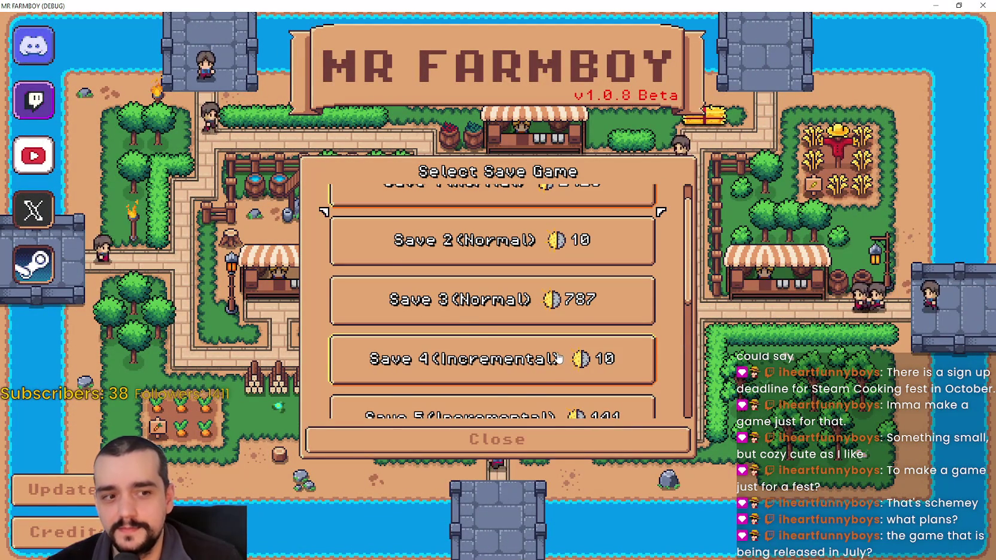
{"action": "scroll", "coordinate": [558, 354], "scroll_direction": "up", "scroll_amount": 1}
{"action": "scroll", "coordinate": [560, 303], "scroll_direction": "down", "scroll_amount": 1}
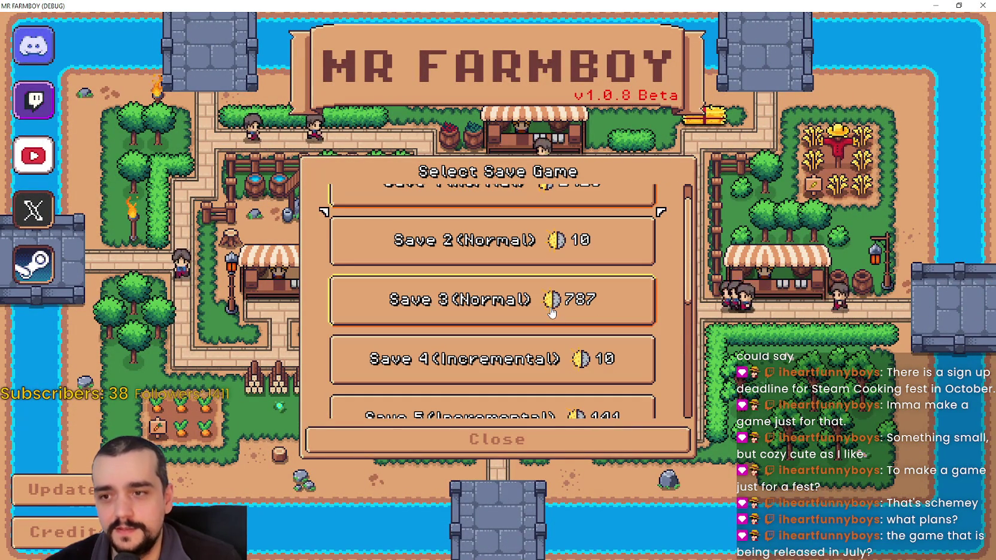
{"action": "left_click", "coordinate": [553, 308]}
{"action": "left_click", "coordinate": [426, 307]}
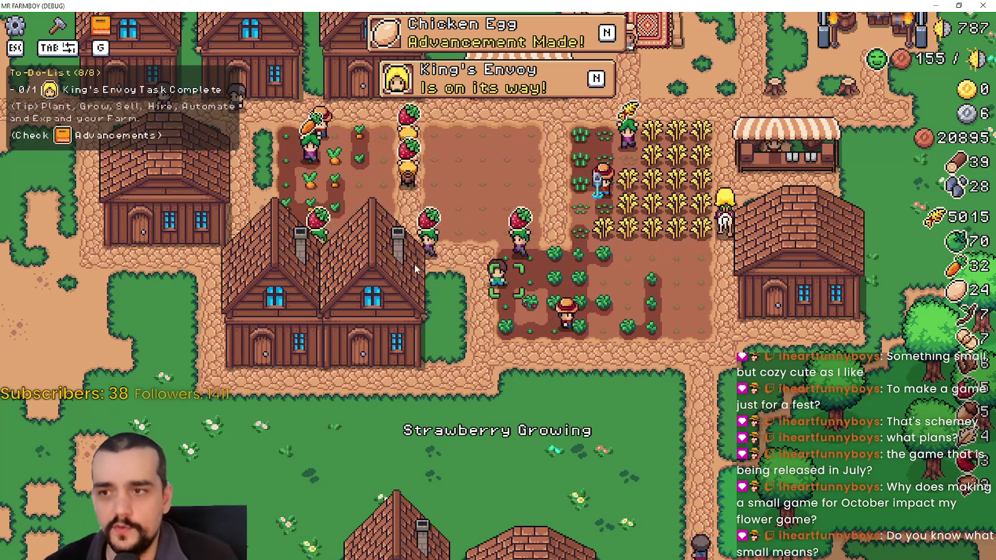
Walk to a house and check its Item Priority slots in the house panel.
{"action": "scroll", "coordinate": [482, 287], "scroll_direction": "up", "scroll_amount": 1}
{"action": "key", "text": "a"}
{"action": "key", "text": "w"}
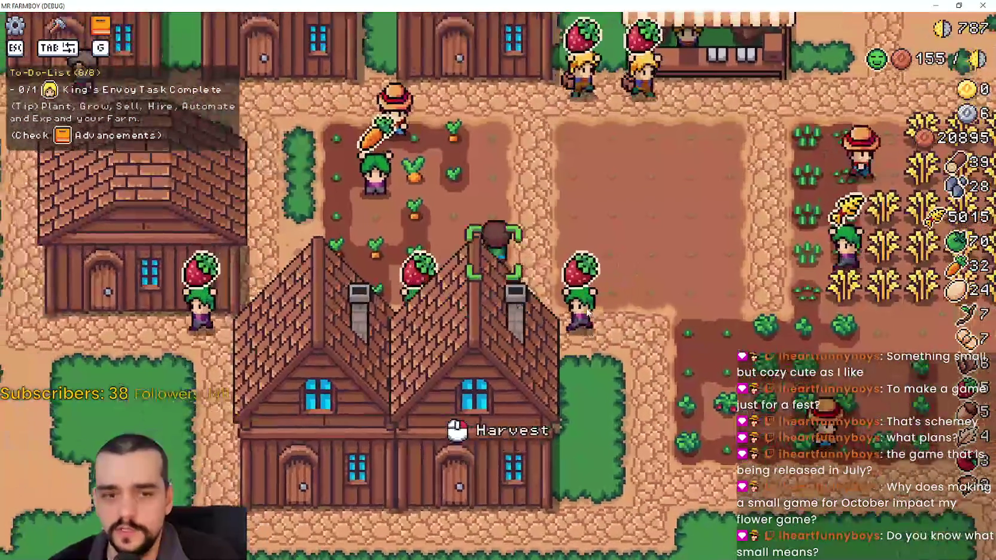
{"action": "key", "text": "a"}
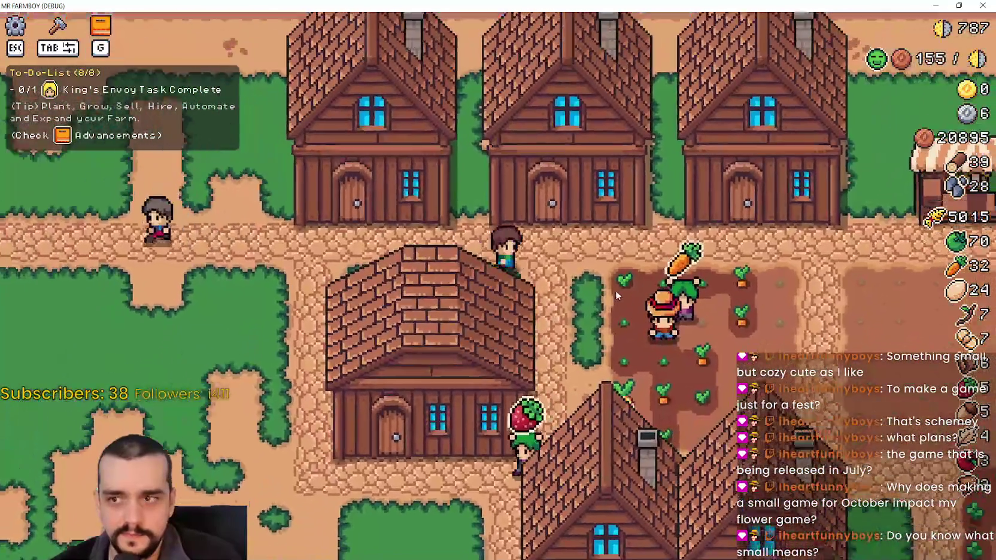
{"action": "left_click", "coordinate": [616, 293]}
{"action": "scroll", "coordinate": [634, 239], "scroll_direction": "down", "scroll_amount": 2}
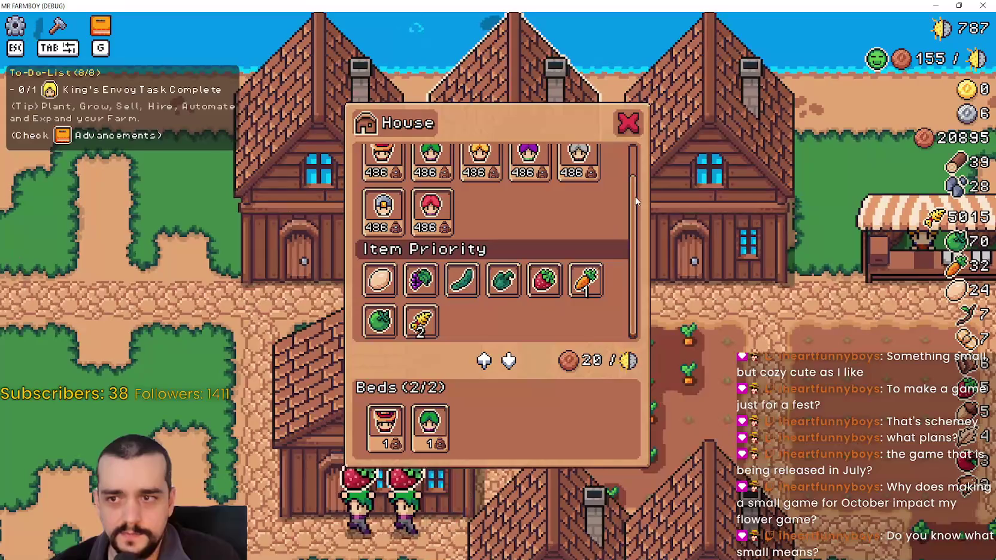
{"action": "scroll", "coordinate": [634, 179], "scroll_direction": "up", "scroll_amount": 2}
{"action": "key", "text": "Escape"}
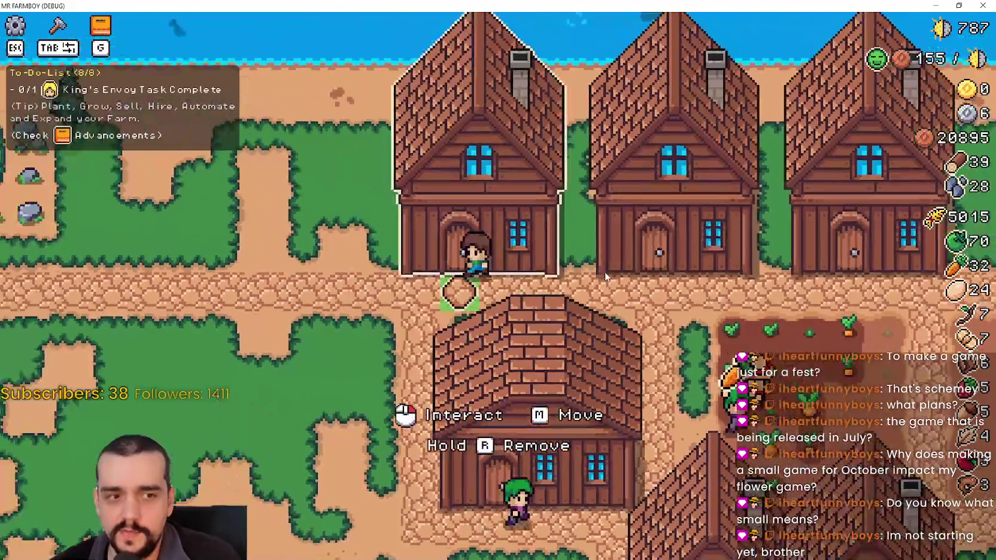
Walk right past the houses toward the crop fields and pause the game.
{"action": "key", "text": "d"}
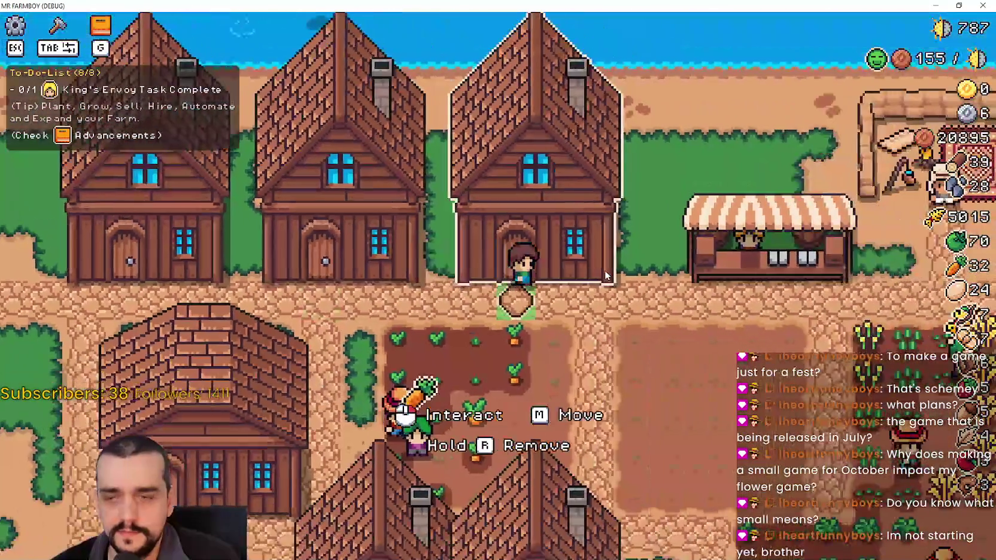
{"action": "key", "text": "s"}
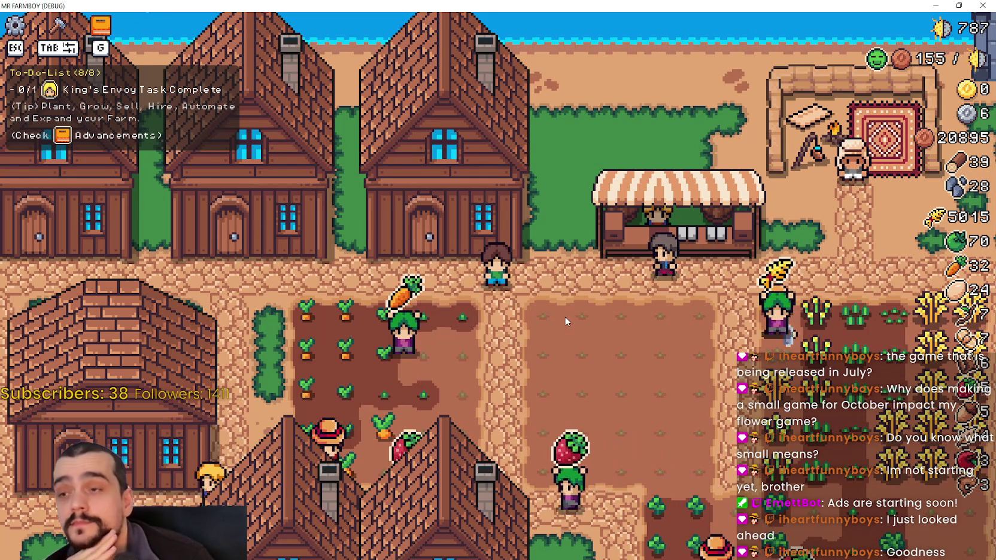
{"action": "key", "text": "Escape"}
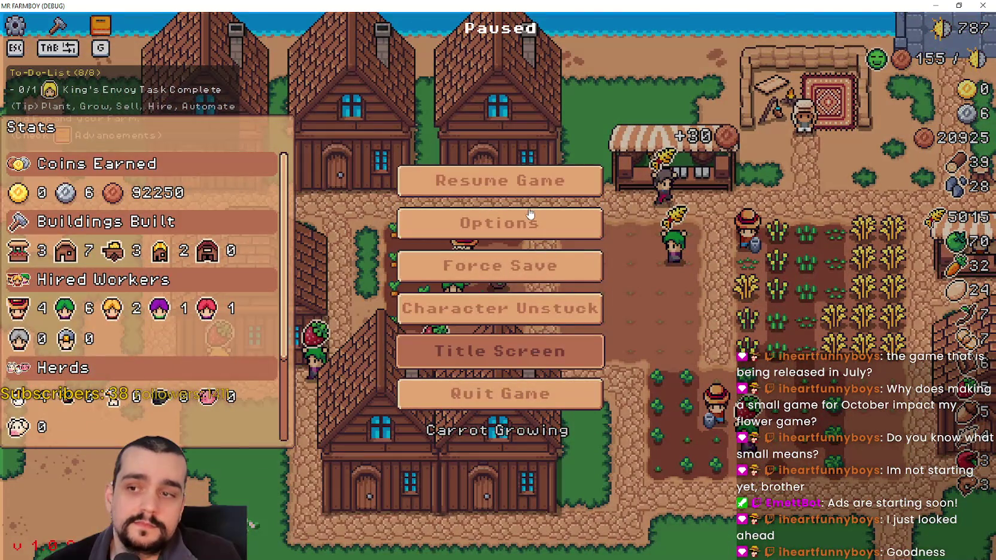
Return to the title screen and load the Save 5 game.
{"action": "key", "text": "Return"}
{"action": "left_click", "coordinate": [521, 245]}
{"action": "scroll", "coordinate": [483, 269], "scroll_direction": "down", "scroll_amount": 2}
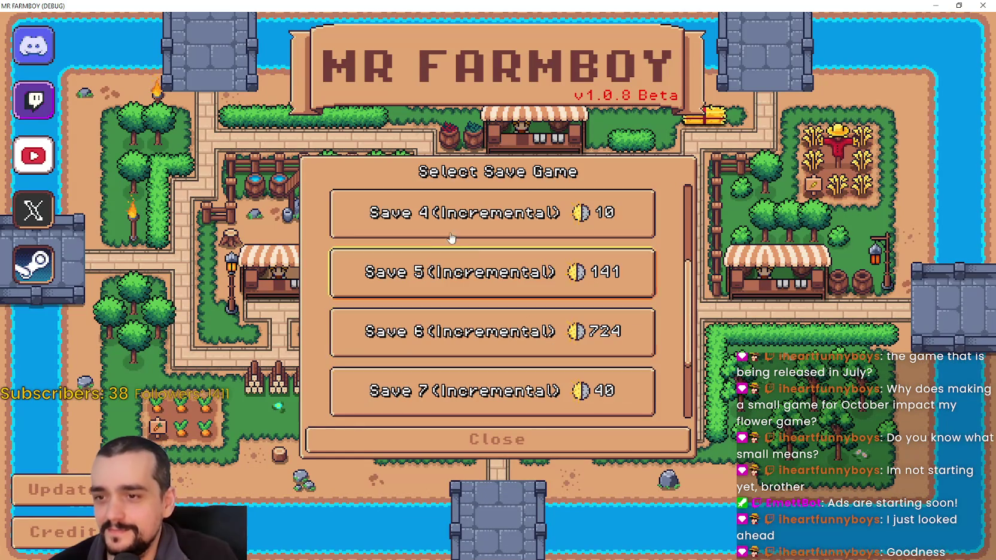
{"action": "left_click", "coordinate": [451, 286]}
{"action": "left_click", "coordinate": [451, 285]}
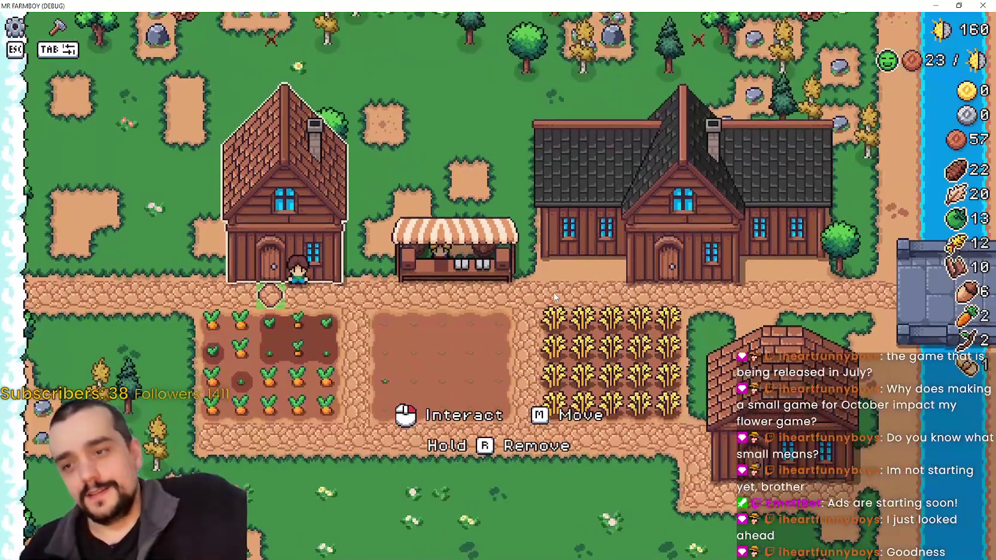
Check the house's workers and priority panel, then harvest the ripe wheat rows.
{"action": "left_click", "coordinate": [399, 261]}
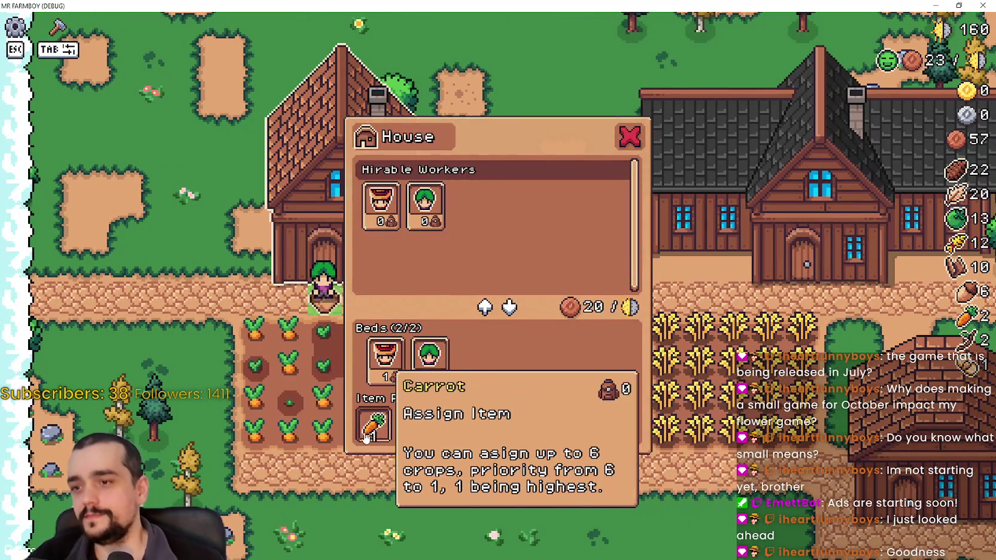
{"action": "key", "text": "Escape"}
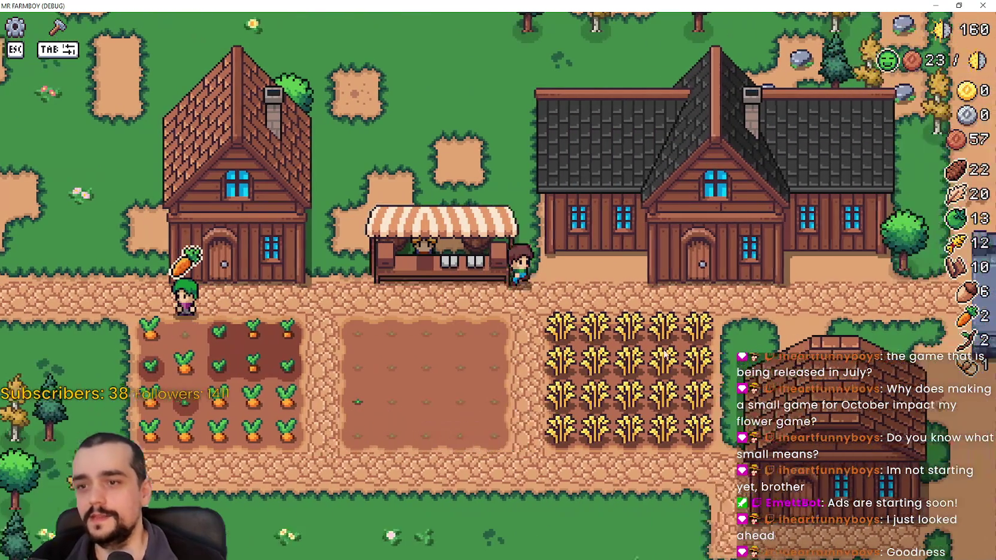
{"action": "key", "text": "d"}
{"action": "key", "text": "s"}
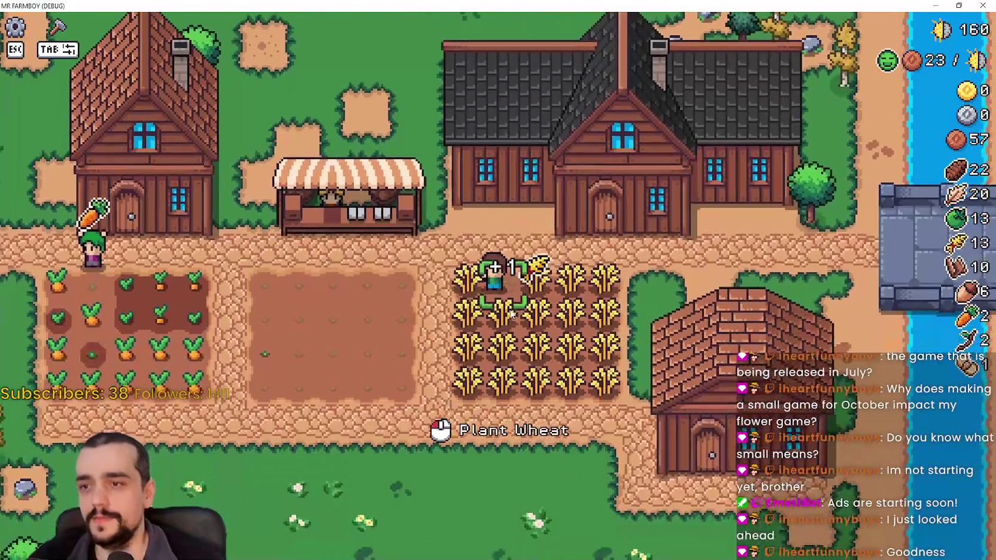
{"action": "left_click", "coordinate": [551, 323]}
{"action": "key", "text": "d"}
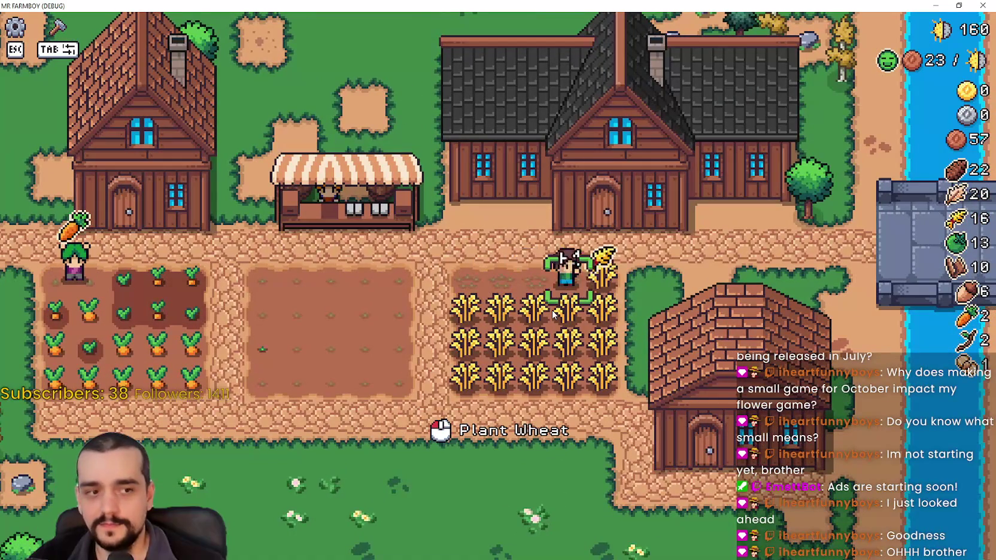
{"action": "key", "text": "a"}
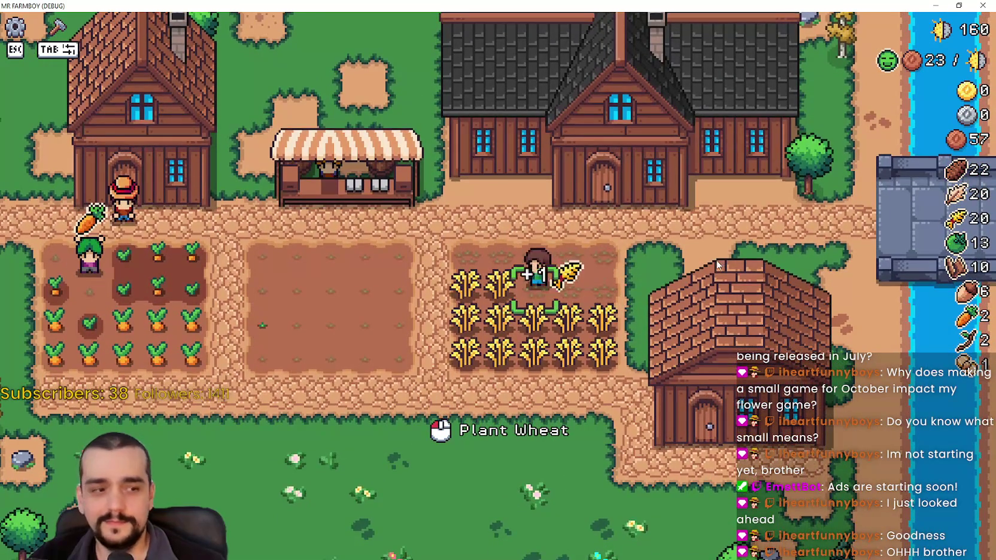
{"action": "key", "text": "w"}
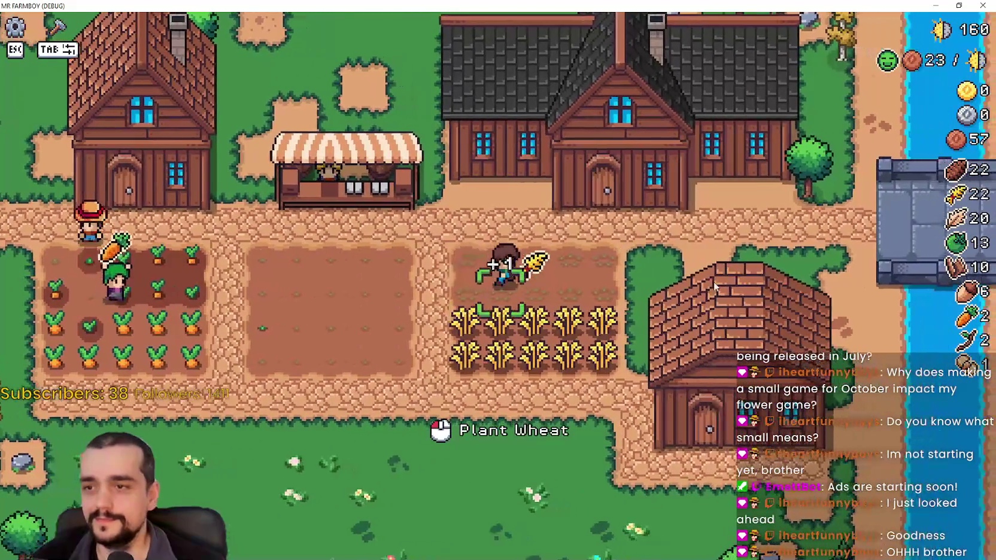
Visit the market stall, then walk down into the middle field.
{"action": "key", "text": "e"}
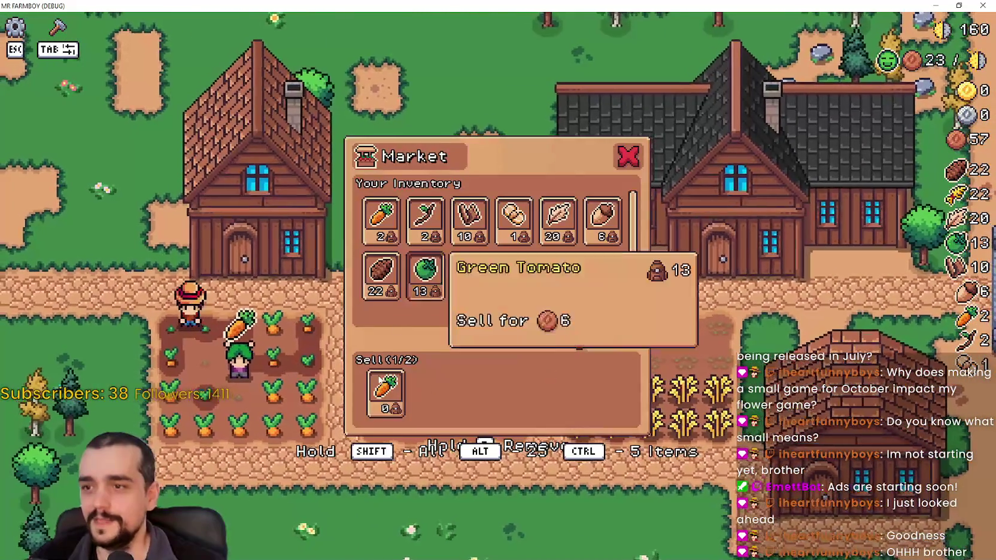
{"action": "key", "text": "Escape"}
{"action": "key", "text": "s"}
{"action": "key", "text": "a"}
{"action": "key", "text": "w"}
{"action": "key", "text": "e"}
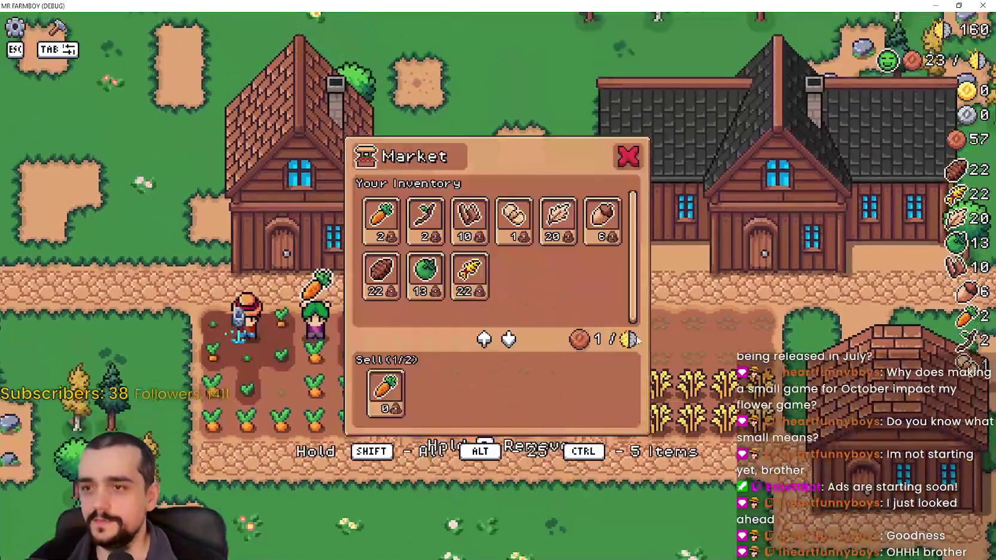
{"action": "key", "text": "Escape"}
{"action": "key", "text": "s"}
{"action": "key", "text": "Escape"}
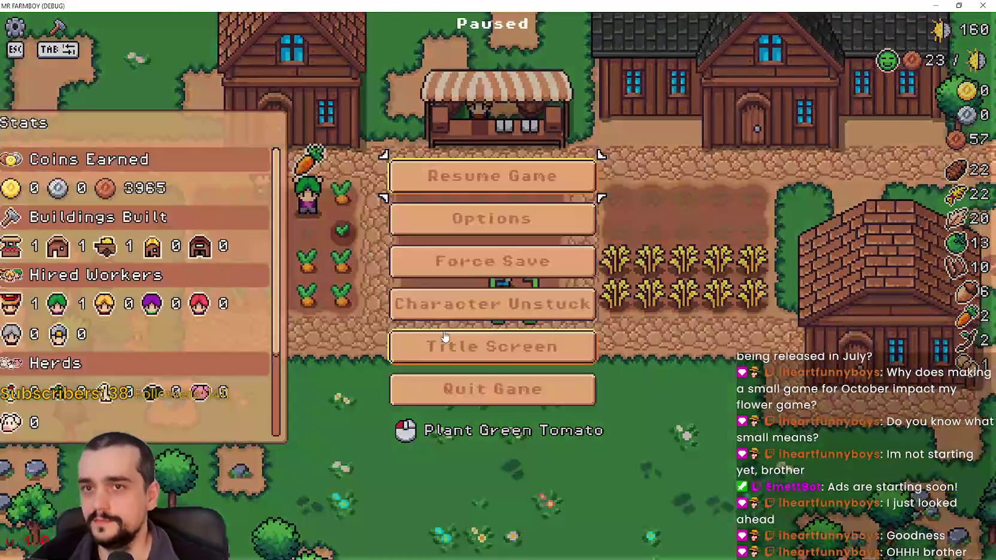
Pick green tomato for planting and walk up-left in the field.
{"action": "key", "text": "Tab"}
{"action": "key", "text": "Tab"}
{"action": "key", "text": "Tab"}
{"action": "left_click", "coordinate": [82, 312]}
{"action": "key", "text": "w"}
{"action": "key", "text": "a"}
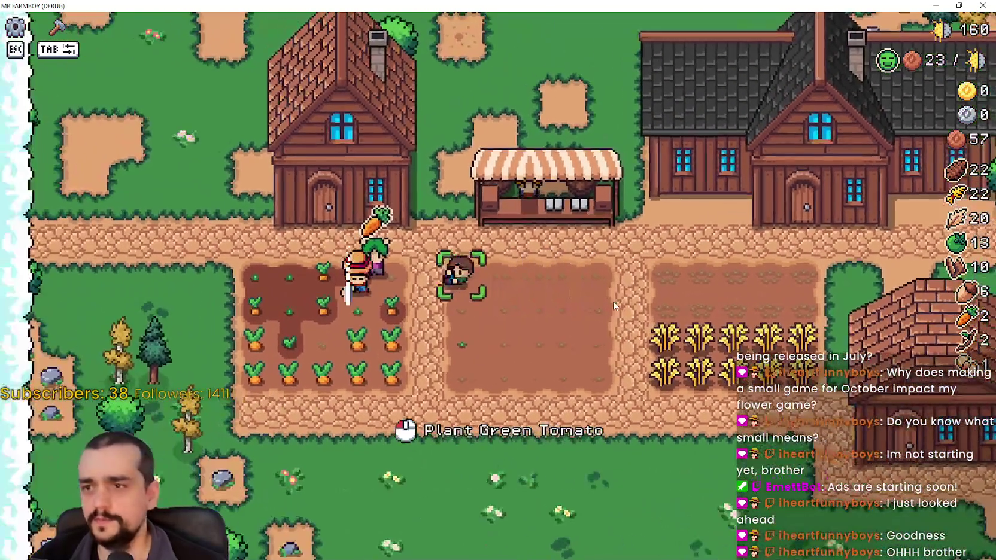
{"action": "key", "text": "a"}
Open the house panel twice to review it, then return to the title screen.
{"action": "key", "text": "w"}
{"action": "key", "text": "e"}
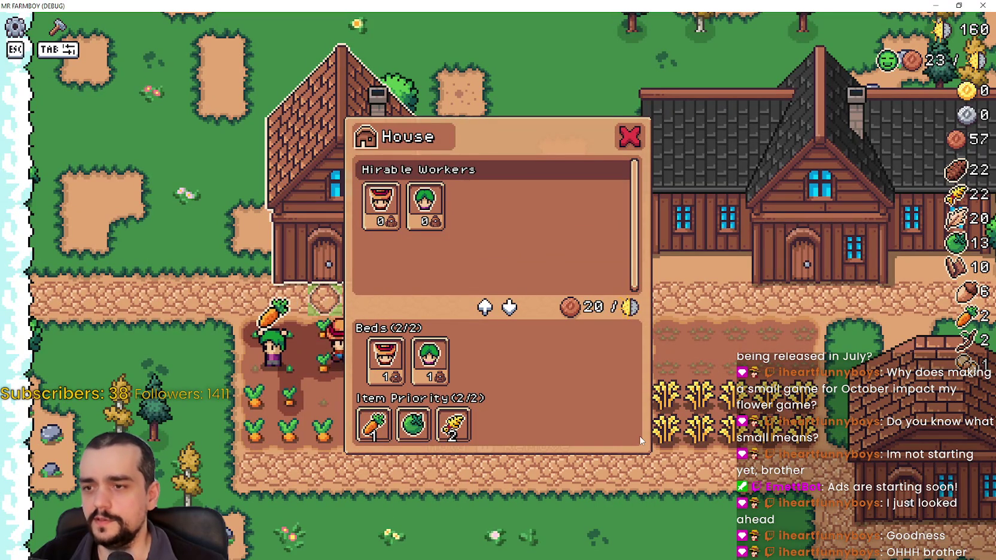
{"action": "key", "text": "Escape"}
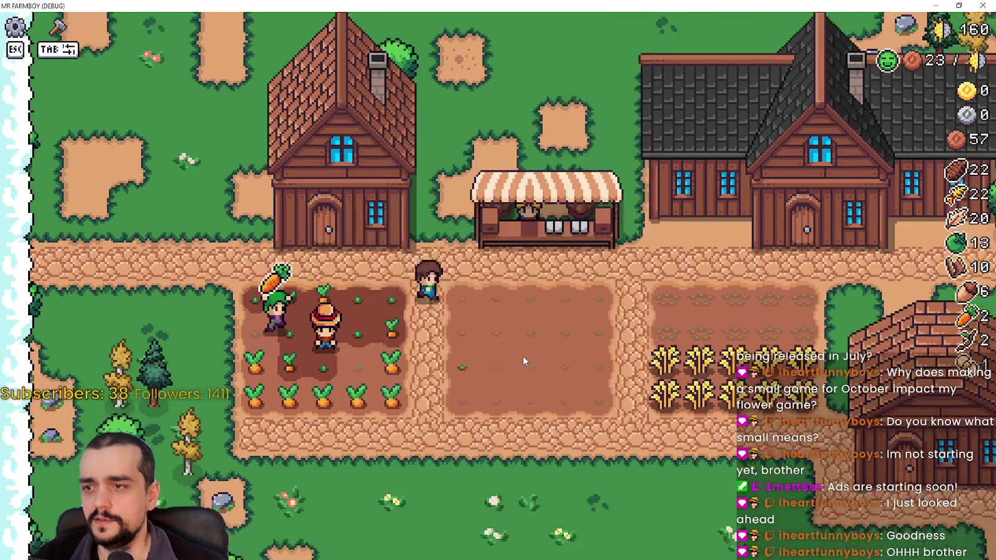
{"action": "key", "text": "e"}
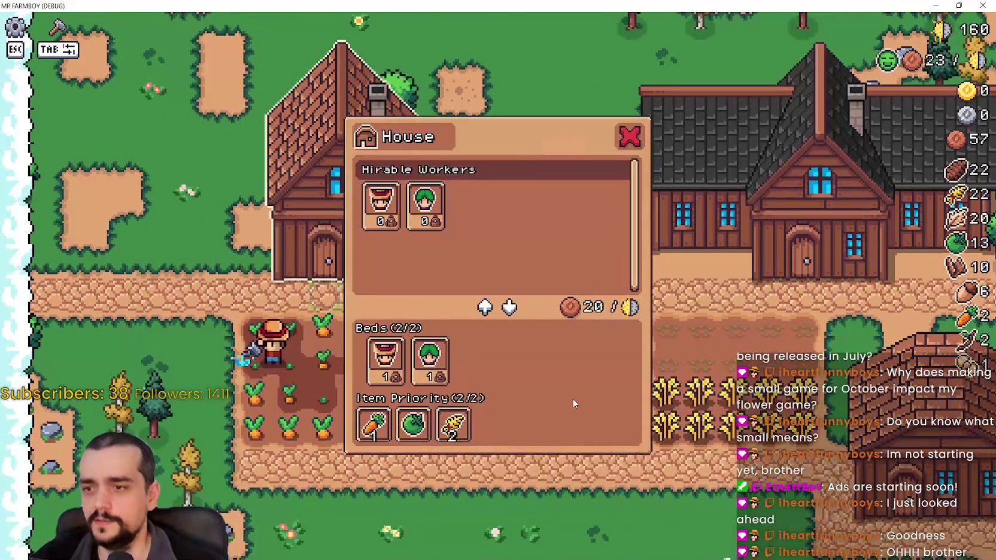
{"action": "key", "text": "Escape"}
{"action": "key", "text": "Escape"}
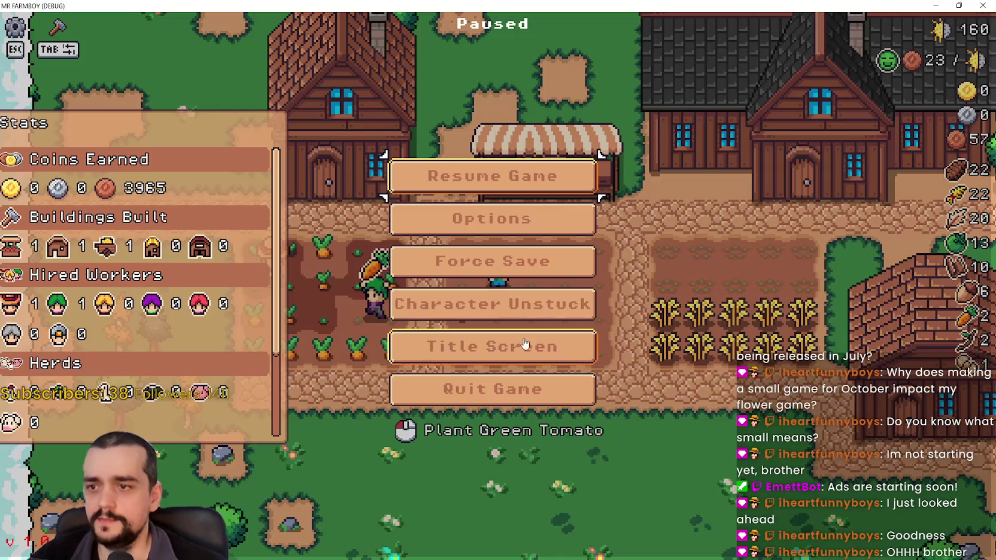
{"action": "left_click", "coordinate": [525, 350]}
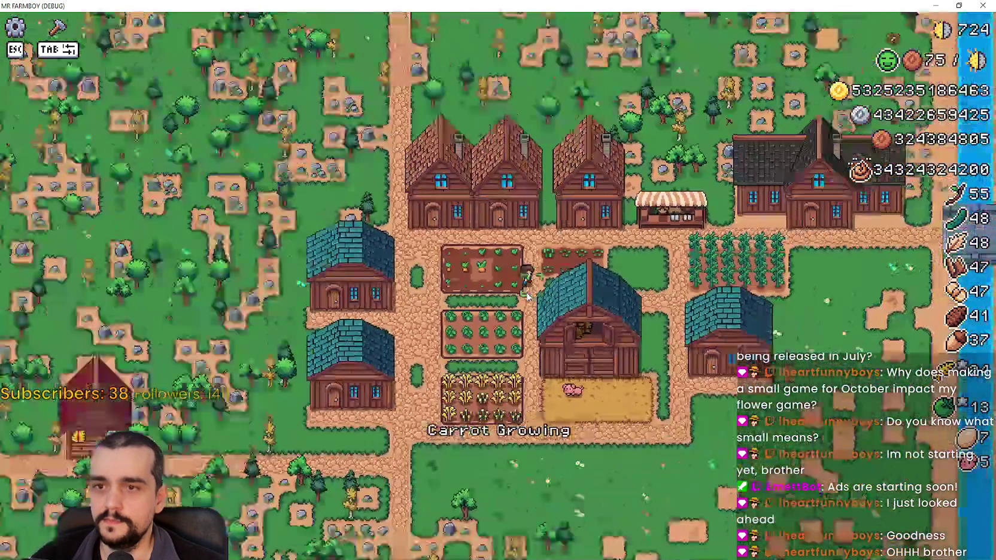
Open the house panel and scroll down through its Item Priority crop rows.
{"action": "scroll", "coordinate": [527, 296], "scroll_direction": "down", "scroll_amount": 2}
{"action": "scroll", "coordinate": [527, 296], "scroll_direction": "up", "scroll_amount": 3}
{"action": "scroll", "coordinate": [527, 296], "scroll_direction": "down", "scroll_amount": 3}
{"action": "scroll", "coordinate": [527, 296], "scroll_direction": "up", "scroll_amount": 5}
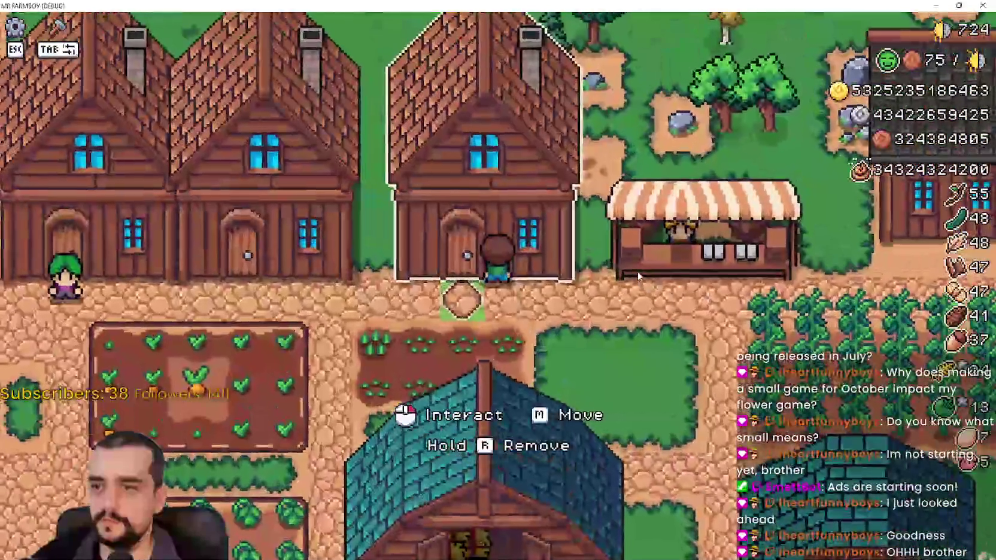
{"action": "key", "text": "e"}
{"action": "scroll", "coordinate": [634, 417], "scroll_direction": "down", "scroll_amount": 5}
{"action": "scroll", "coordinate": [635, 423], "scroll_direction": "down", "scroll_amount": 4}
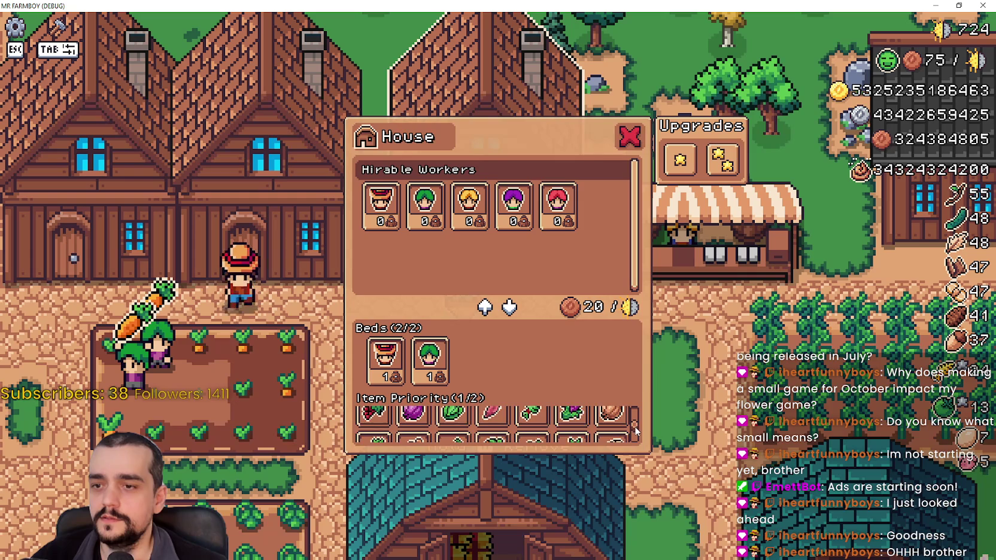
{"action": "scroll", "coordinate": [635, 425], "scroll_direction": "down", "scroll_amount": 3}
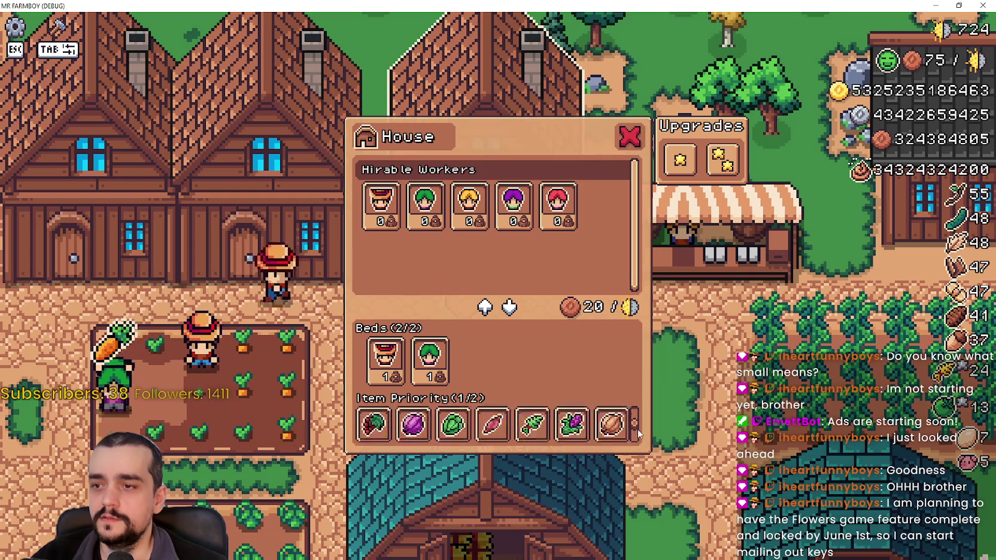
Close and reopen the house panel, scroll the list back up, close it, and return to the editor.
{"action": "left_click", "coordinate": [665, 405]}
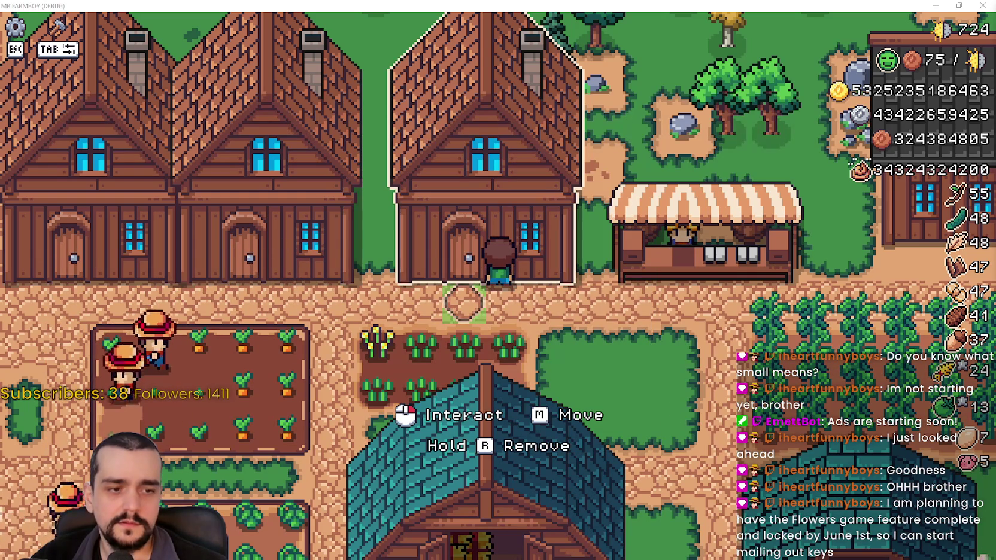
{"action": "left_click", "coordinate": [590, 348]}
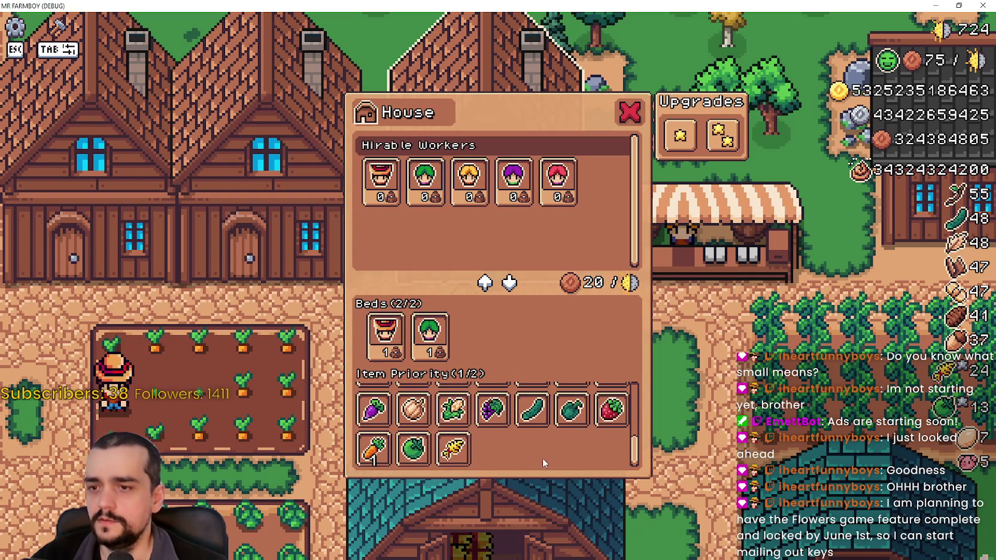
{"action": "scroll", "coordinate": [590, 407], "scroll_direction": "up", "scroll_amount": 3}
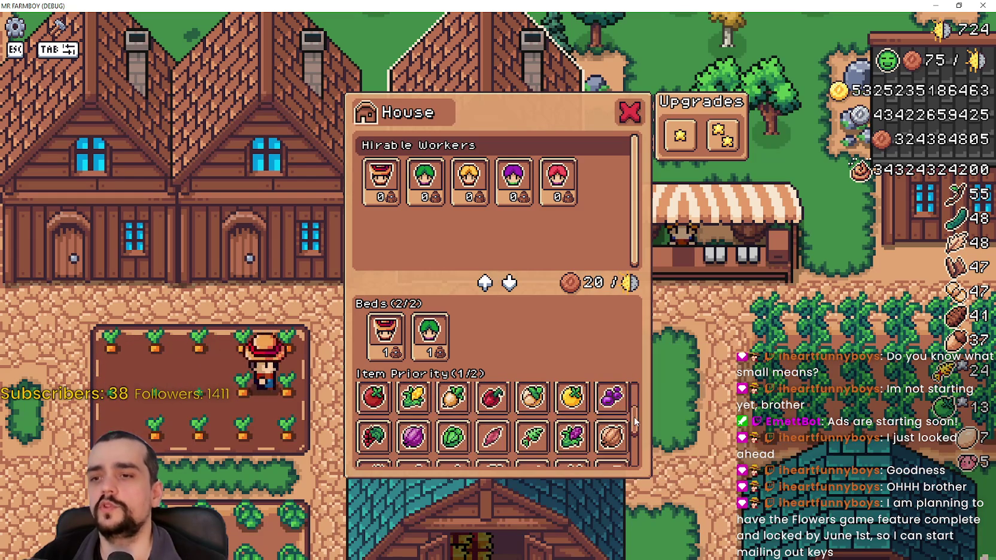
{"action": "scroll", "coordinate": [635, 422], "scroll_direction": "up", "scroll_amount": 2}
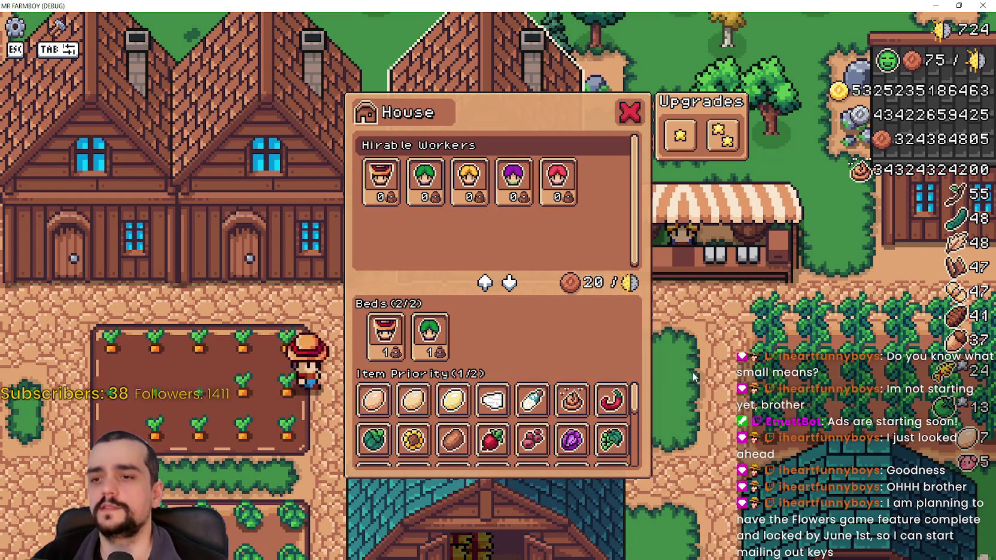
{"action": "left_click", "coordinate": [629, 112]}
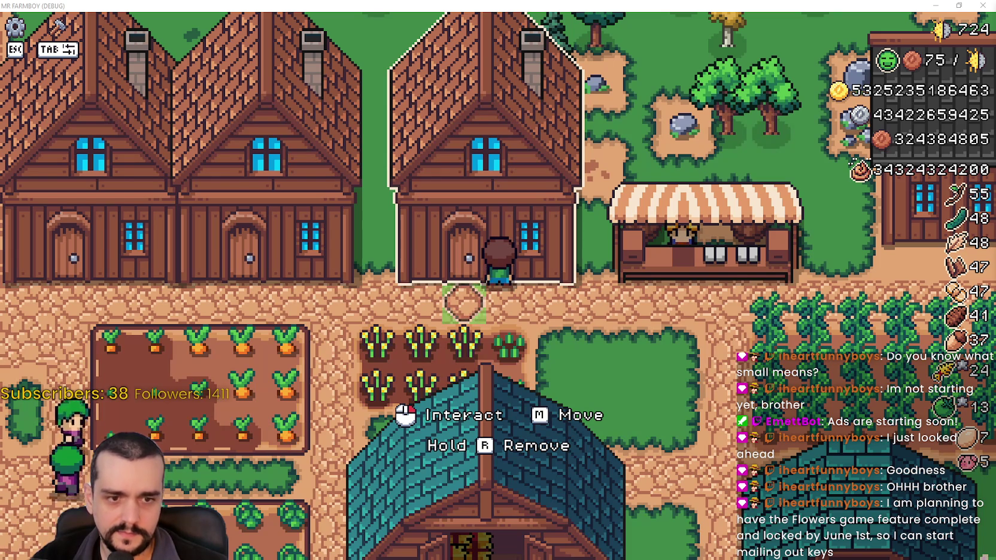
{"action": "key", "text": "alt+Tab"}
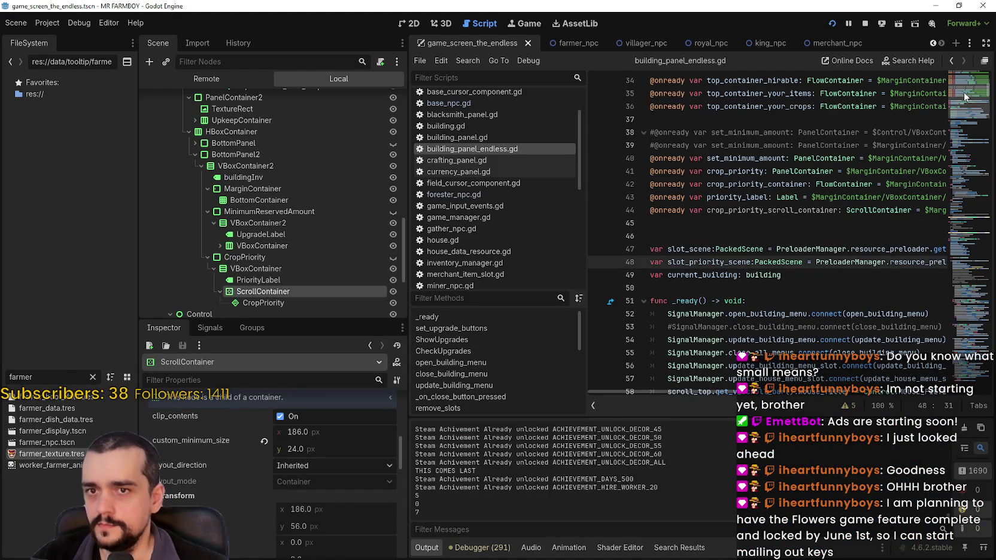
Scroll to the crop_priority_container get_line_count() resize check and select it.
{"action": "scroll", "coordinate": [965, 111], "scroll_direction": "down", "scroll_amount": 15}
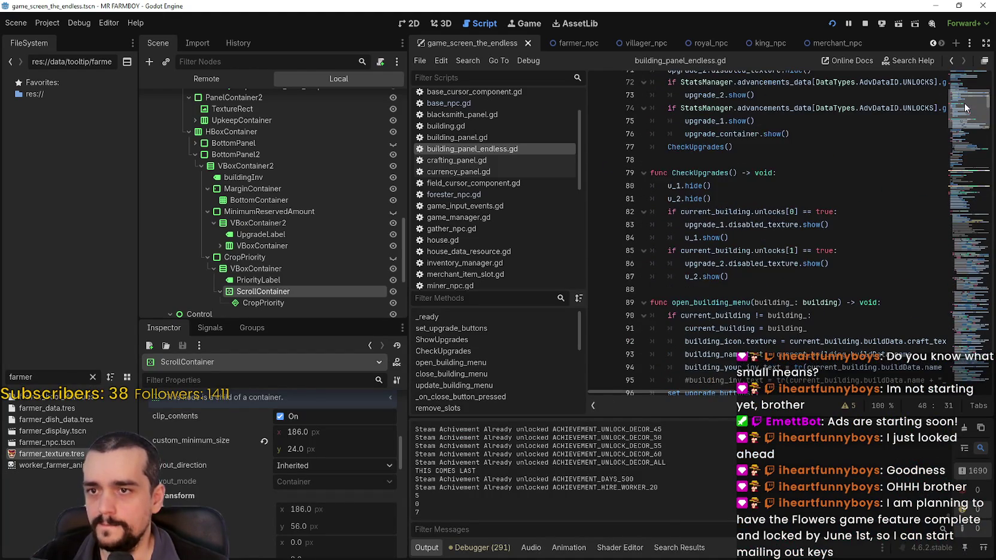
{"action": "scroll", "coordinate": [782, 194], "scroll_direction": "down", "scroll_amount": 3}
{"action": "scroll", "coordinate": [802, 215], "scroll_direction": "down", "scroll_amount": 1}
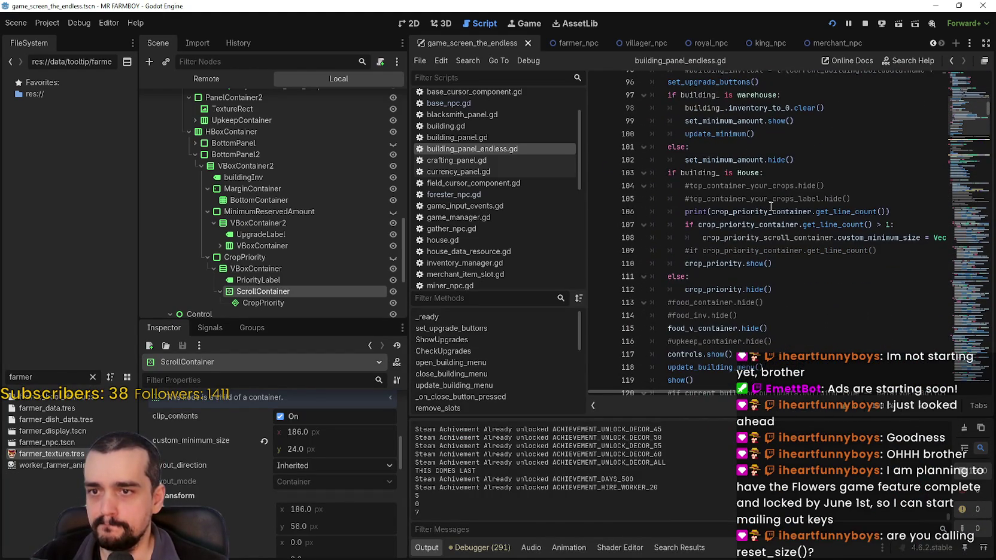
{"action": "double_click", "coordinate": [747, 226]}
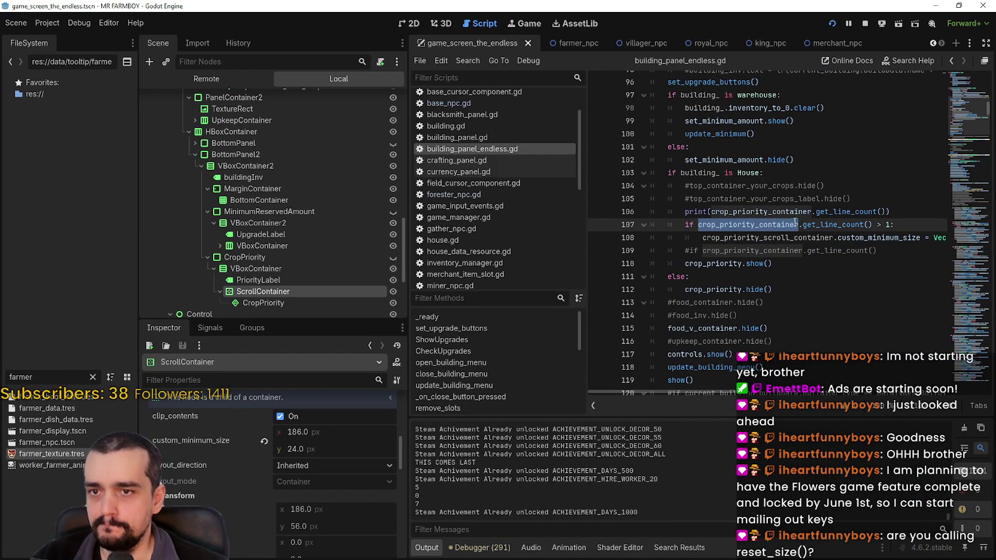
{"action": "left_click_drag", "start_coordinate": [797, 226], "coordinate": [876, 224]}
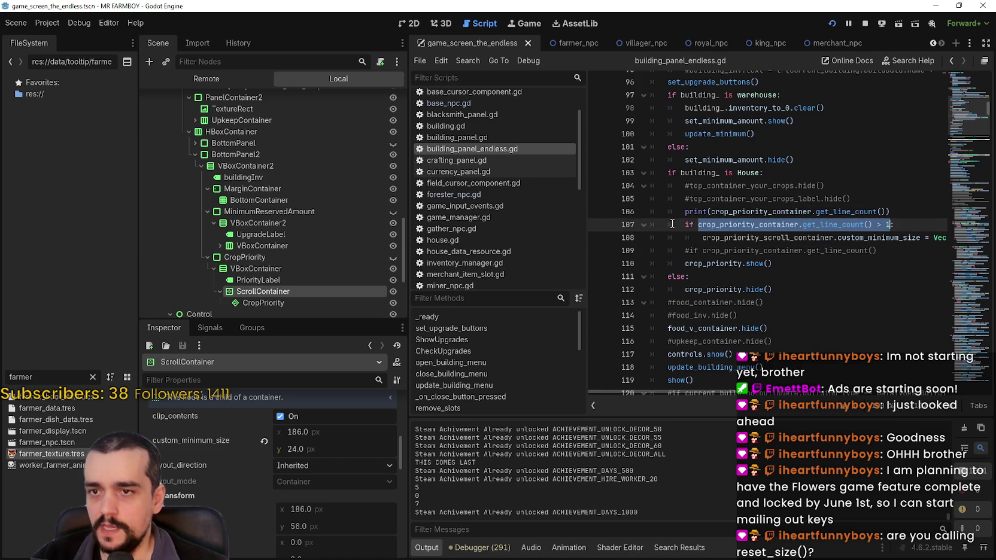
{"action": "left_click", "coordinate": [879, 251]}
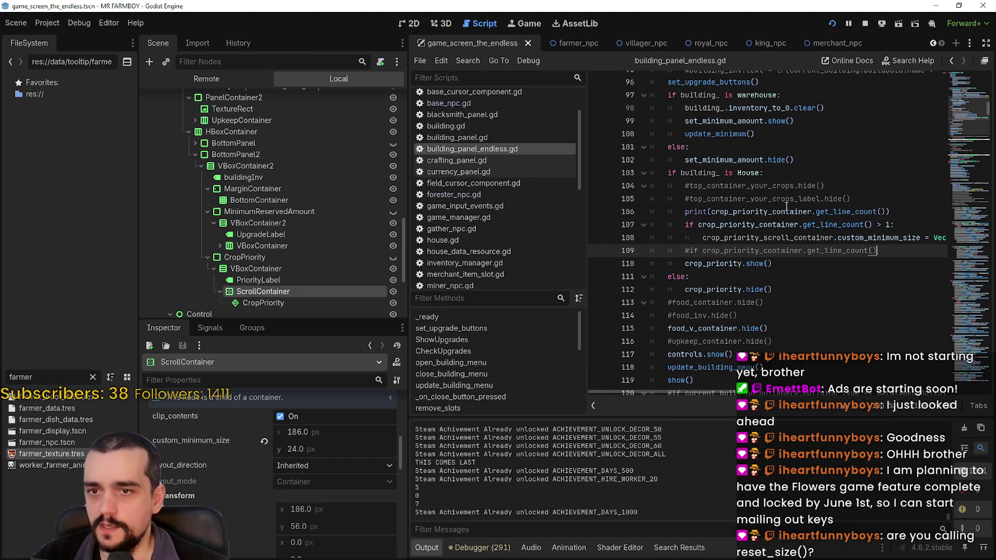
{"action": "mouse_move", "coordinate": [836, 237]}
{"action": "left_mouse_down"}
{"action": "mouse_move", "coordinate": [943, 235]}
{"action": "mouse_move", "coordinate": [651, 222]}
{"action": "left_mouse_up"}
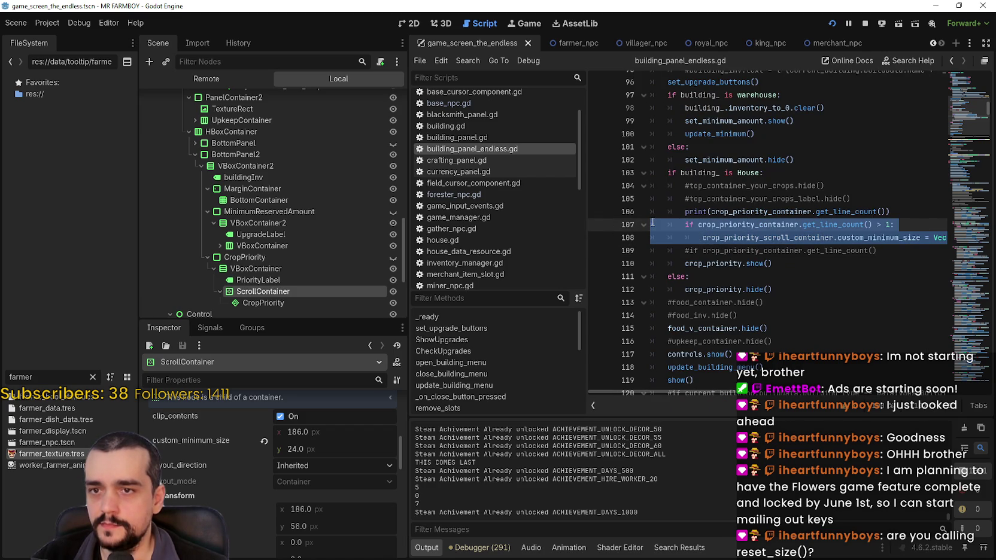
Comment out the print and resize check on lines 106–108, remove the stray 3, and save.
{"action": "left_click", "coordinate": [686, 225]}
{"action": "type", "text": "#"}
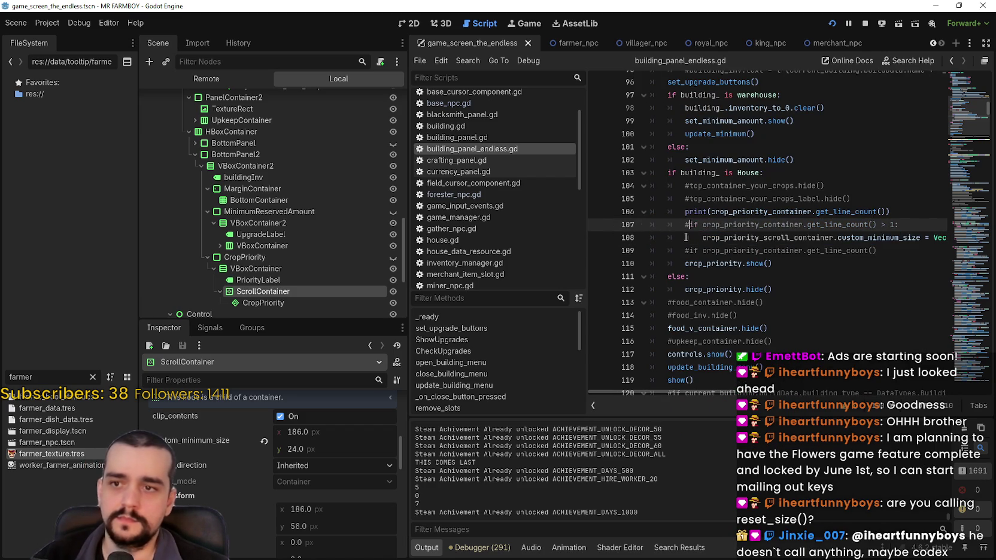
{"action": "key", "text": "Down"}
{"action": "type", "text": "#"}
{"action": "key", "text": "Up"}
{"action": "key", "text": "Up"}
{"action": "type", "text": "3"}
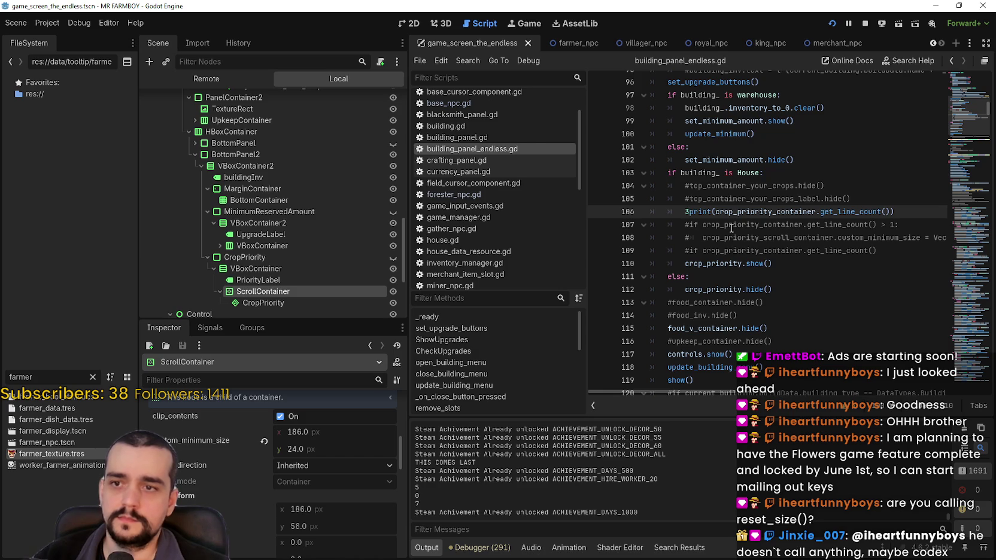
{"action": "key", "text": "BackSpace"}
{"action": "type", "text": "#"}
{"action": "left_click", "coordinate": [727, 225]}
{"action": "key", "text": "ctrl+s"}
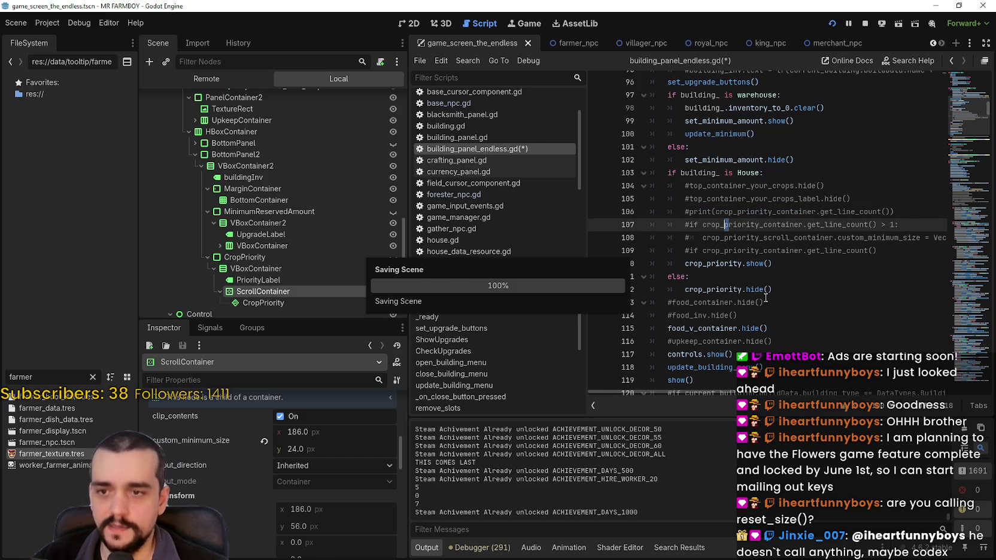
{"action": "scroll", "coordinate": [776, 282], "scroll_direction": "down", "scroll_amount": 3}
{"action": "scroll", "coordinate": [774, 289], "scroll_direction": "down", "scroll_amount": 10}
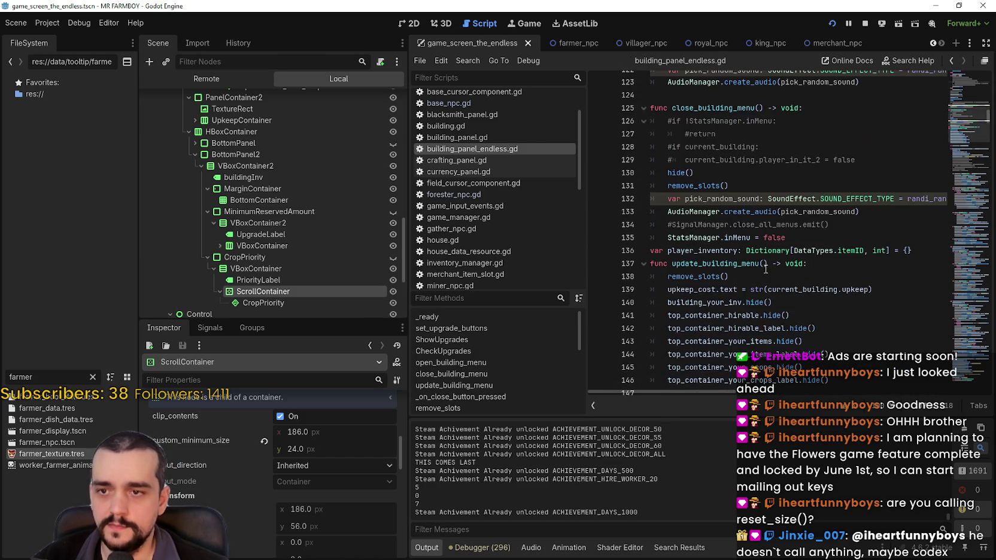
{"action": "scroll", "coordinate": [766, 270], "scroll_direction": "down", "scroll_amount": 4}
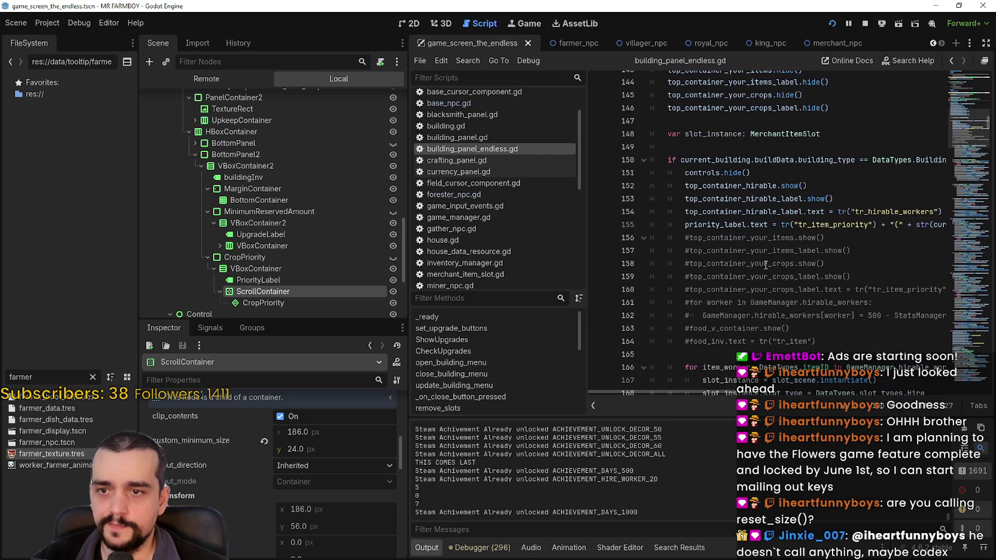
{"action": "scroll", "coordinate": [778, 252], "scroll_direction": "down", "scroll_amount": 4}
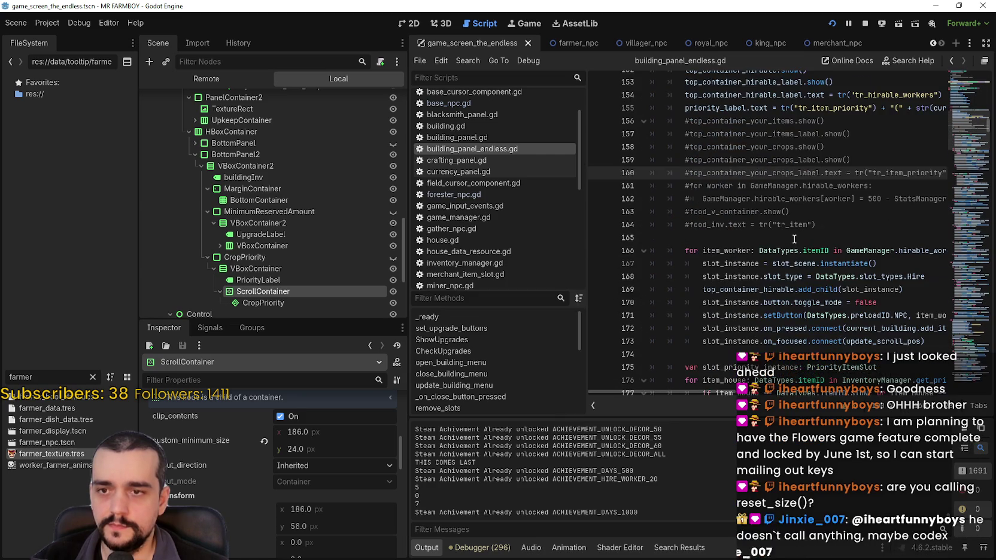
{"action": "left_click", "coordinate": [753, 276]}
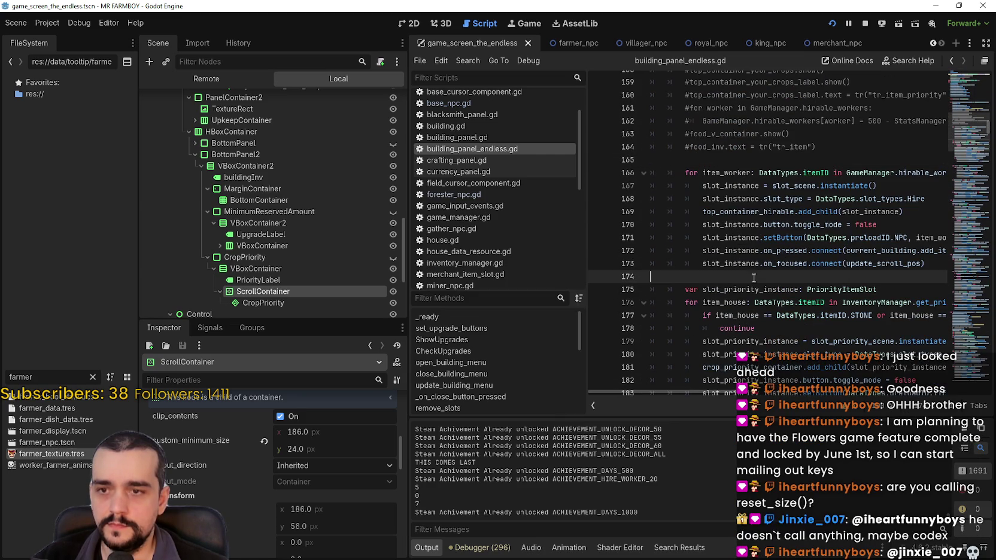
{"action": "scroll", "coordinate": [748, 270], "scroll_direction": "down", "scroll_amount": 2}
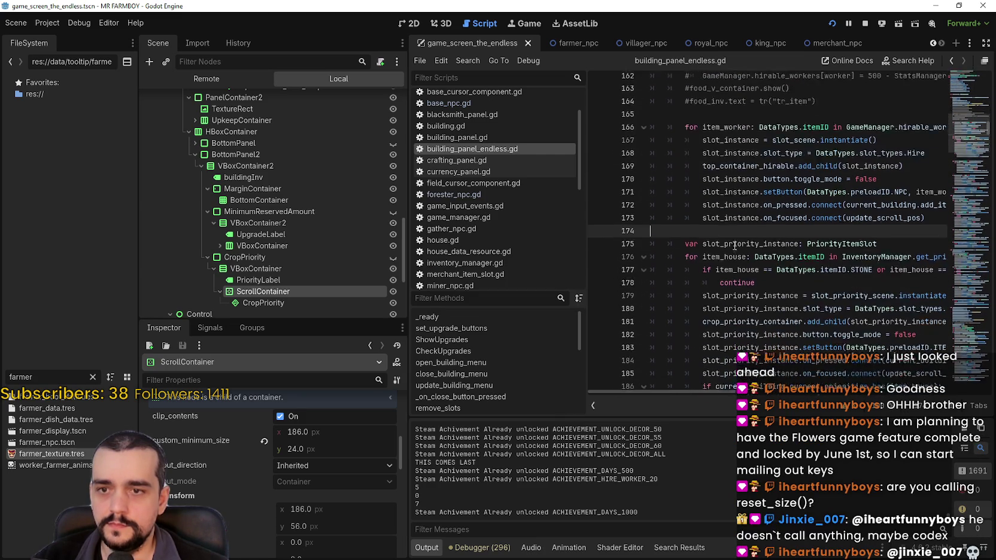
{"action": "left_click", "coordinate": [784, 249]}
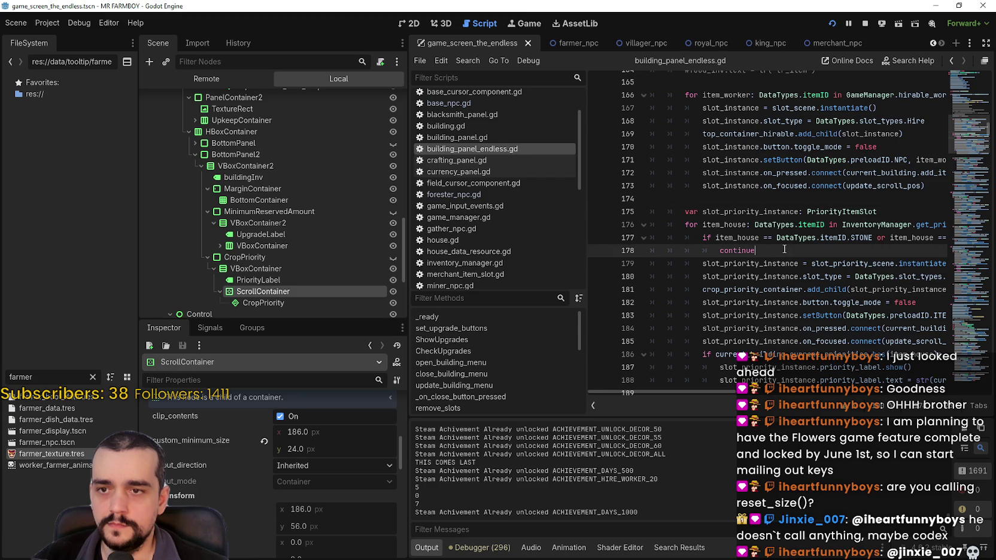
{"action": "scroll", "coordinate": [784, 249], "scroll_direction": "down", "scroll_amount": 2}
{"action": "scroll", "coordinate": [784, 249], "scroll_direction": "down", "scroll_amount": 3}
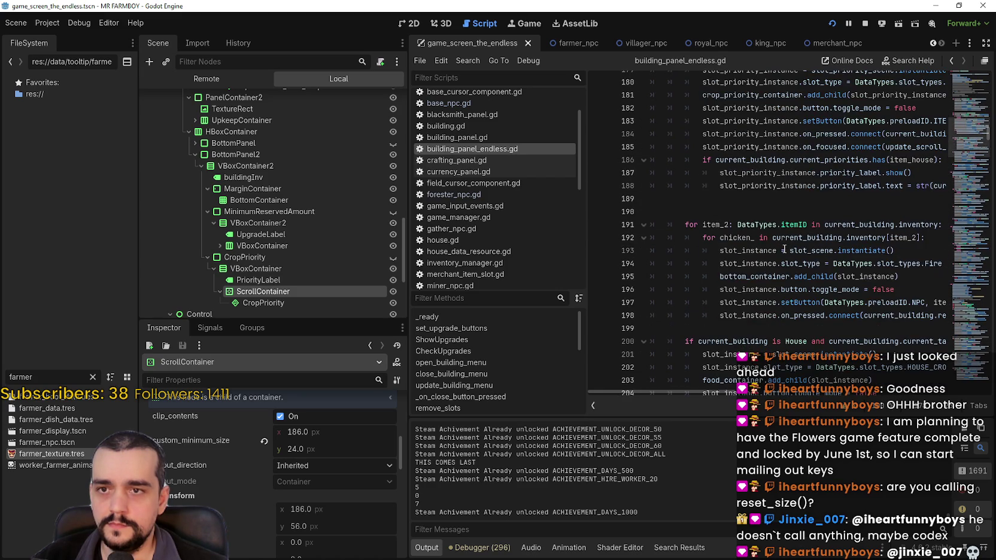
{"action": "left_click", "coordinate": [779, 204]}
{"action": "scroll", "coordinate": [754, 218], "scroll_direction": "up", "scroll_amount": 1}
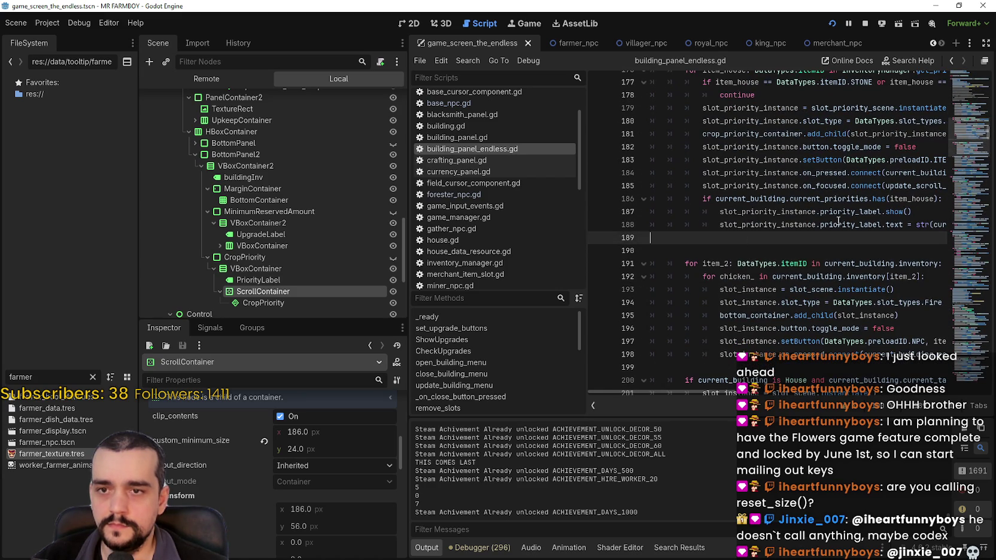
{"action": "scroll", "coordinate": [707, 304], "scroll_direction": "up", "scroll_amount": 2}
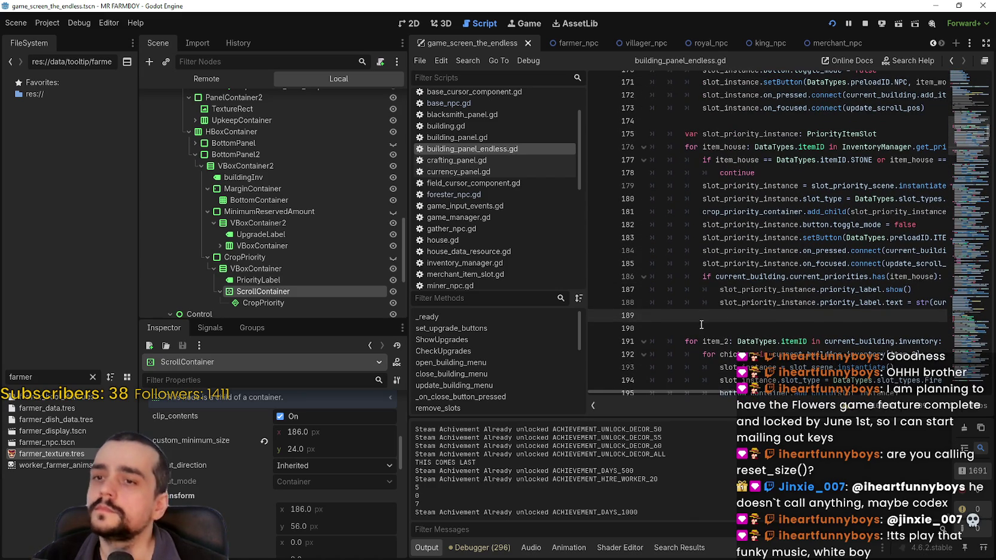
{"action": "scroll", "coordinate": [700, 320], "scroll_direction": "down", "scroll_amount": 9}
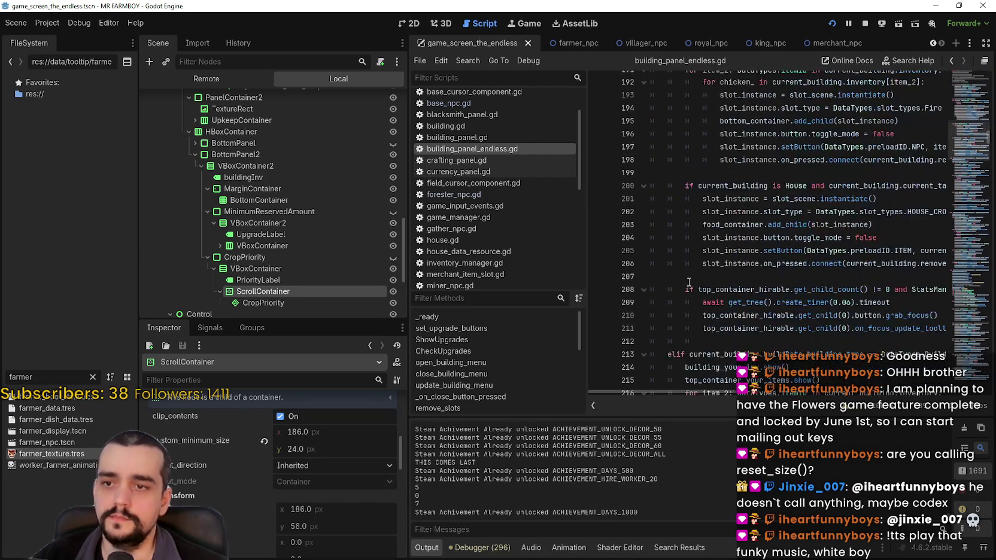
{"action": "scroll", "coordinate": [681, 239], "scroll_direction": "down", "scroll_amount": 2}
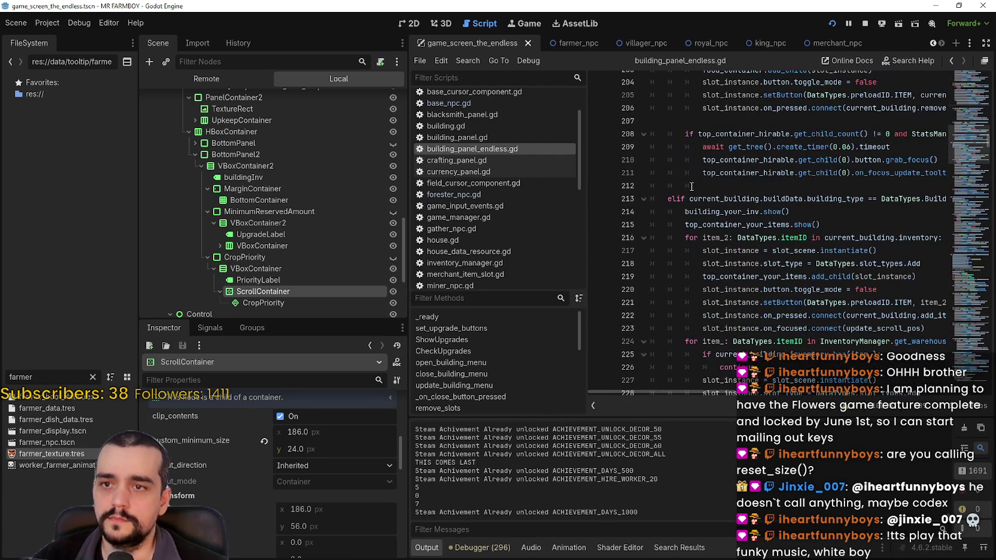
{"action": "scroll", "coordinate": [691, 187], "scroll_direction": "down", "scroll_amount": 15}
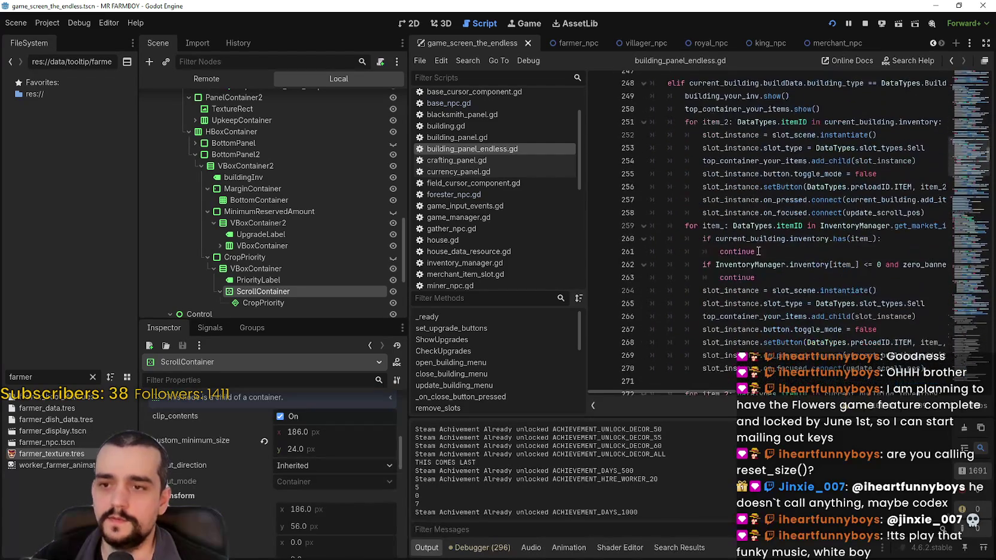
{"action": "scroll", "coordinate": [888, 223], "scroll_direction": "up", "scroll_amount": 3}
{"action": "scroll", "coordinate": [914, 180], "scroll_direction": "up", "scroll_amount": 20}
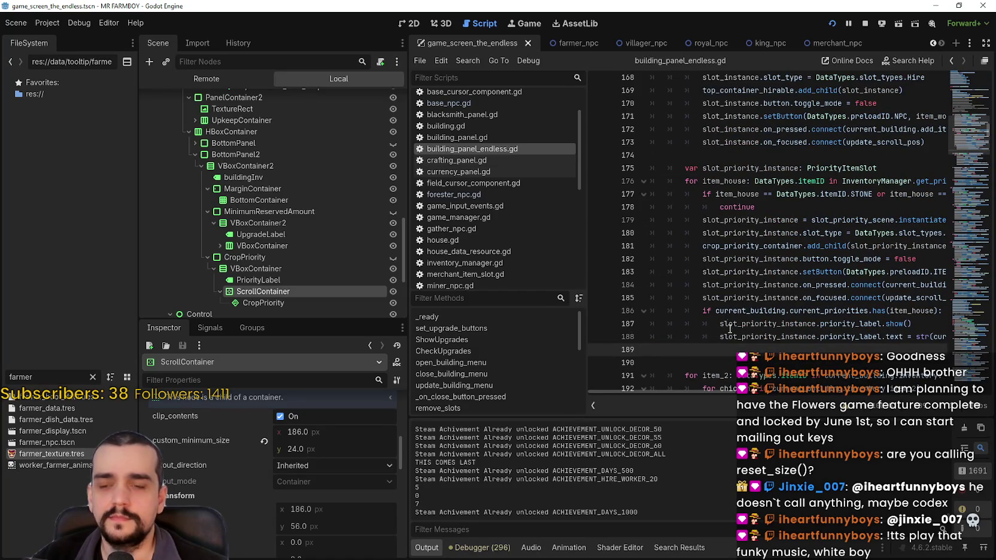
{"action": "scroll", "coordinate": [727, 267], "scroll_direction": "up", "scroll_amount": 7}
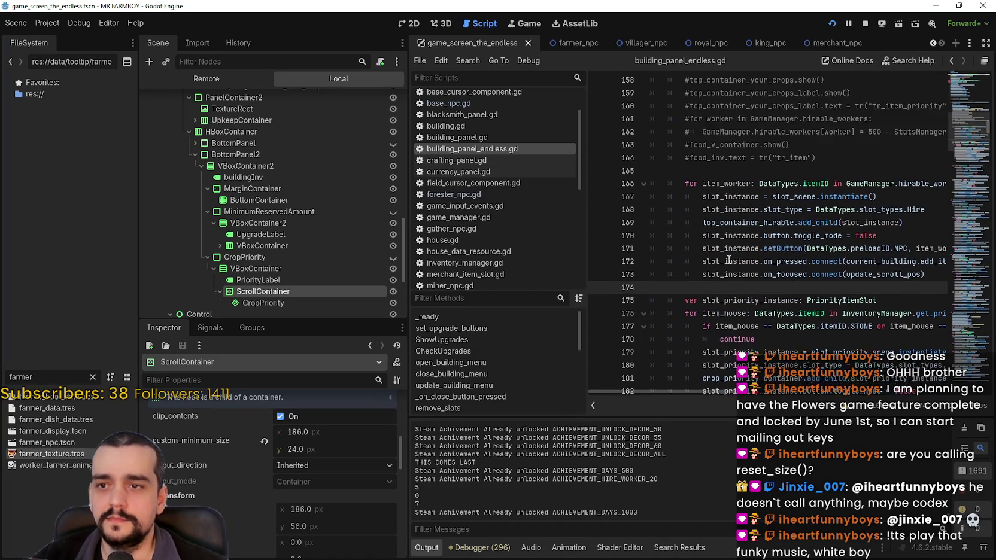
{"action": "scroll", "coordinate": [724, 262], "scroll_direction": "down", "scroll_amount": 8}
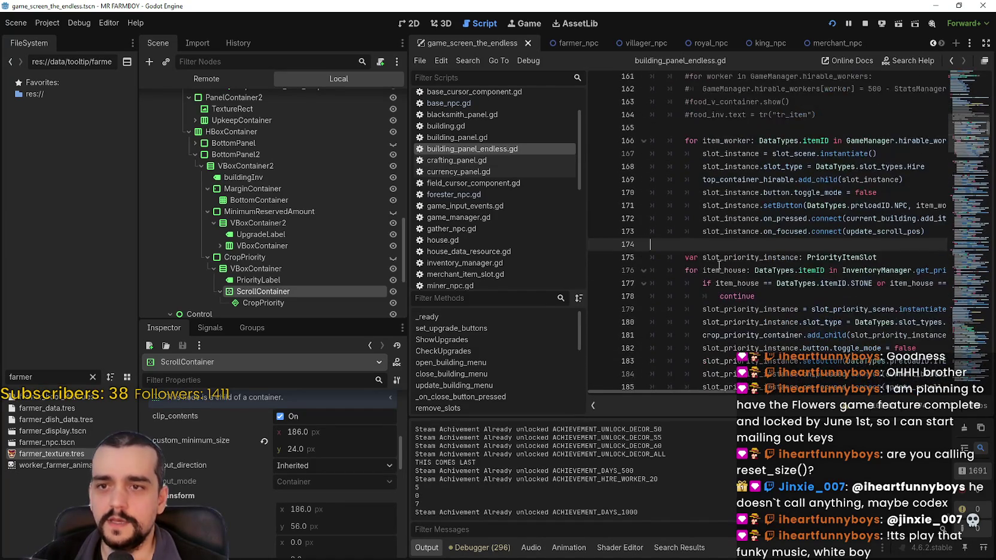
{"action": "scroll", "coordinate": [719, 257], "scroll_direction": "down", "scroll_amount": 1}
{"action": "left_click", "coordinate": [755, 284]}
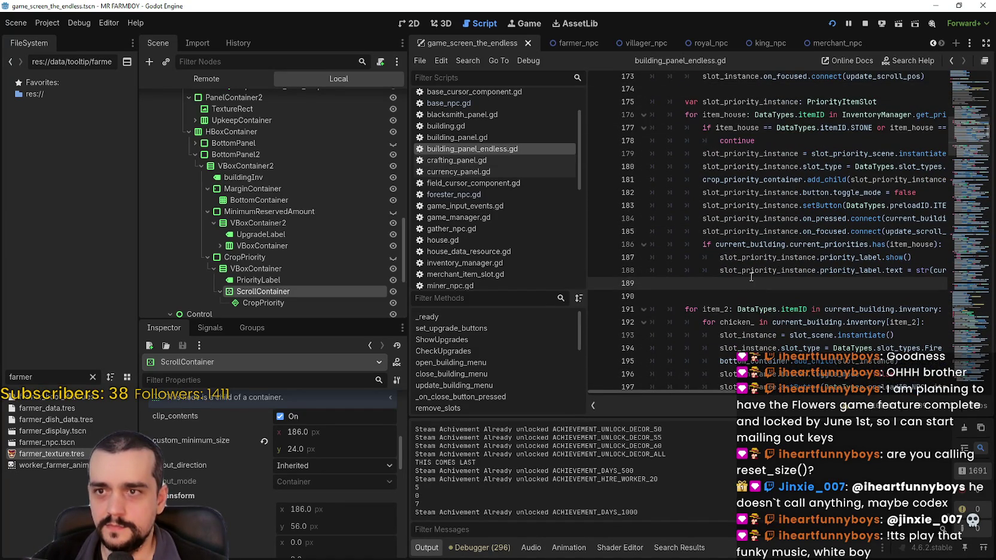
Paste the get_line_count() > 1 minimum-size check at line 189, fix its indentation, and save.
{"action": "key", "text": "ctrl+v"}
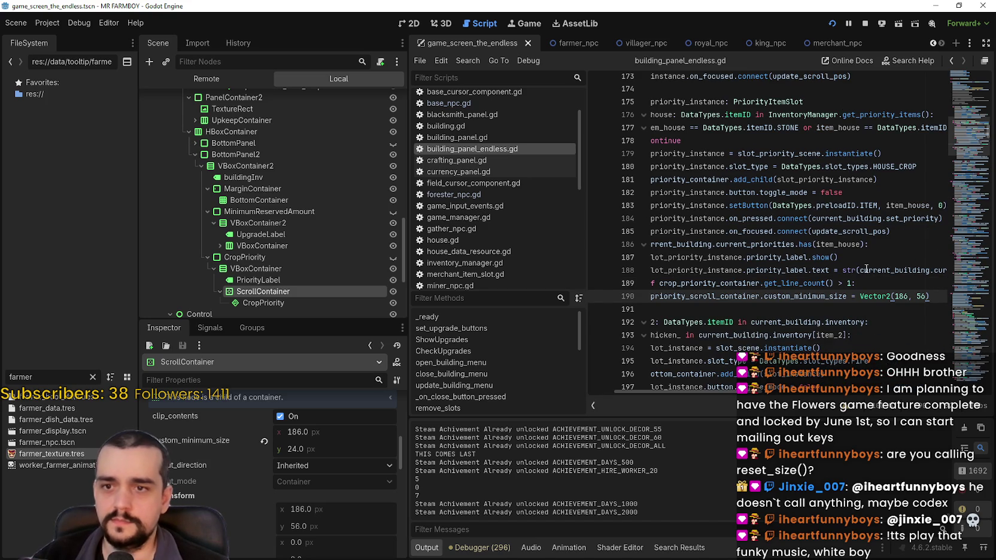
{"action": "key", "text": "Home"}
{"action": "triple_click", "coordinate": [701, 290]}
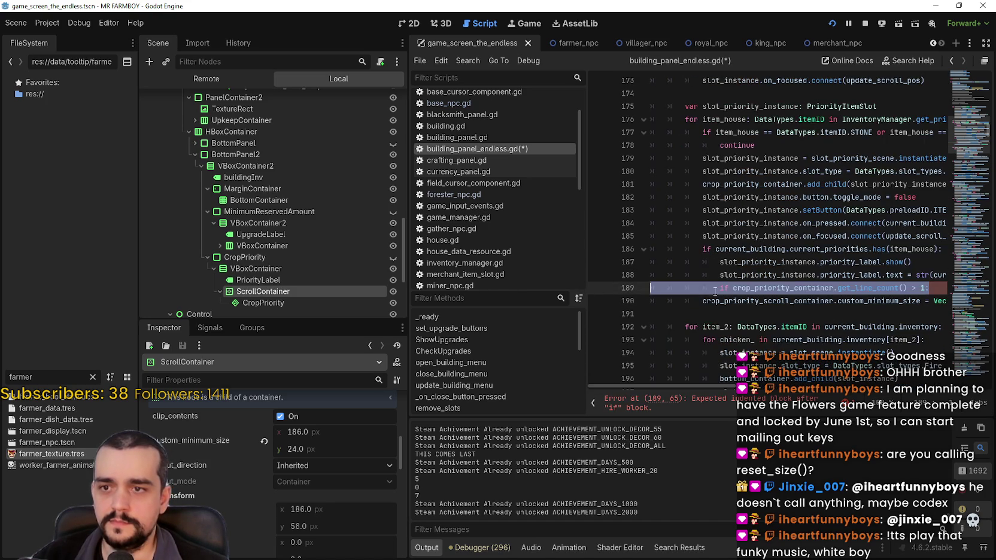
{"action": "left_click", "coordinate": [722, 288]}
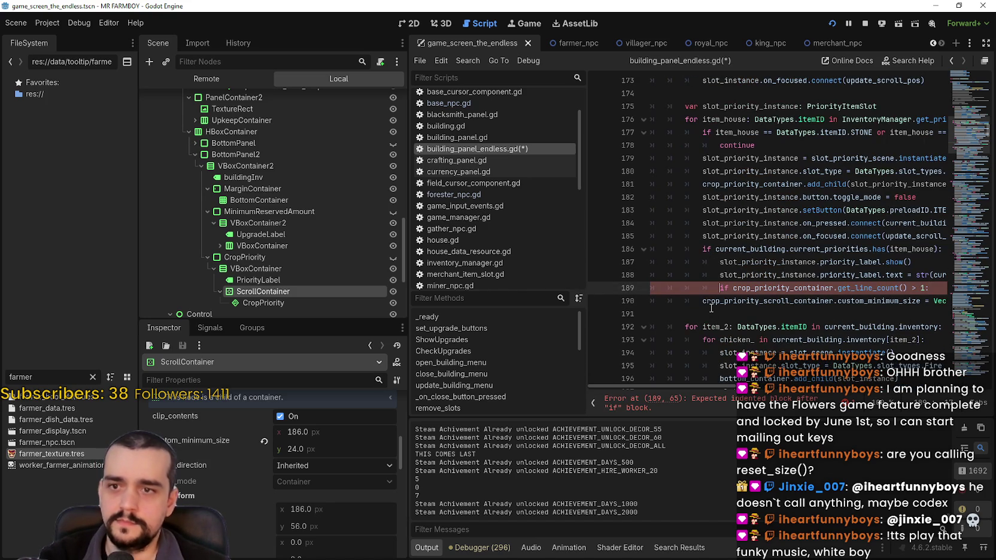
{"action": "key", "text": "BackSpace"}
{"action": "key", "text": "BackSpace"}
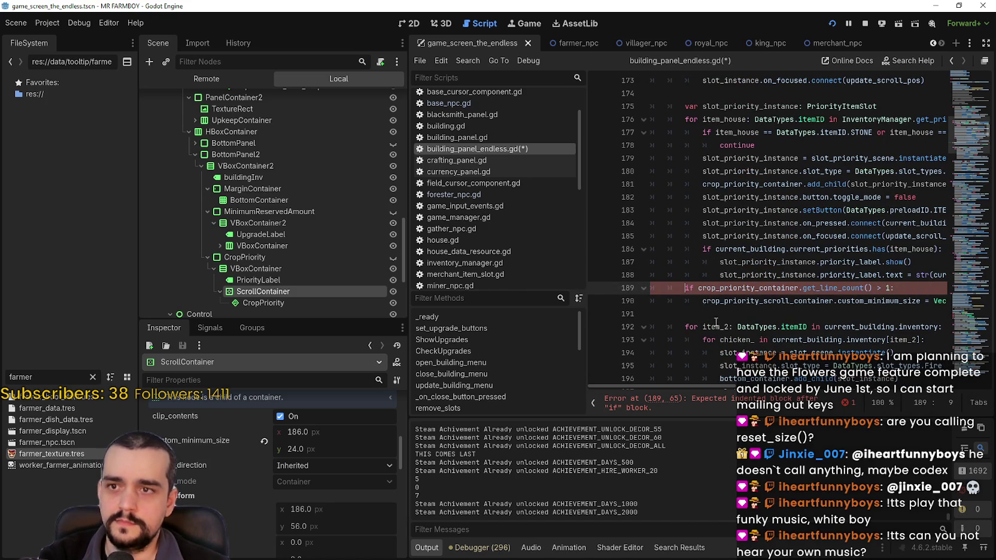
{"action": "left_click", "coordinate": [706, 302]}
{"action": "left_click", "coordinate": [721, 314]}
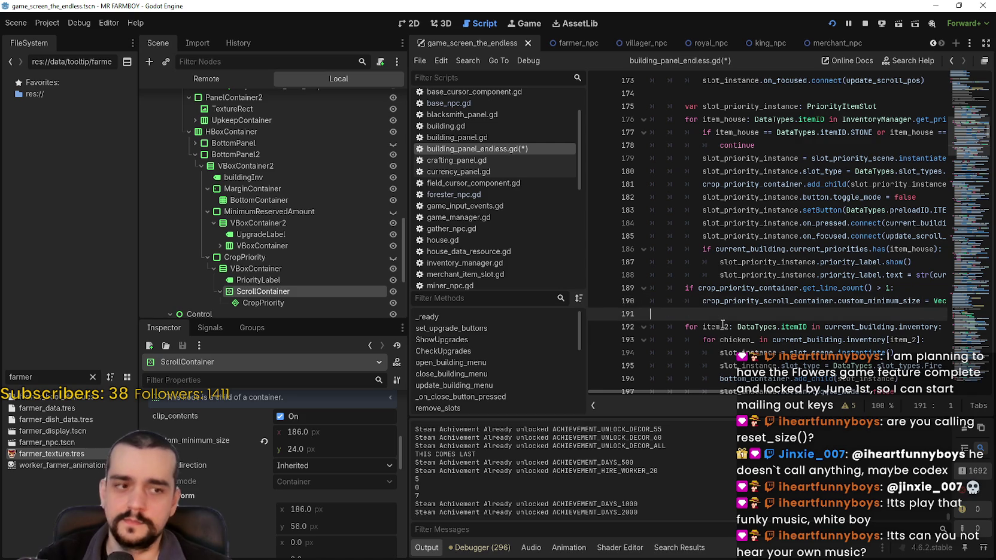
{"action": "key", "text": "ctrl+s"}
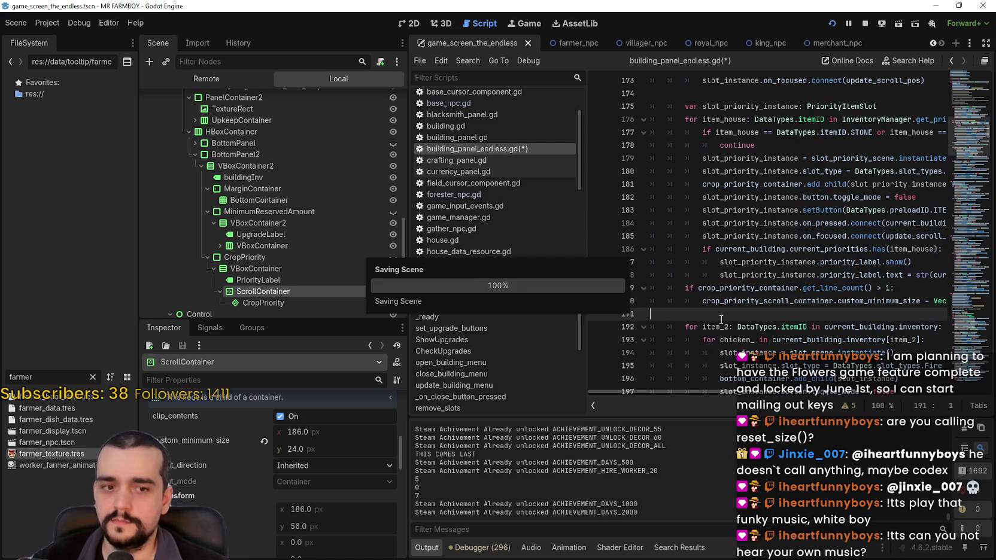
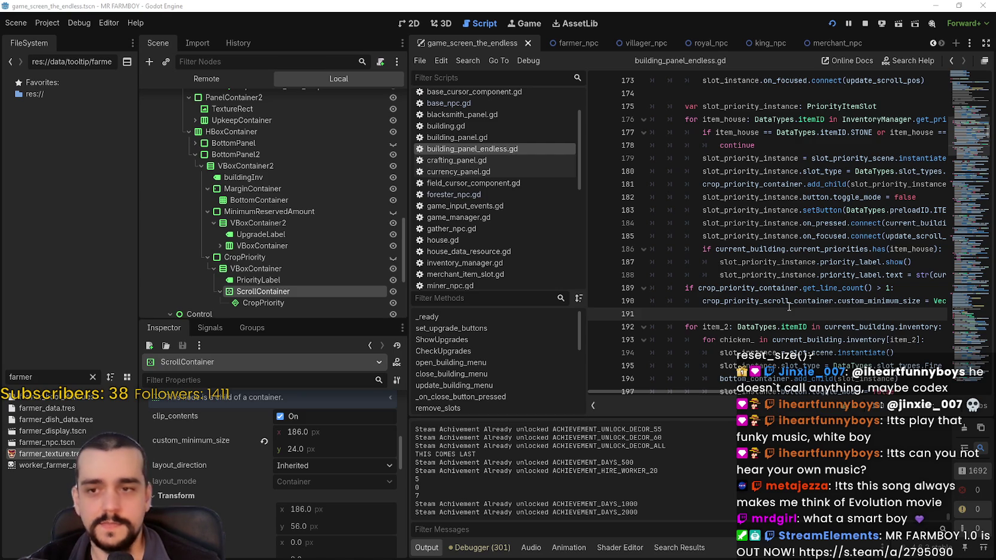
Select lines 189–190 of building_panel_endless.gd, then return focus to the running game window.
{"action": "left_click_drag", "start_coordinate": [724, 310], "coordinate": [647, 290]}
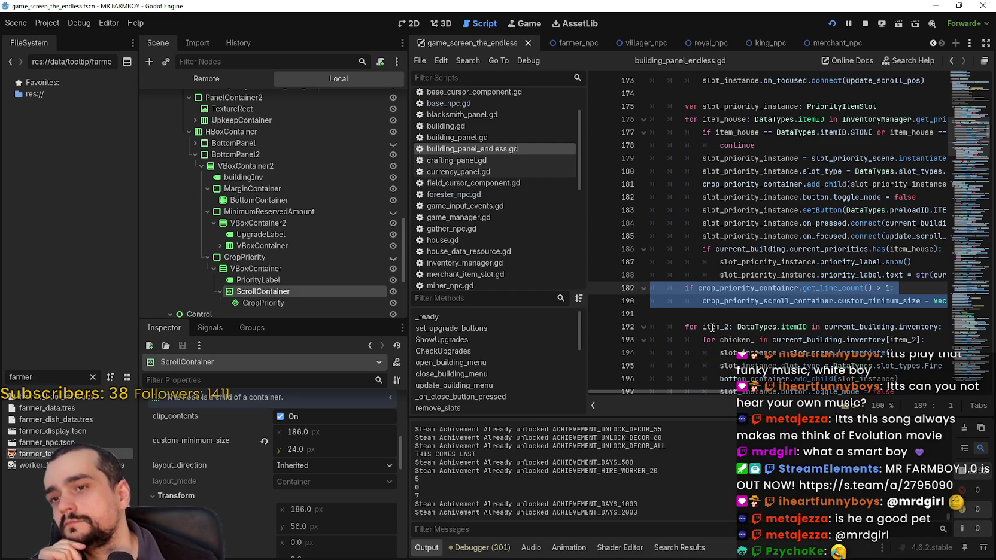
{"action": "scroll", "coordinate": [693, 388], "scroll_direction": "right", "scroll_amount": 2}
{"action": "scroll", "coordinate": [692, 389], "scroll_direction": "left", "scroll_amount": 2}
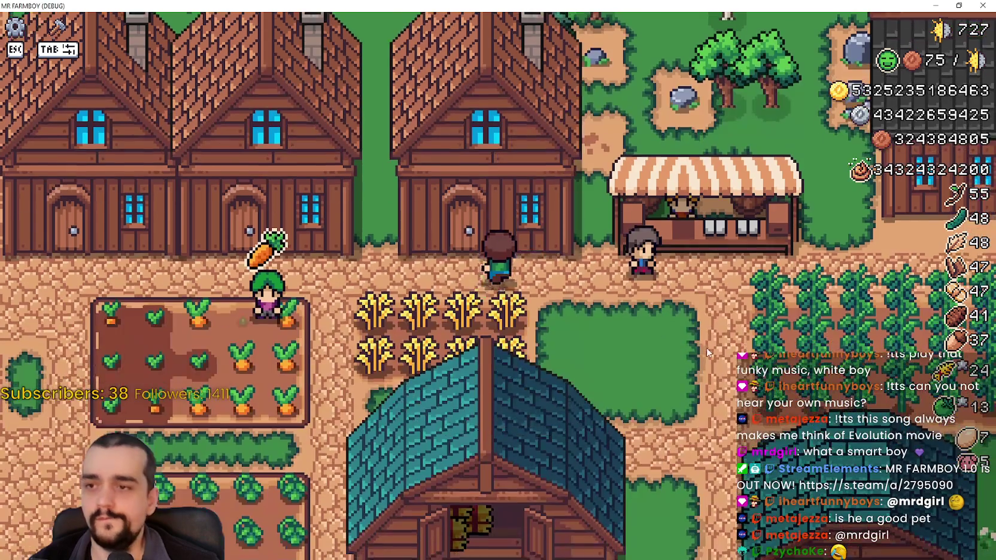
{"action": "left_click", "coordinate": [463, 473]}
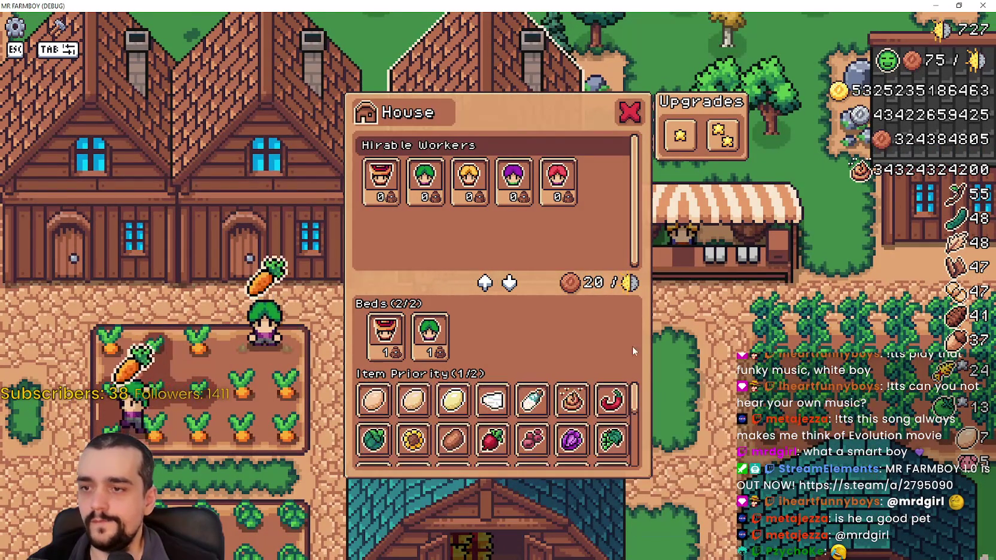
Visit the neighbouring houses and the Market, scrolling through the market's inventory list.
{"action": "key", "text": "a"}
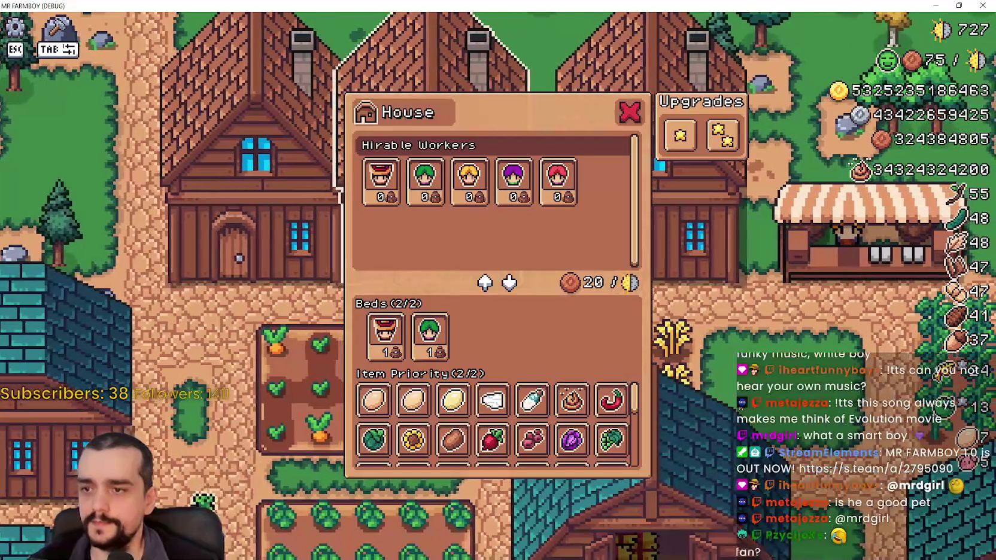
{"action": "key", "text": "a"}
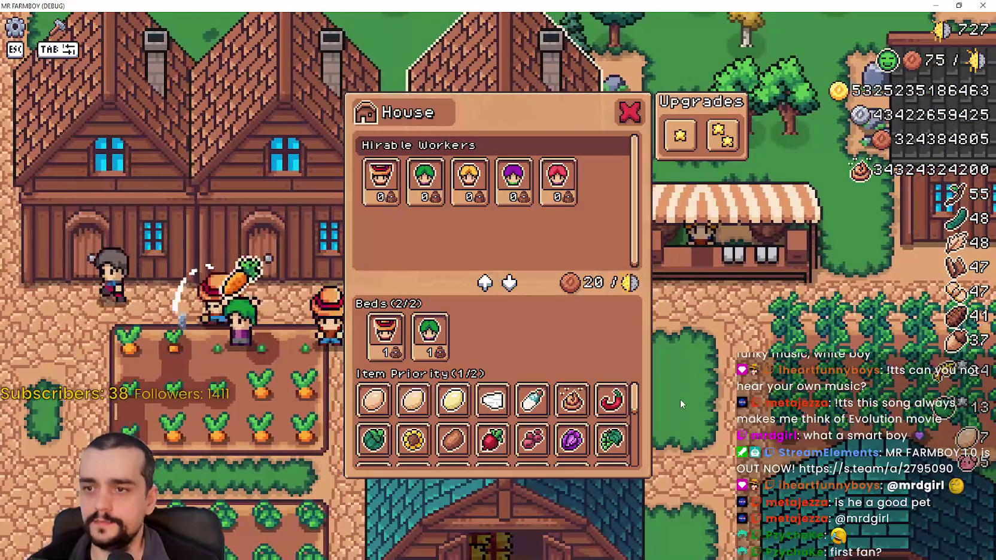
{"action": "key", "text": "a"}
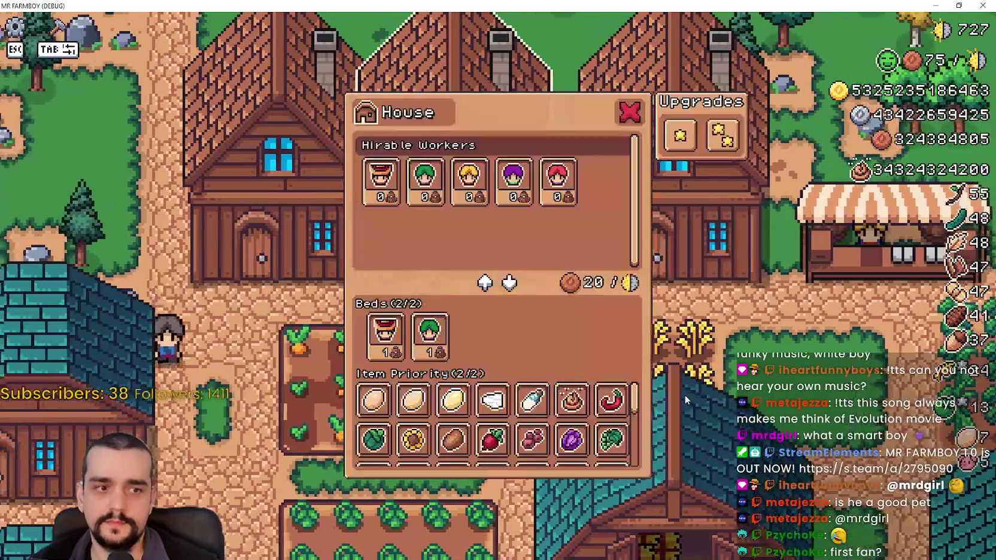
{"action": "key", "text": "d"}
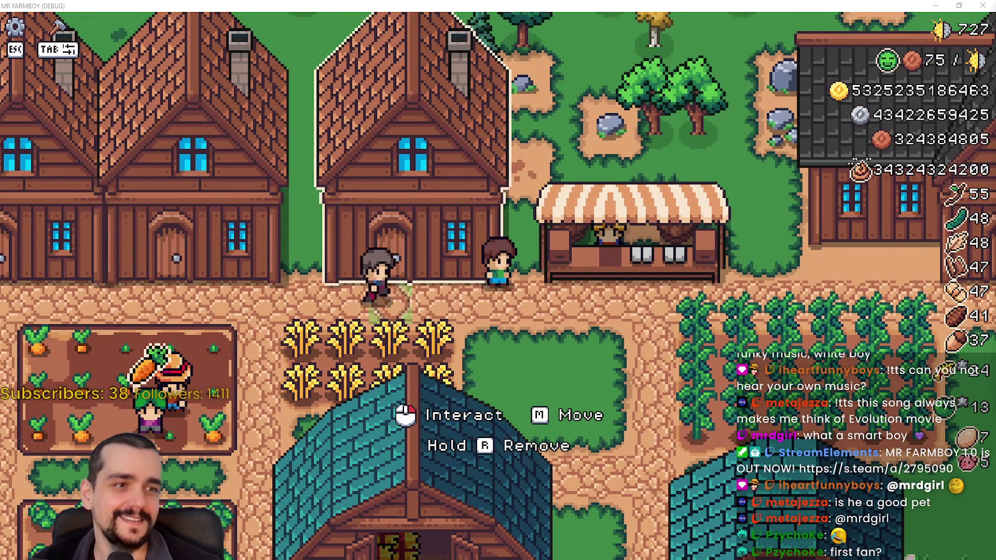
{"action": "left_click", "coordinate": [395, 288]}
{"action": "left_click", "coordinate": [694, 239]}
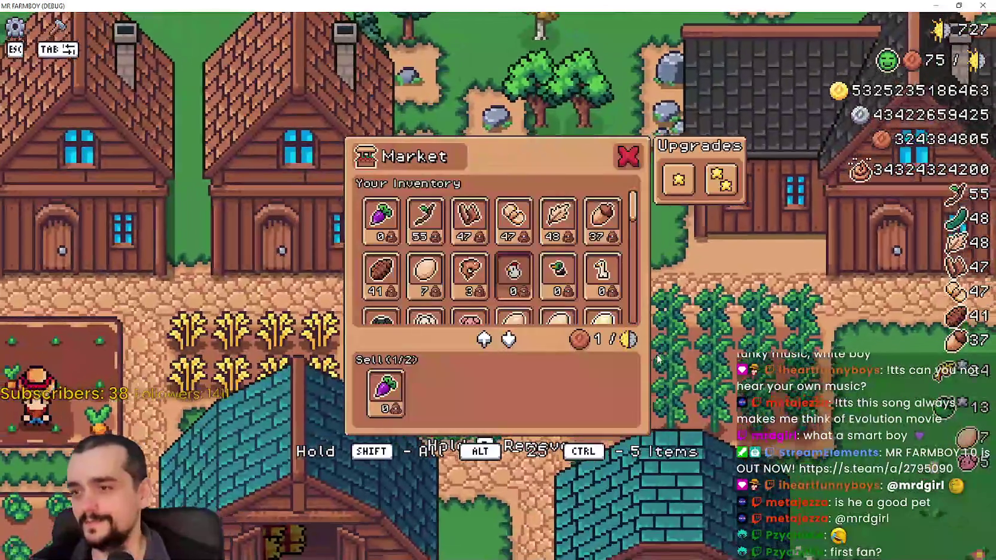
{"action": "left_click", "coordinate": [628, 156]}
{"action": "left_click", "coordinate": [515, 180]}
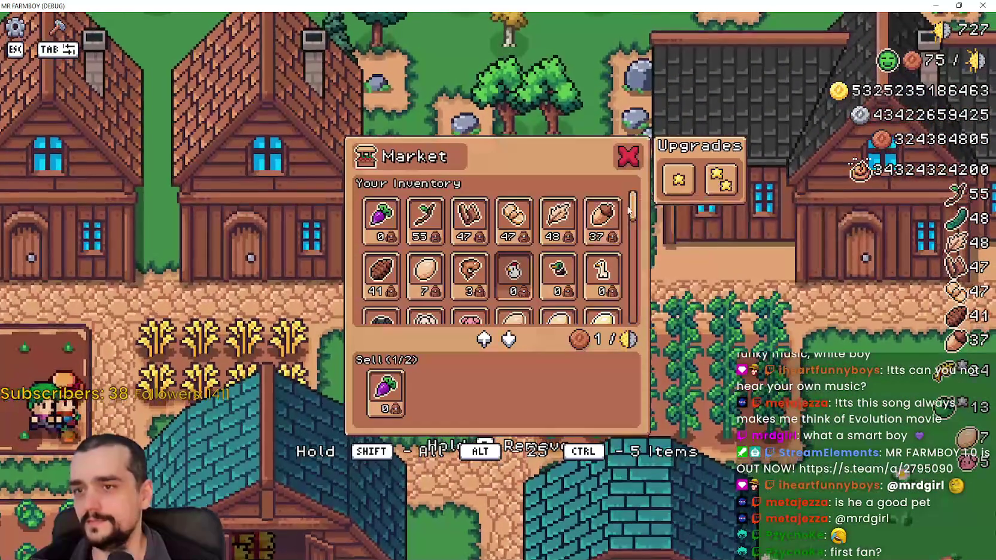
{"action": "left_click_drag", "start_coordinate": [630, 207], "coordinate": [649, 422]}
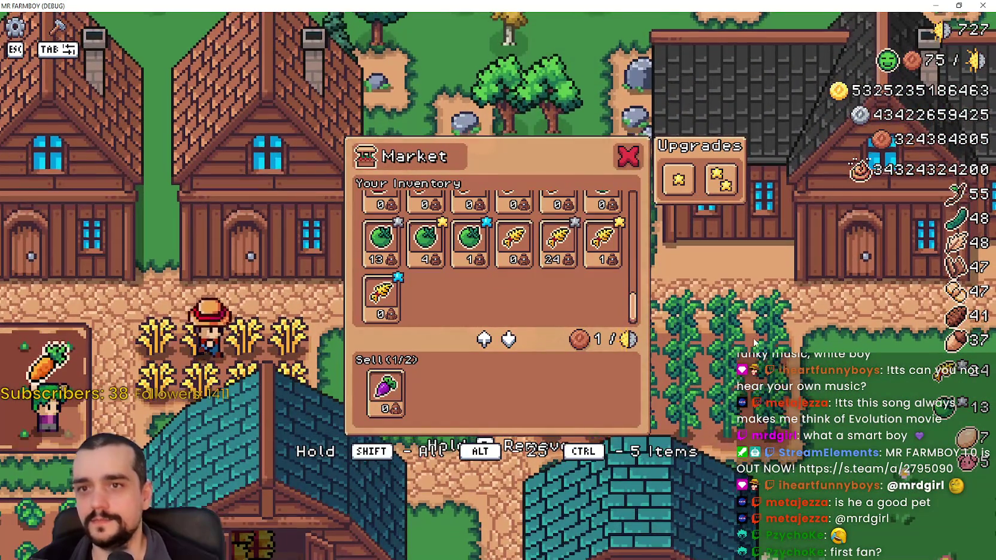
{"action": "key", "text": "Escape"}
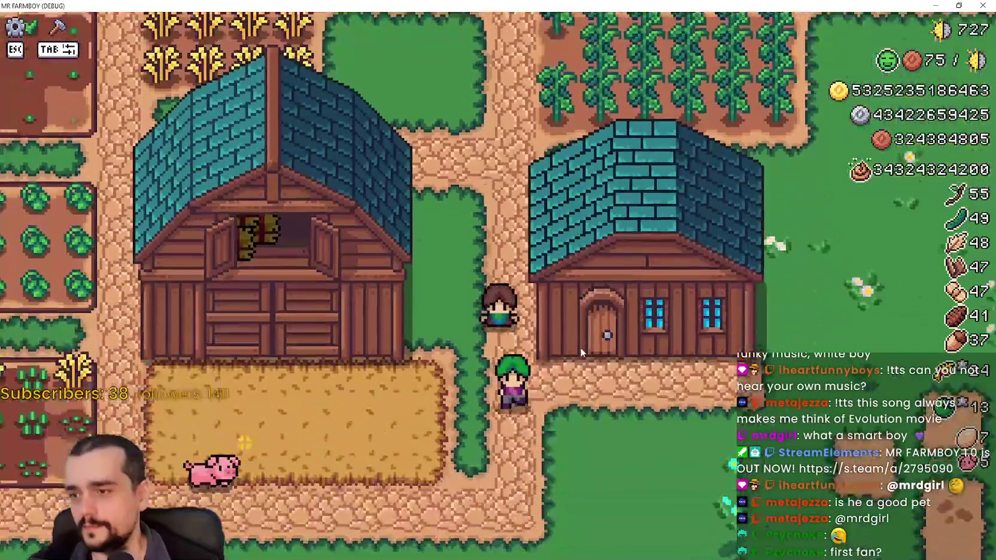
Check the Barn and Warehouse stock lists, then close the Warehouse panel.
{"action": "left_click", "coordinate": [580, 347]}
{"action": "key", "text": "Tab"}
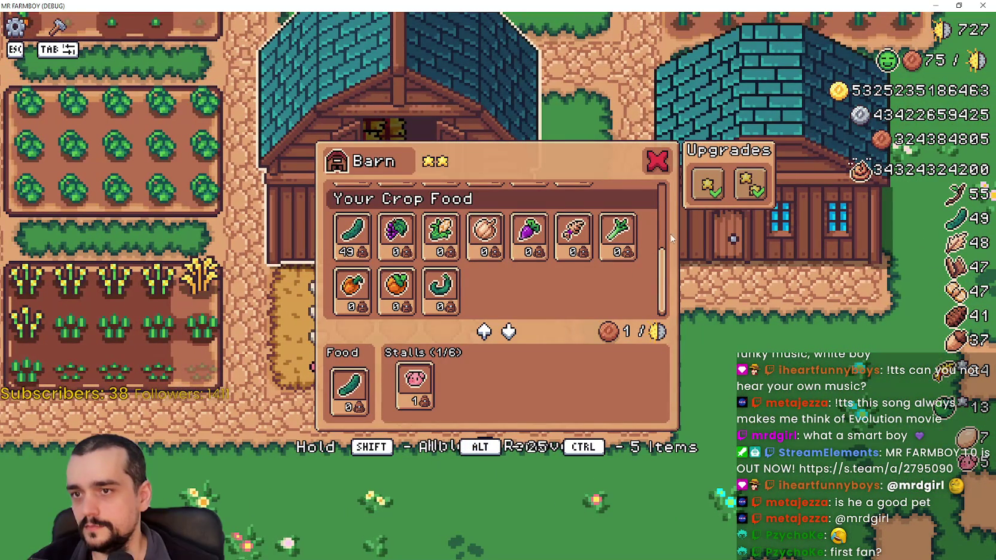
{"action": "scroll", "coordinate": [665, 257], "scroll_direction": "up", "scroll_amount": 3}
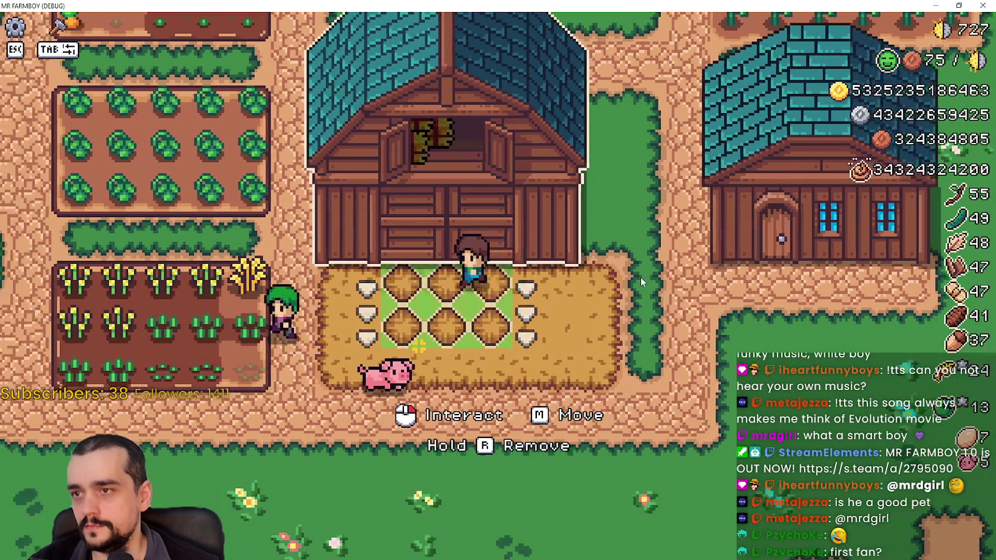
{"action": "key", "text": "Escape"}
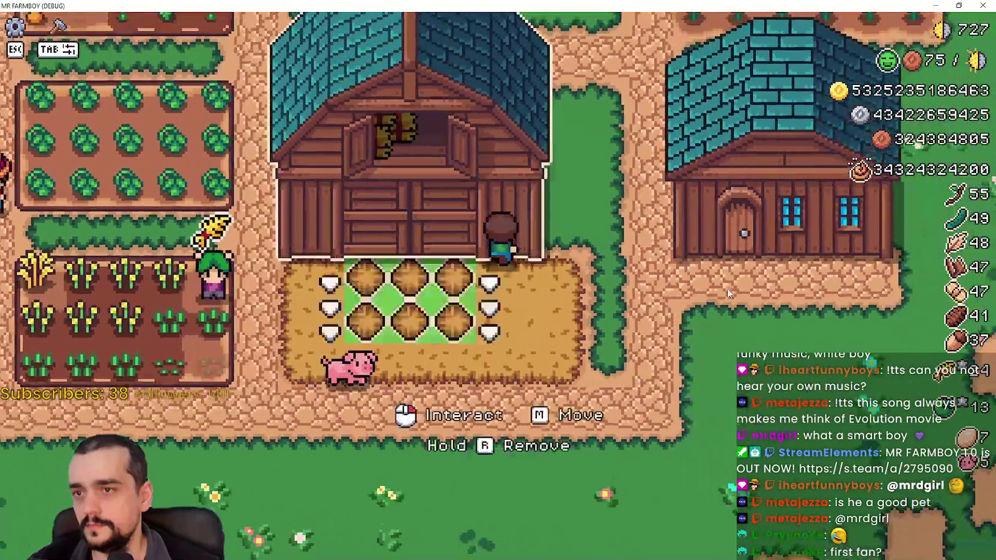
{"action": "key", "text": "Tab"}
{"action": "key", "text": "Tab"}
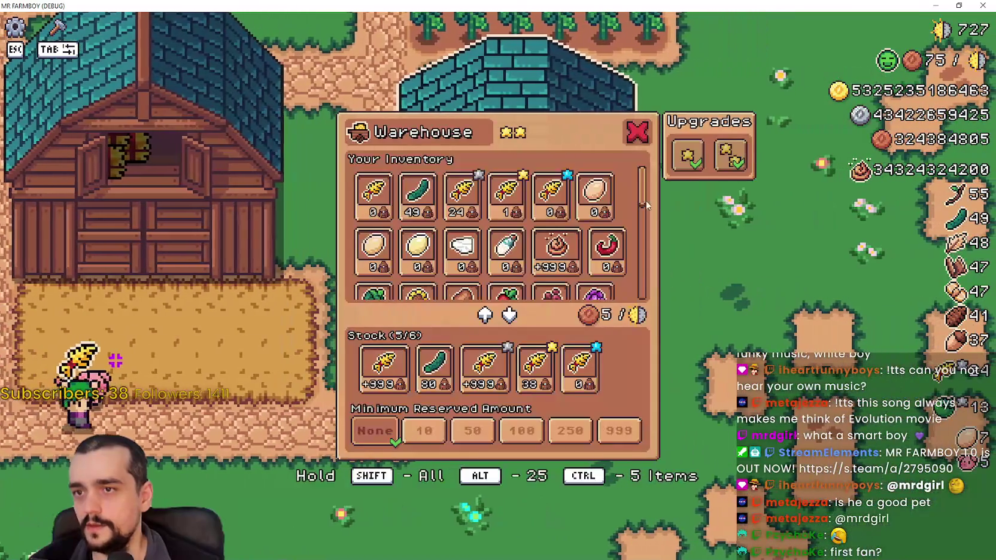
{"action": "scroll", "coordinate": [659, 282], "scroll_direction": "down", "scroll_amount": 5}
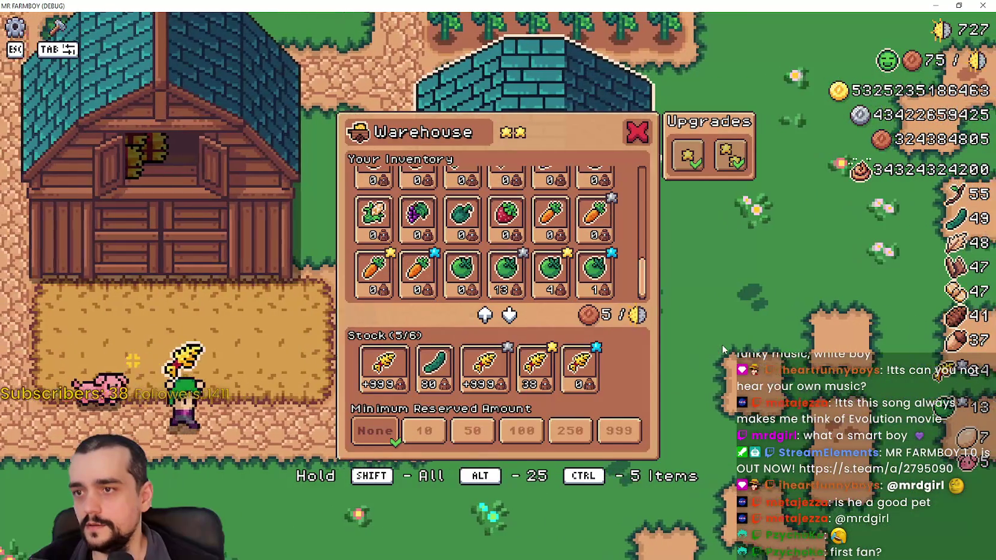
{"action": "key", "text": "Escape"}
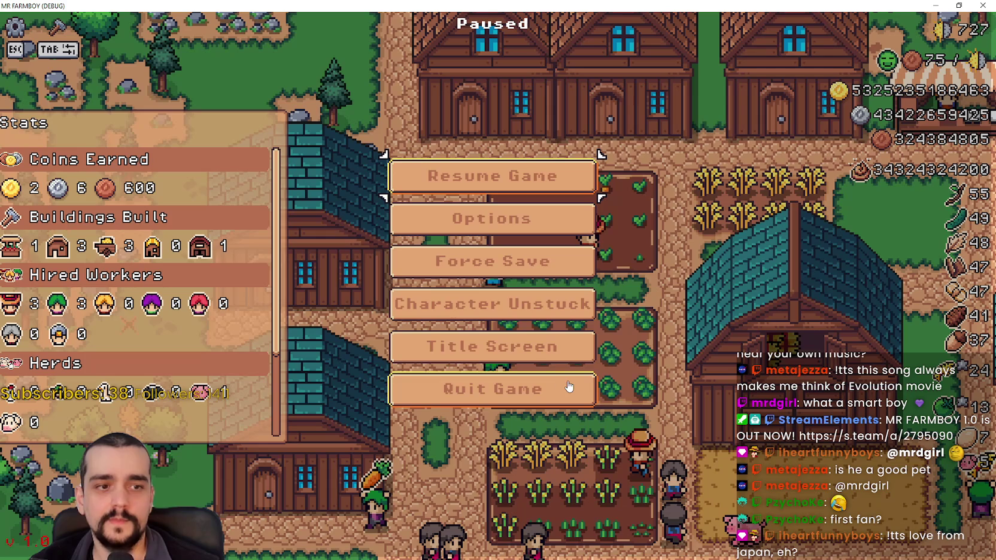
Quit to the title screen and load Save 5 (Incremental) from the save list.
{"action": "left_click", "coordinate": [546, 350]}
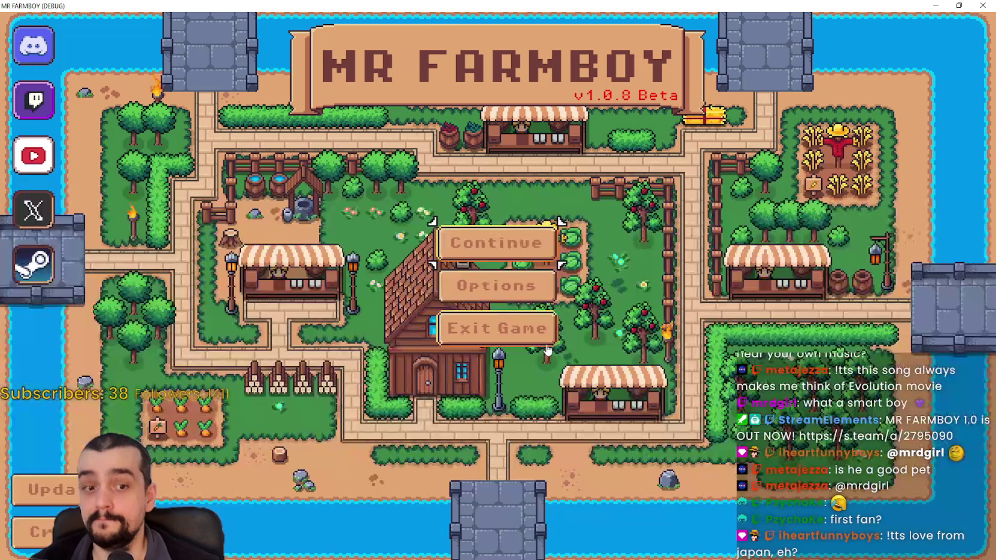
{"action": "left_click", "coordinate": [480, 263]}
{"action": "scroll", "coordinate": [544, 352], "scroll_direction": "down", "scroll_amount": 5}
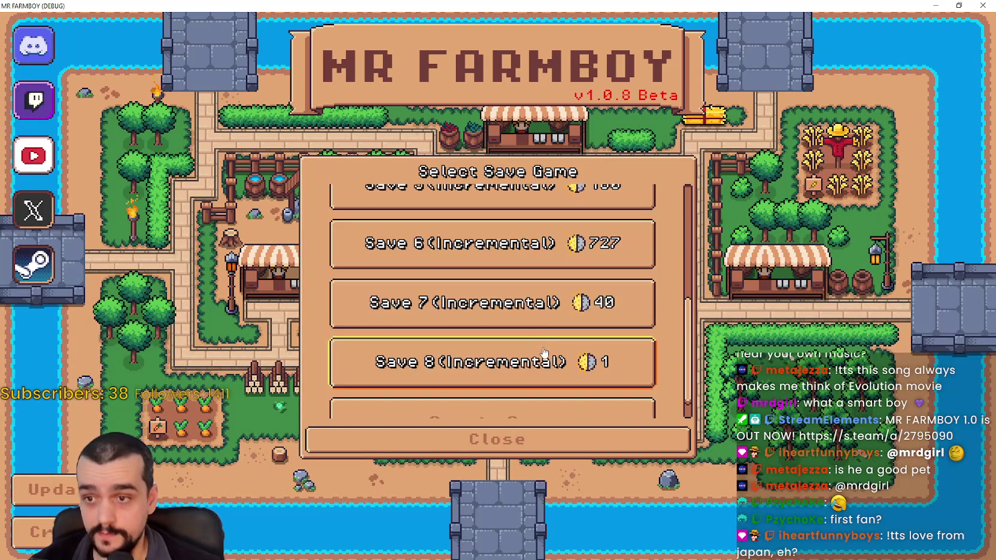
{"action": "scroll", "coordinate": [540, 324], "scroll_direction": "up", "scroll_amount": 2}
{"action": "left_click", "coordinate": [525, 281]}
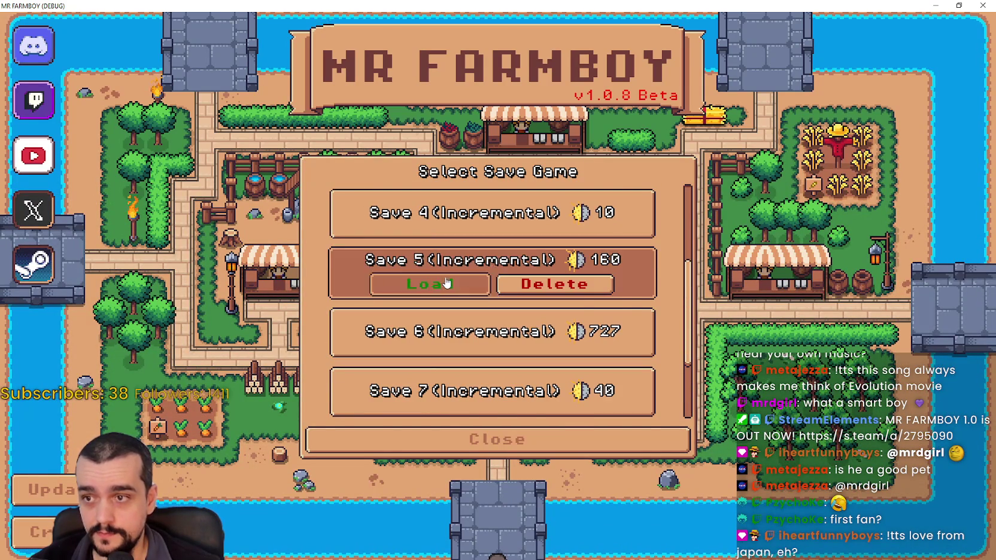
{"action": "left_click", "coordinate": [513, 265]}
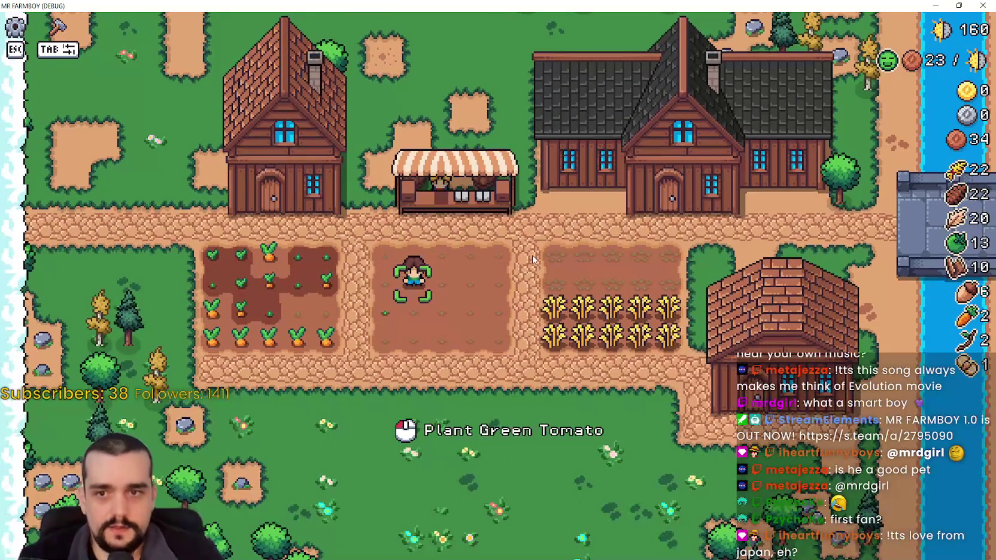
Walk onto the path, opening and closing the house worker panel twice along the way.
{"action": "key", "text": "w"}
{"action": "key", "text": "a"}
{"action": "key", "text": "e"}
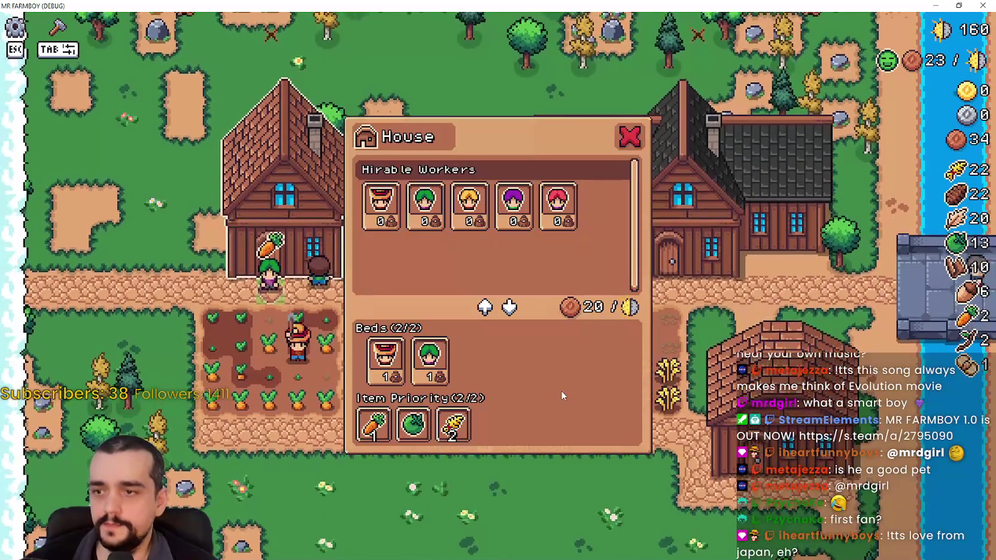
{"action": "key", "text": "Escape"}
{"action": "key", "text": "s"}
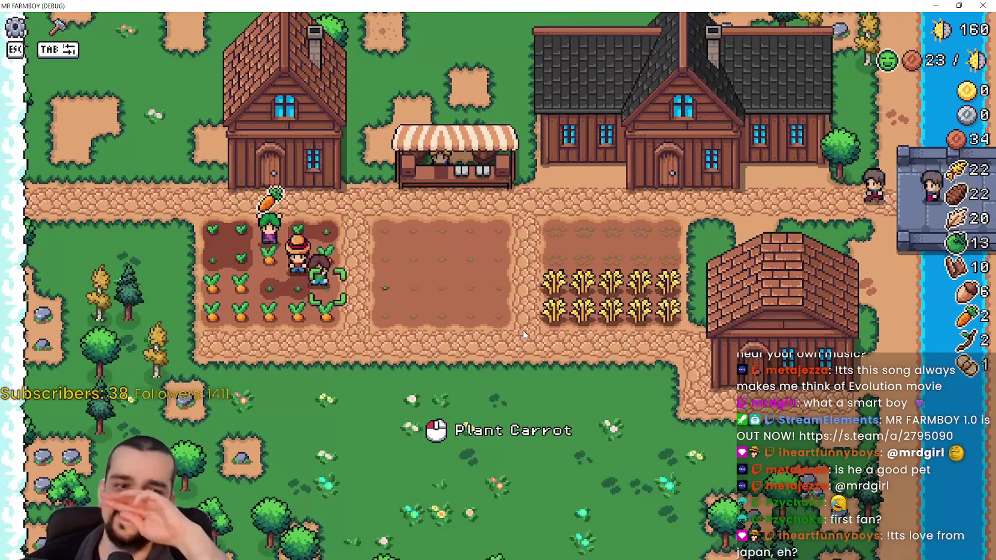
{"action": "key", "text": "e"}
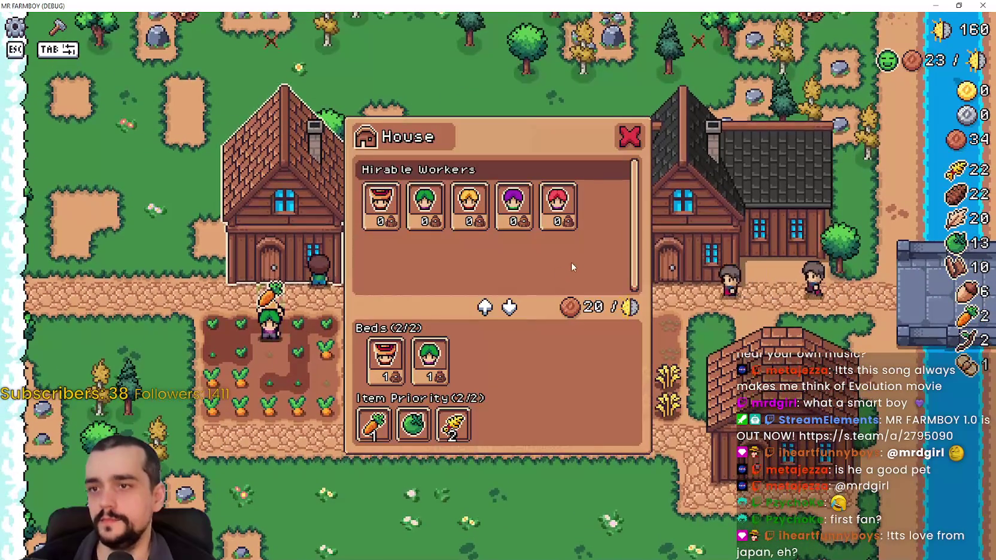
{"action": "key", "text": "Escape"}
{"action": "key", "text": "s"}
{"action": "key", "text": "d"}
{"action": "key", "text": "d"}
Walk into the empty middle plot and plant a green tomato there.
{"action": "key", "text": "w"}
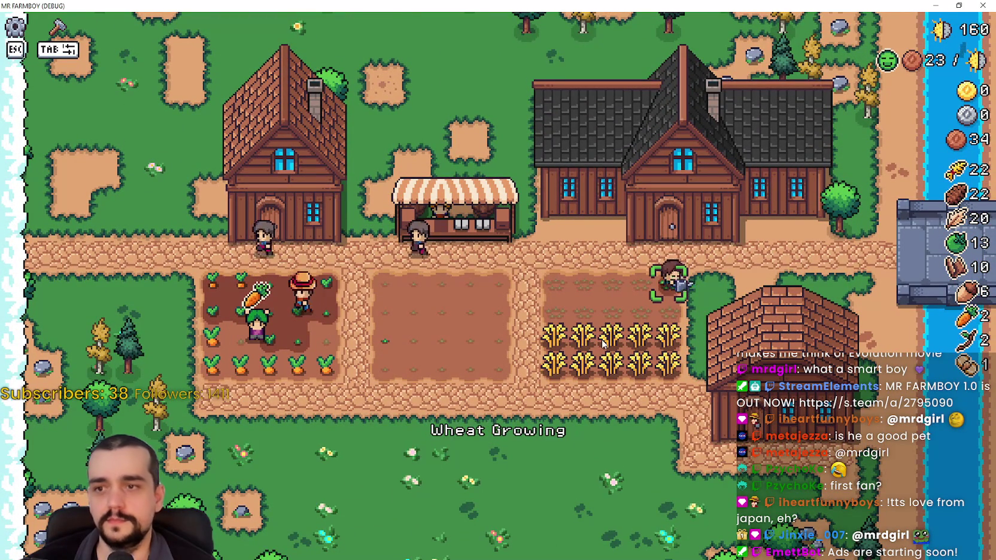
{"action": "key", "text": "a"}
{"action": "key", "text": "s"}
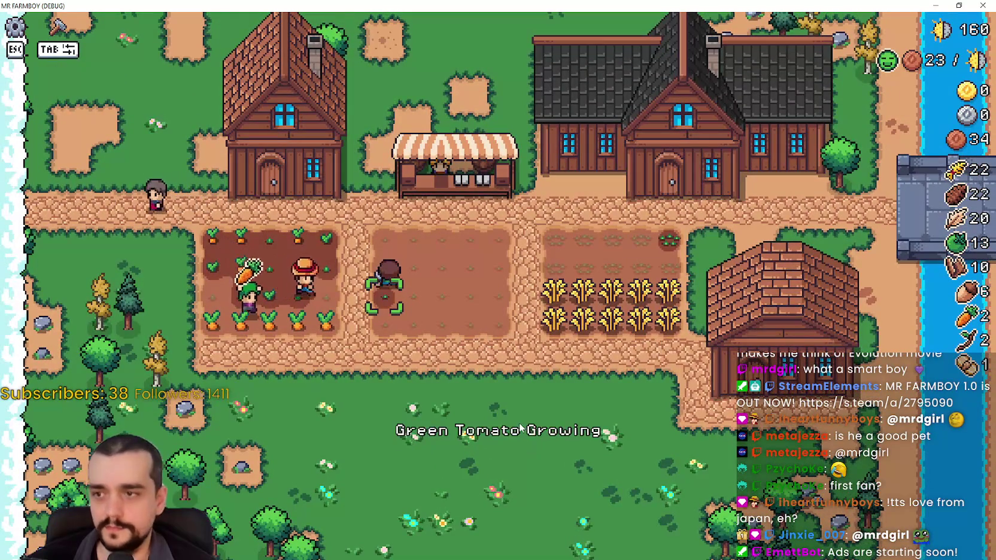
{"action": "key", "text": "s"}
{"action": "key", "text": "d"}
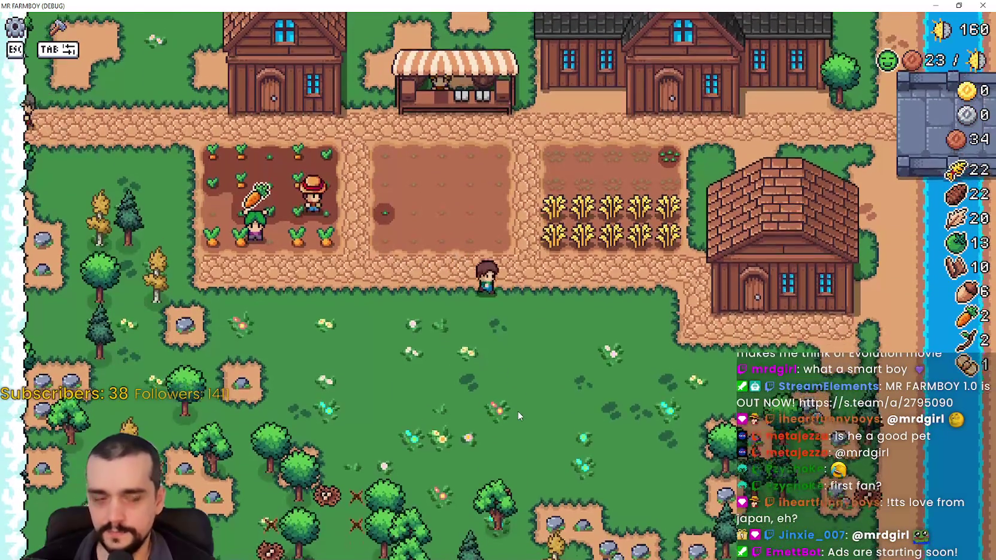
Walk back past the market stall and open the left house's House panel.
{"action": "key", "text": "w"}
{"action": "key", "text": "a"}
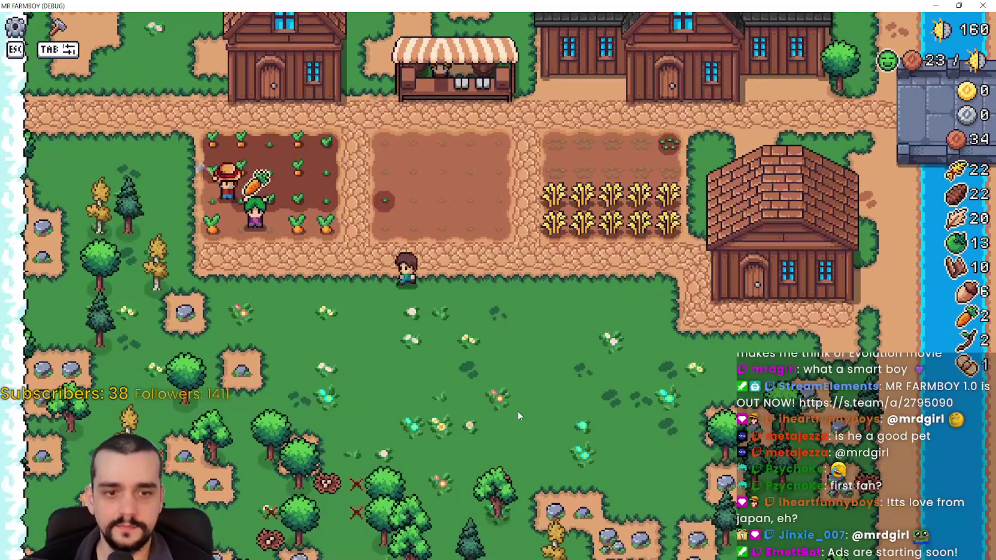
{"action": "key", "text": "a"}
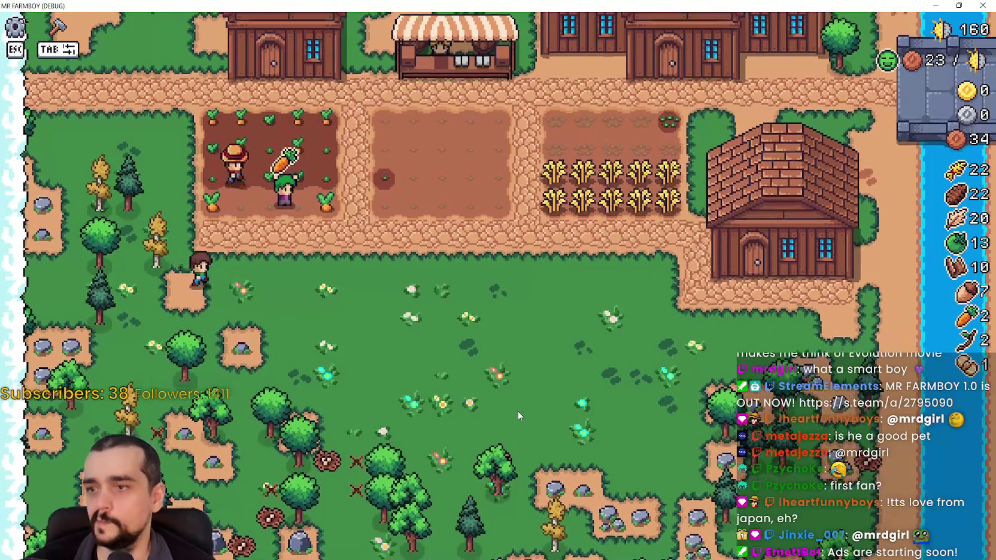
{"action": "key", "text": "d"}
{"action": "key", "text": "w"}
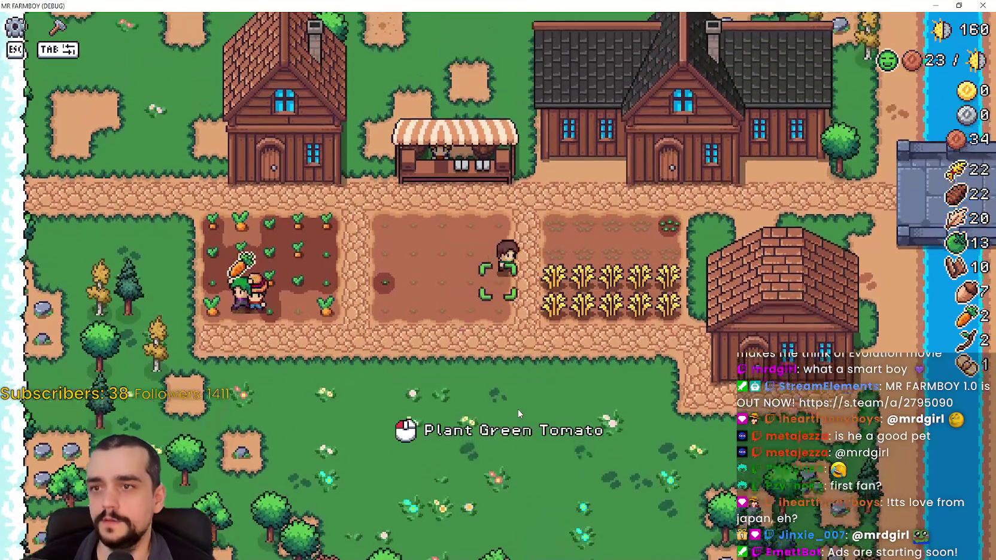
{"action": "key", "text": "a"}
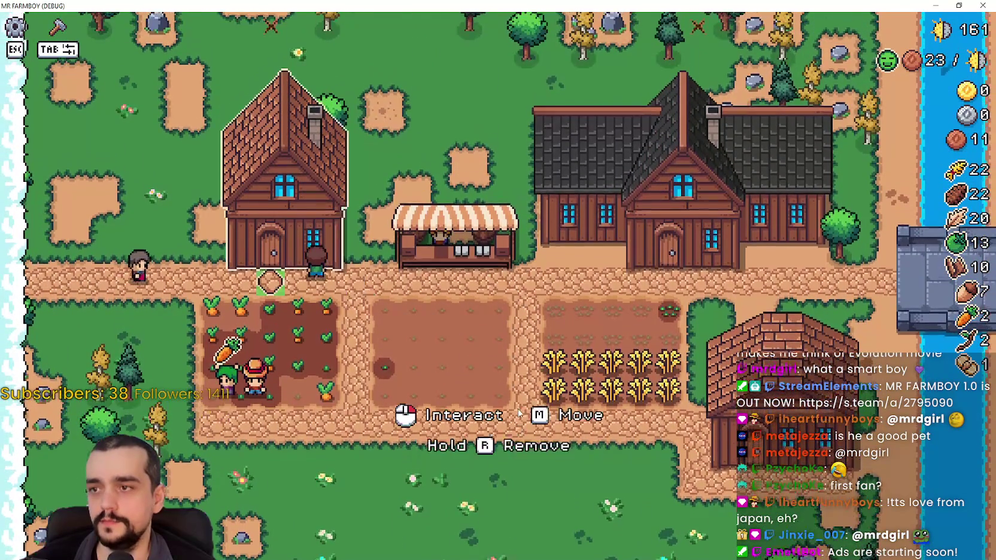
{"action": "key", "text": "e"}
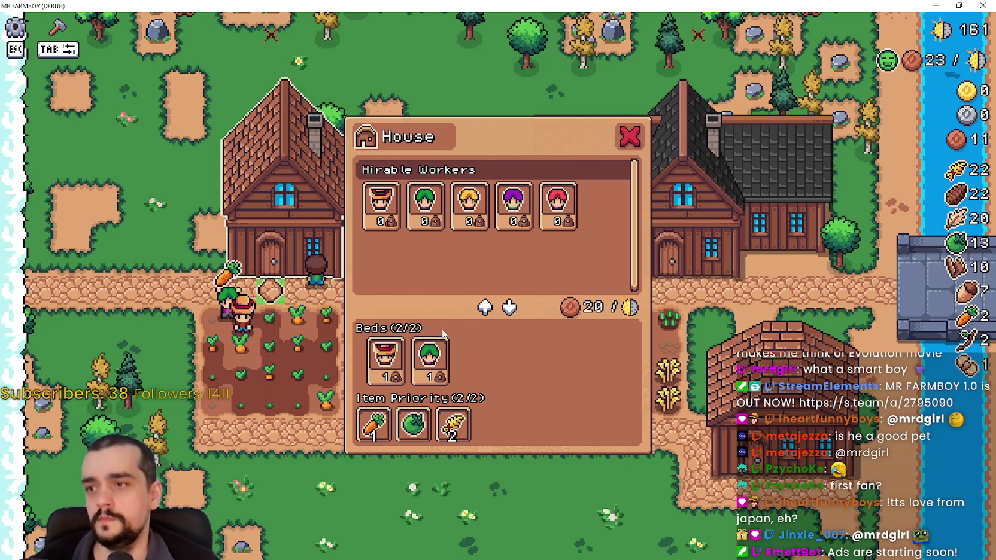
Close the House panel, preview placing a new house from Crafting, then cancel it.
{"action": "key", "text": "Escape"}
{"action": "key", "text": "Tab"}
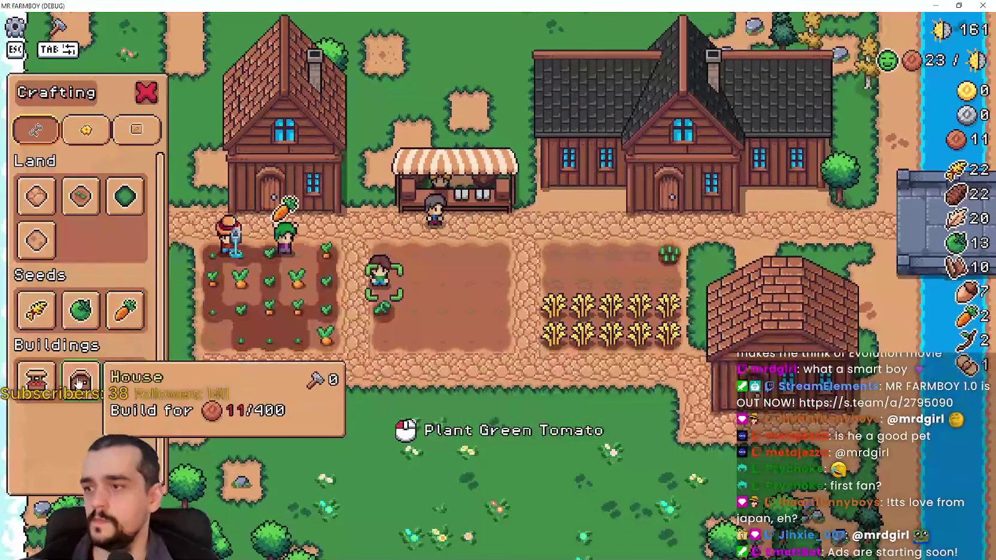
{"action": "left_click", "coordinate": [81, 377]}
{"action": "right_click", "coordinate": [543, 330]}
{"action": "key", "text": "s"}
Take 200 carrots and 100 wheat out of the Warehouse stock.
{"action": "key", "text": "d"}
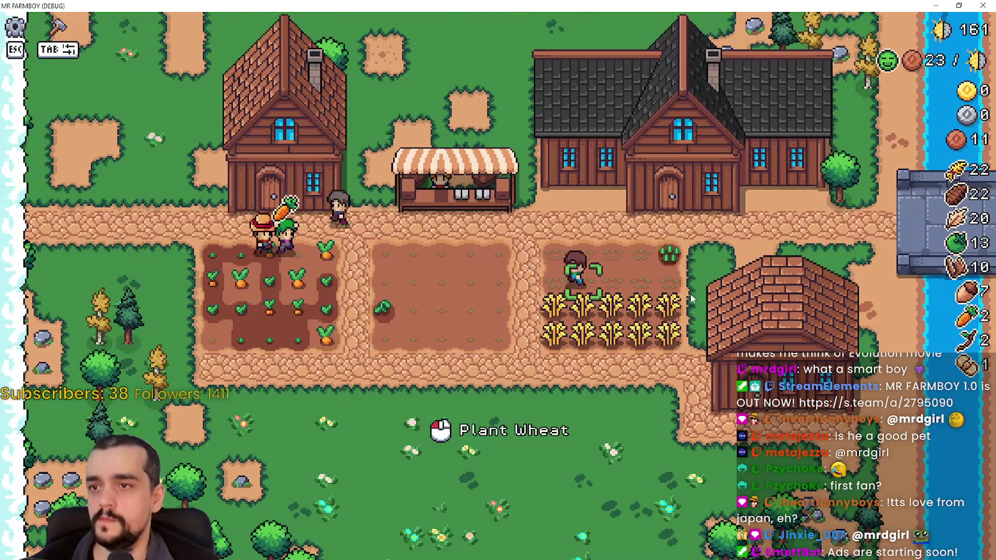
{"action": "key", "text": "w"}
{"action": "right_click", "coordinate": [726, 329]}
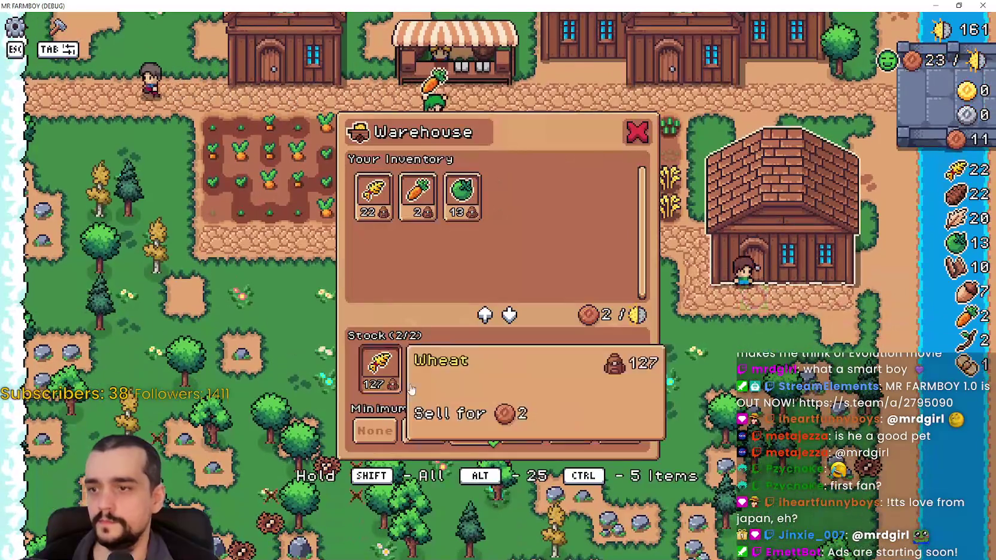
{"action": "left_click", "coordinate": [422, 381]}
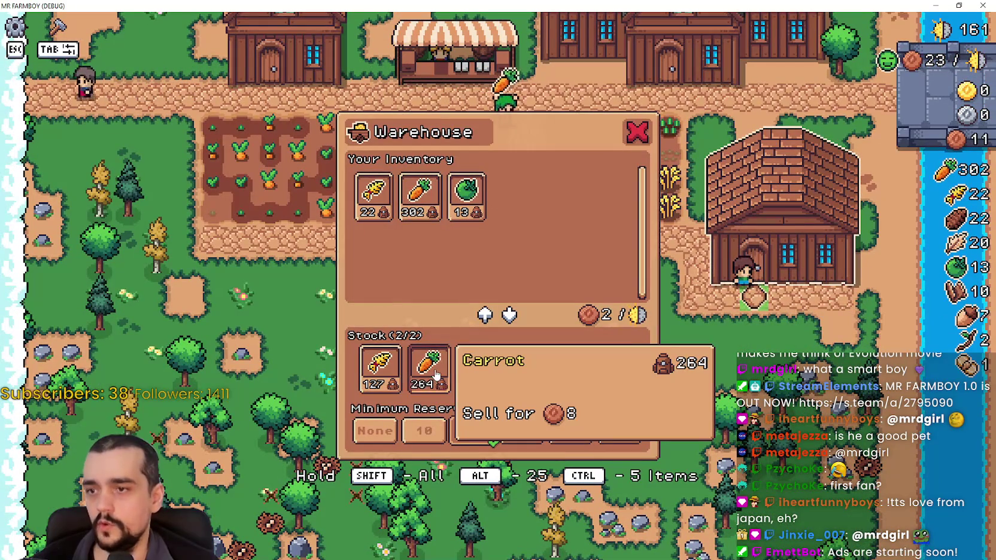
{"action": "left_click", "coordinate": [380, 369]}
{"action": "key", "text": "Escape"}
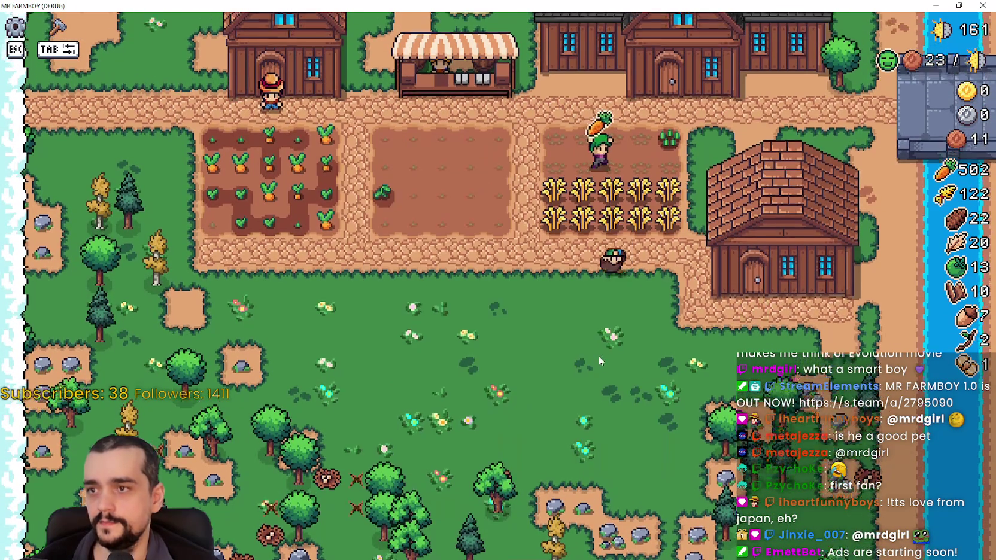
Add carrots and wheat to the Market's Sell slots.
{"action": "key", "text": "d"}
{"action": "key", "text": "w"}
{"action": "right_click", "coordinate": [670, 333]}
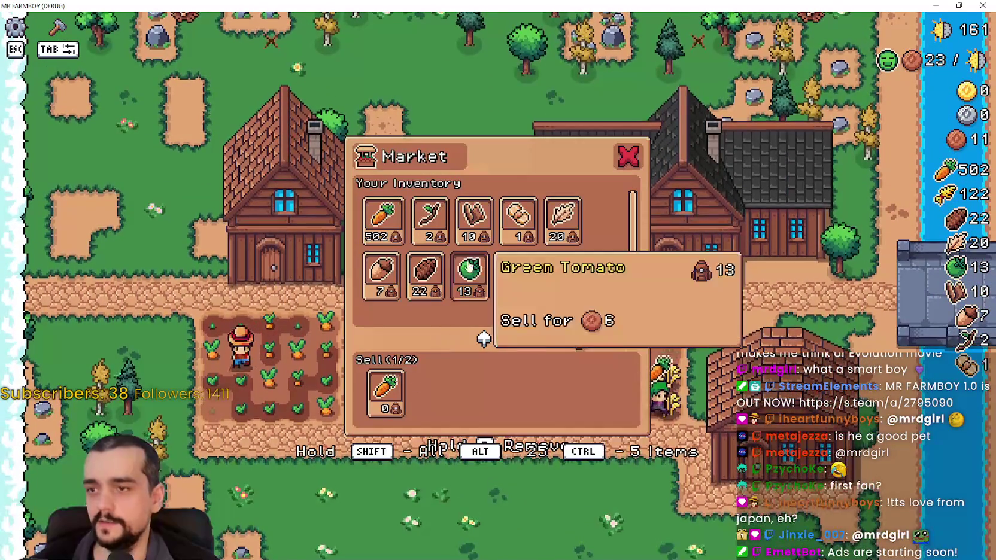
{"action": "left_click", "coordinate": [378, 222]}
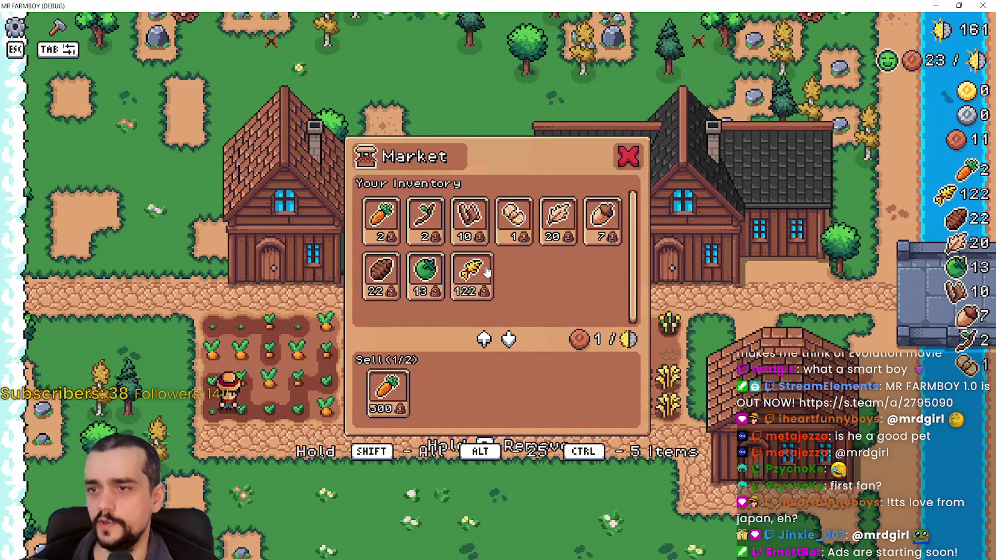
{"action": "left_click", "coordinate": [469, 274]}
{"action": "key", "text": "Escape"}
Walk north-east to the river and catch a fish.
{"action": "key", "text": "w"}
{"action": "key", "text": "d"}
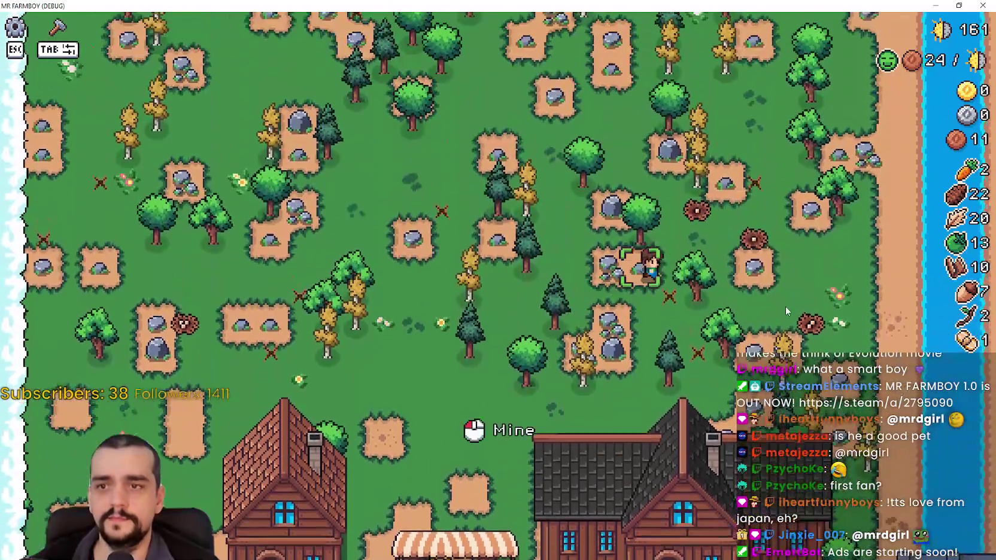
{"action": "key", "text": "d"}
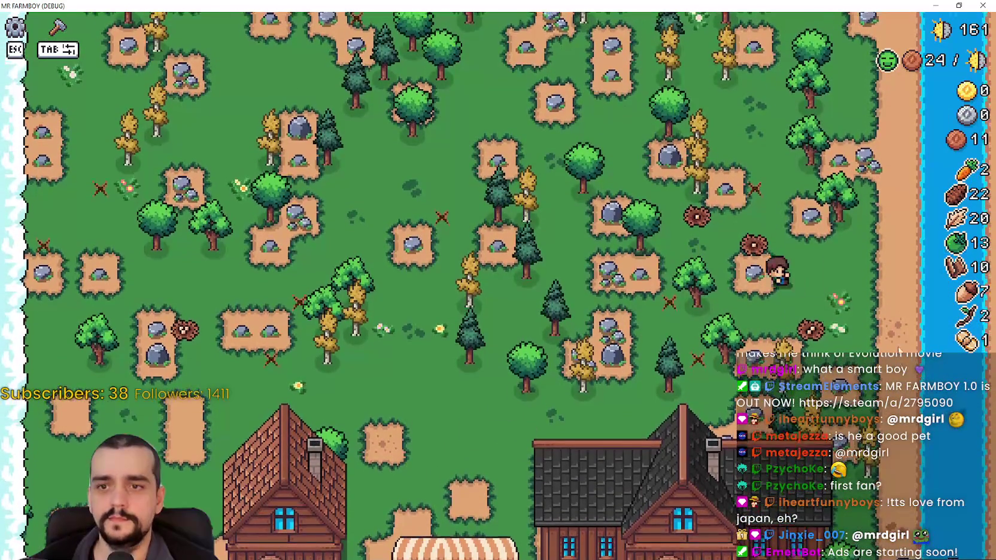
{"action": "scroll", "coordinate": [915, 366], "scroll_direction": "up", "scroll_amount": 3}
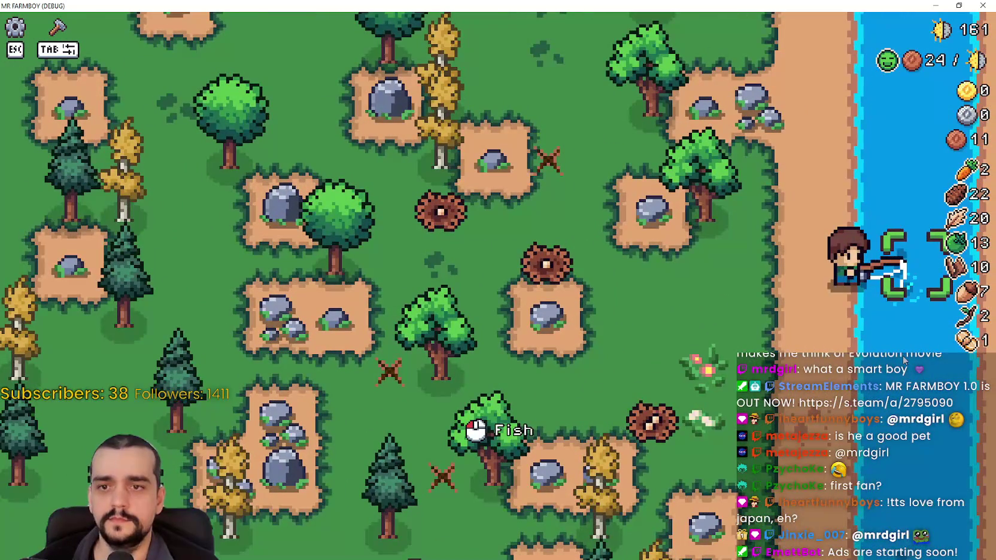
{"action": "left_click", "coordinate": [904, 360]}
{"action": "key", "text": "s"}
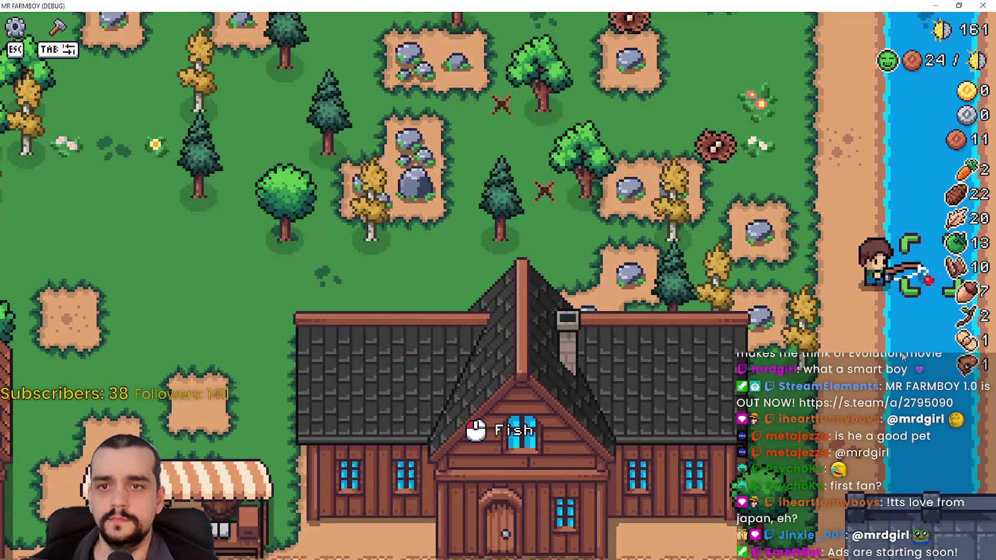
Catch another fish and walk further up along the river.
{"action": "left_click", "coordinate": [903, 356]}
{"action": "scroll", "coordinate": [903, 356], "scroll_direction": "down", "scroll_amount": 2}
{"action": "key", "text": "w"}
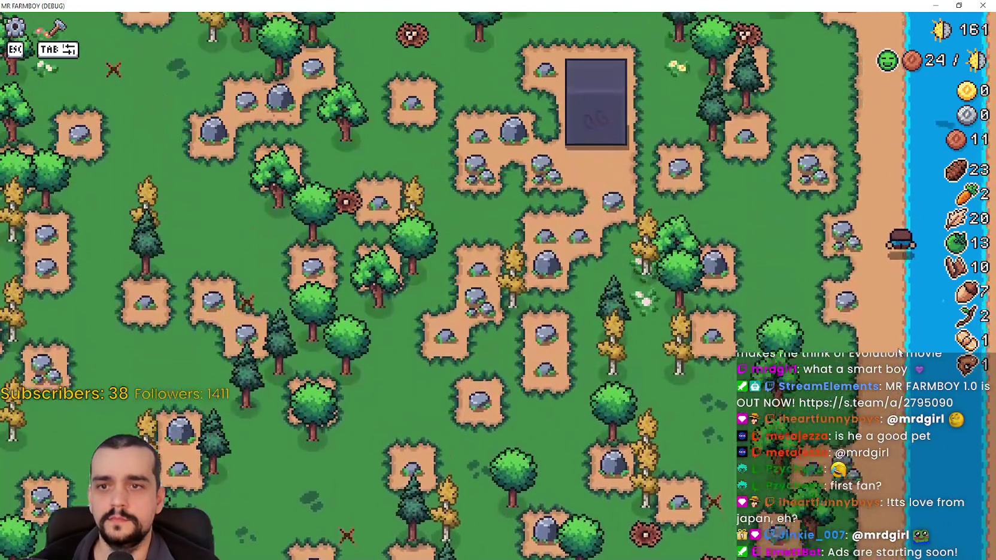
{"action": "key", "text": "w"}
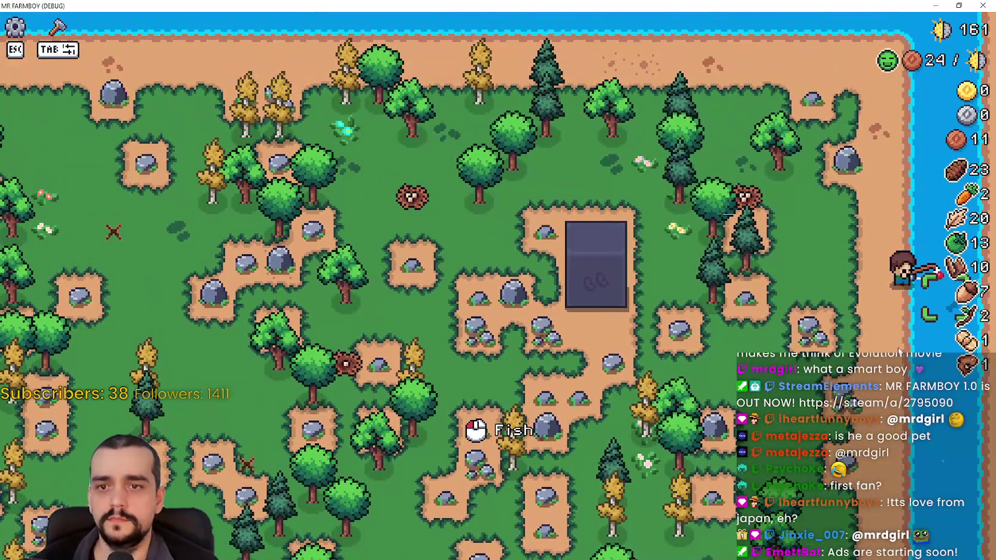
{"action": "key", "text": "w"}
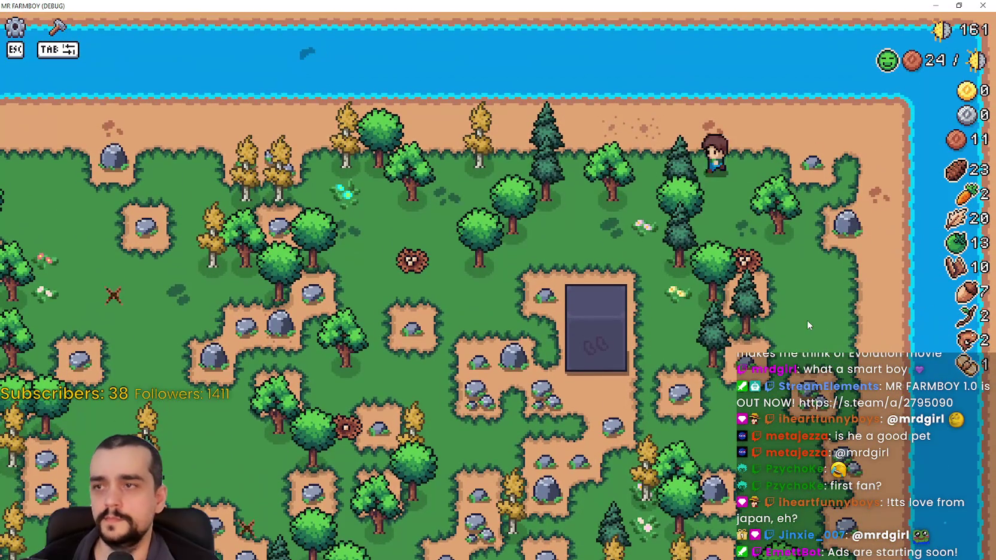
{"action": "key", "text": "a"}
{"action": "key", "text": "w"}
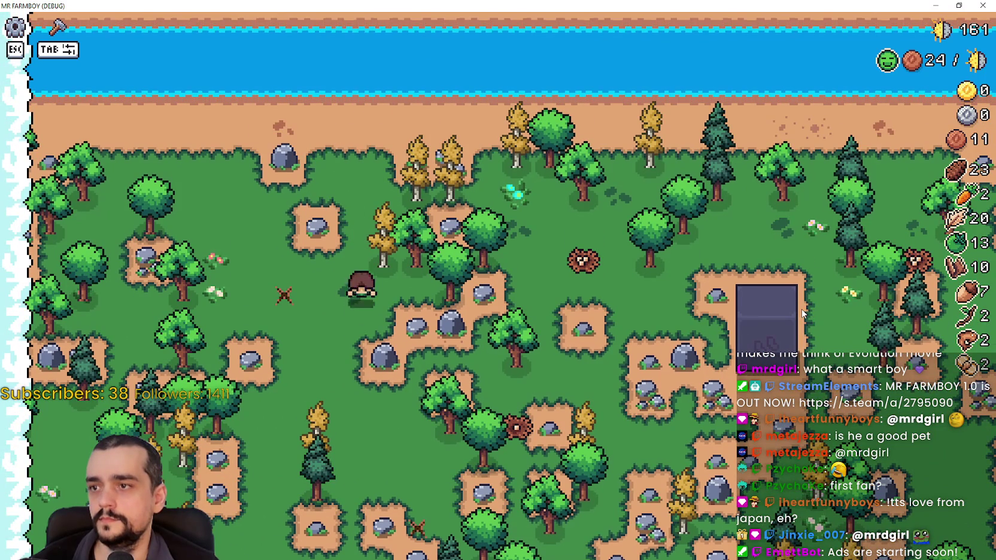
Walk south past the crop fields and pick up the acorns on the dirt patch.
{"action": "key", "text": "s"}
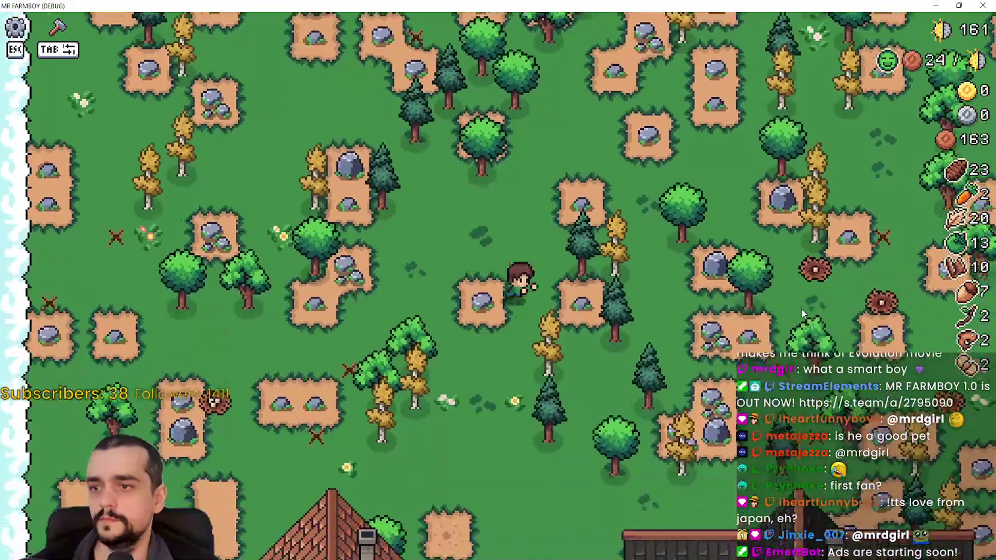
{"action": "key", "text": "s"}
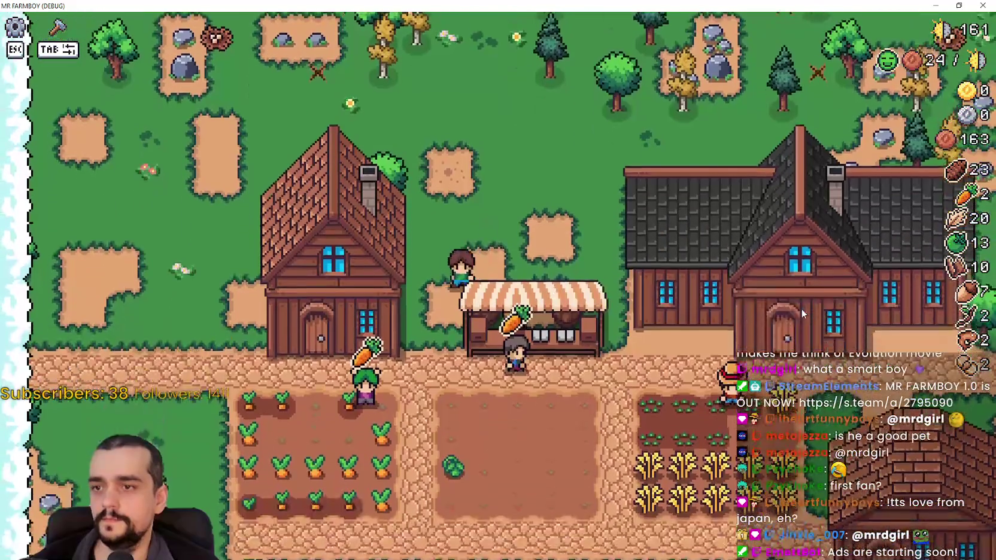
{"action": "key", "text": "s"}
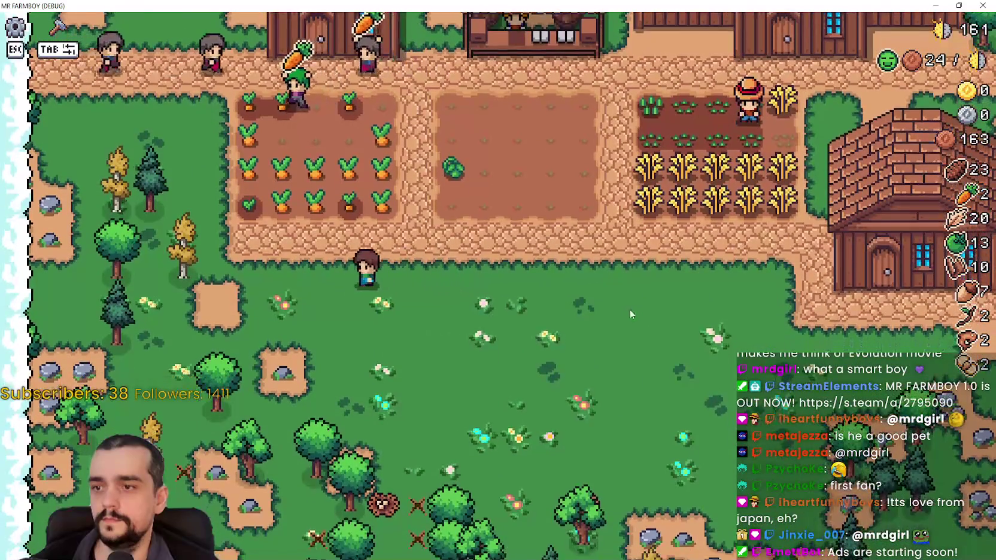
{"action": "key", "text": "s"}
{"action": "key", "text": "a"}
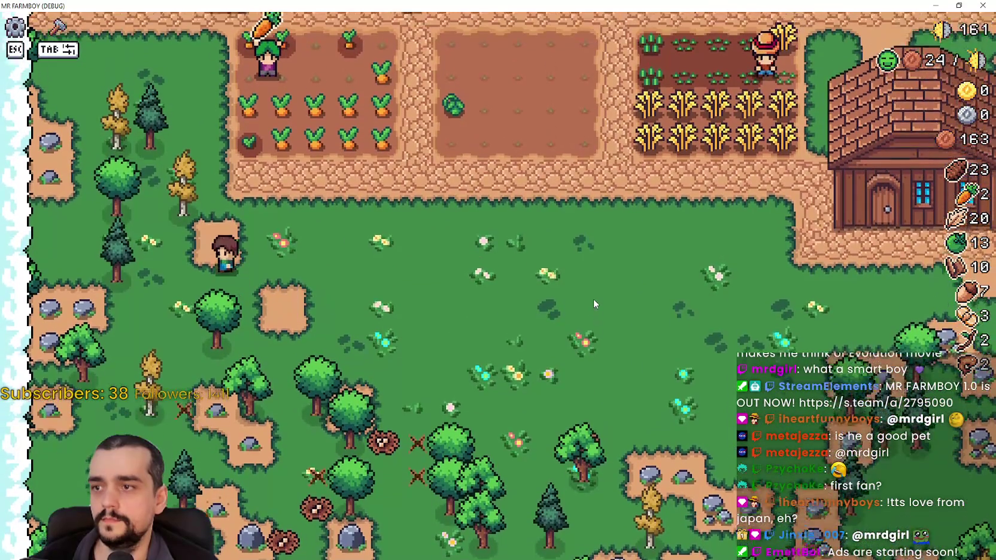
{"action": "key", "text": "w"}
{"action": "key", "text": "a"}
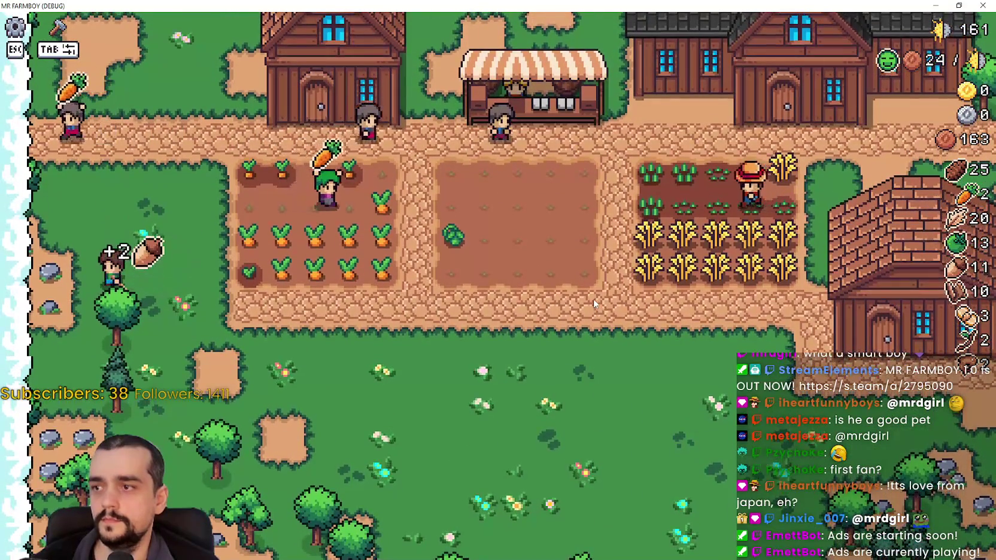
{"action": "key", "text": "s"}
{"action": "key", "text": "a"}
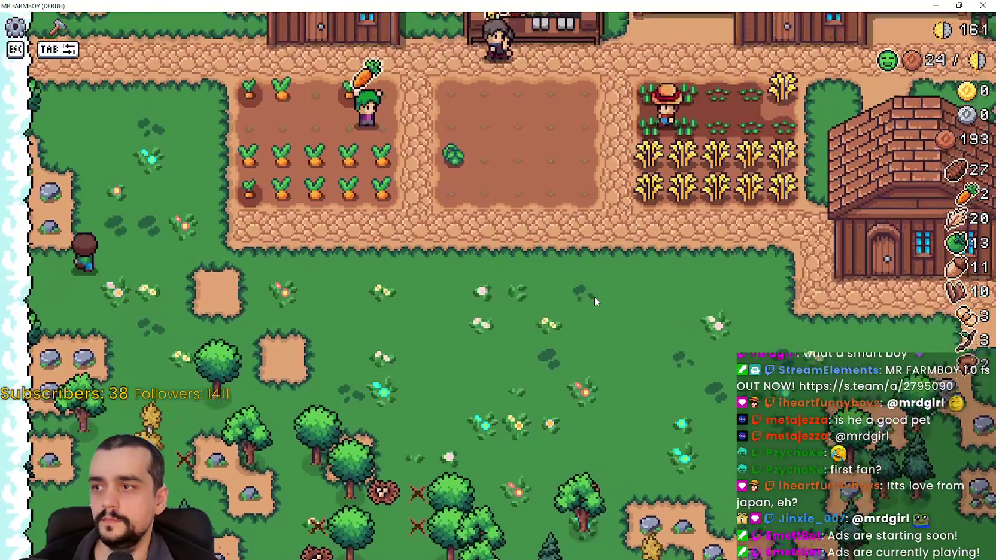
{"action": "key", "text": "w"}
{"action": "key", "text": "a"}
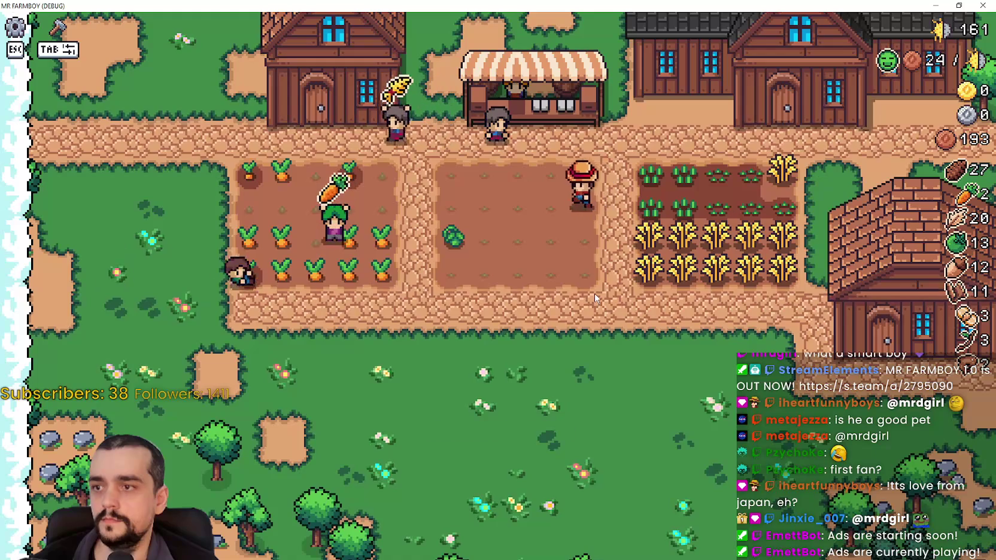
Return through the wheat field to the market stall, open it, then toggle the Crafting panel.
{"action": "key", "text": "d"}
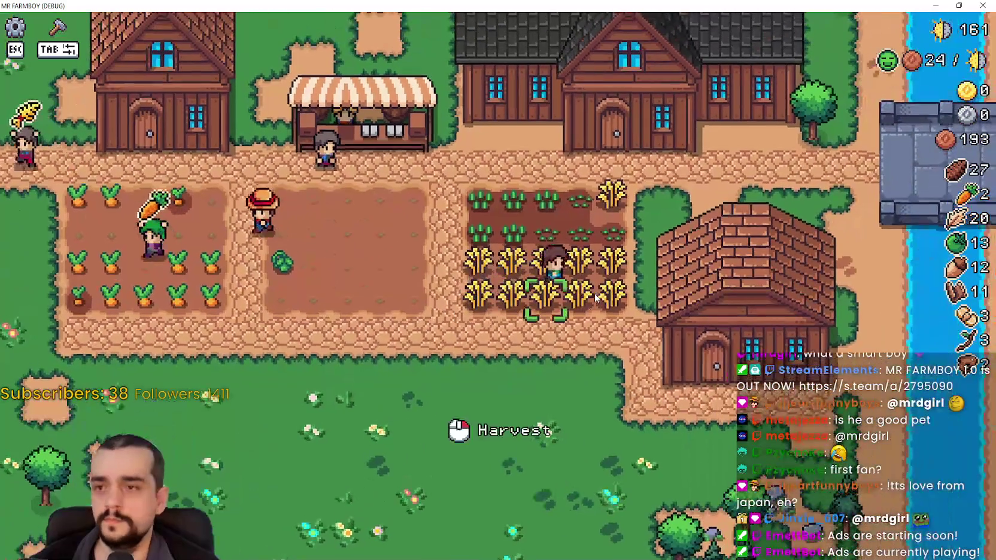
{"action": "key", "text": "w"}
{"action": "key", "text": "a"}
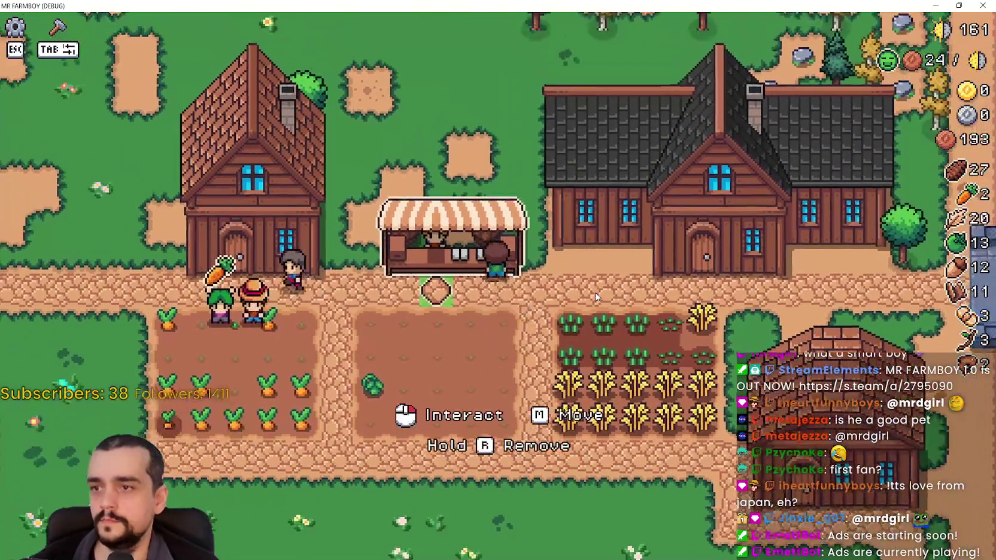
{"action": "left_click", "coordinate": [595, 296]}
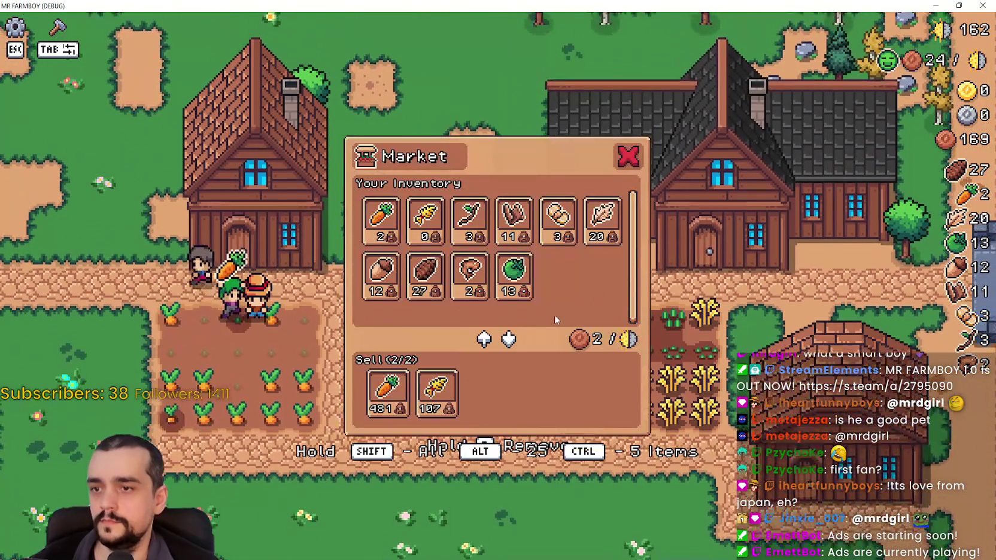
{"action": "key", "text": "Tab"}
{"action": "key", "text": "s"}
{"action": "key", "text": "w"}
{"action": "key", "text": "Tab"}
Remove the wheat from the market's sell list.
{"action": "key", "text": "e"}
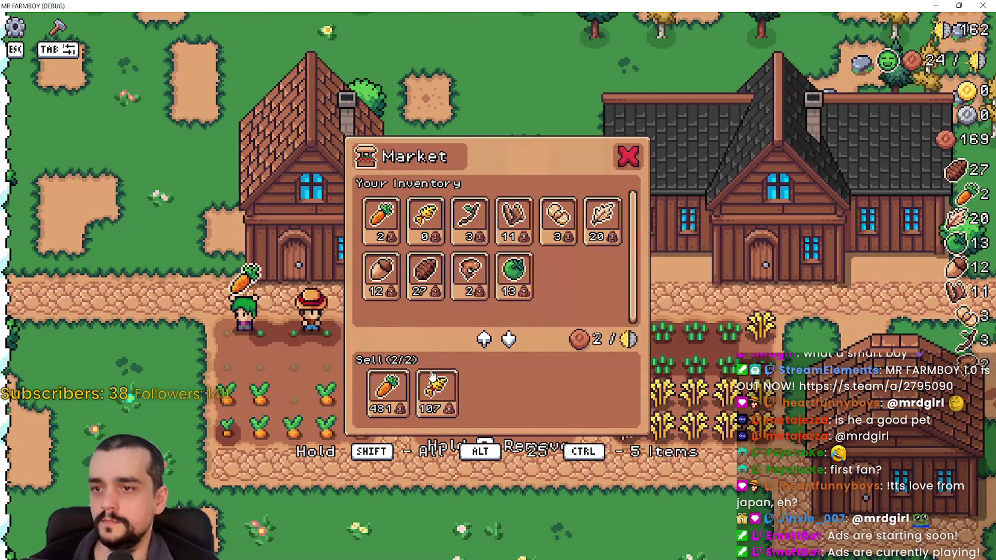
{"action": "left_click", "coordinate": [439, 387]}
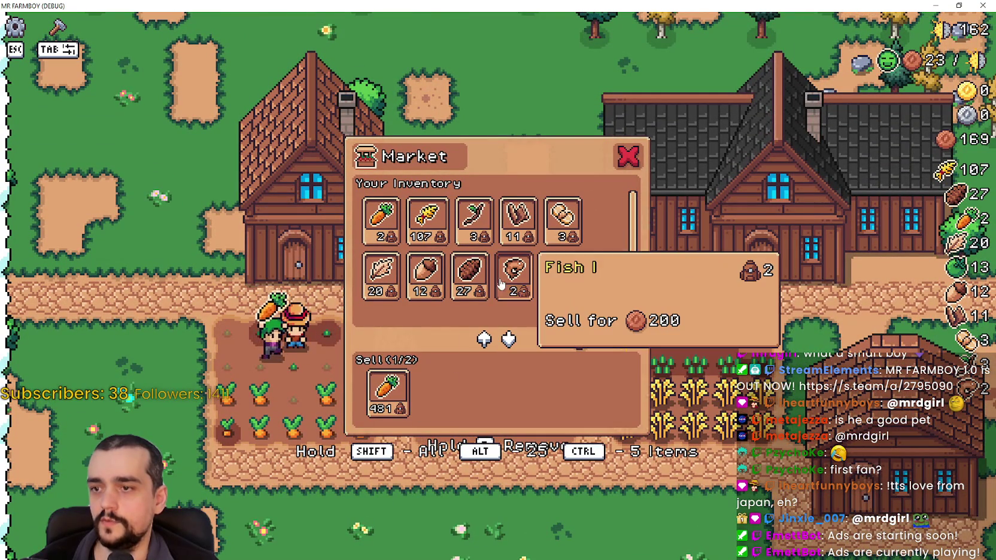
{"action": "key", "text": "Escape"}
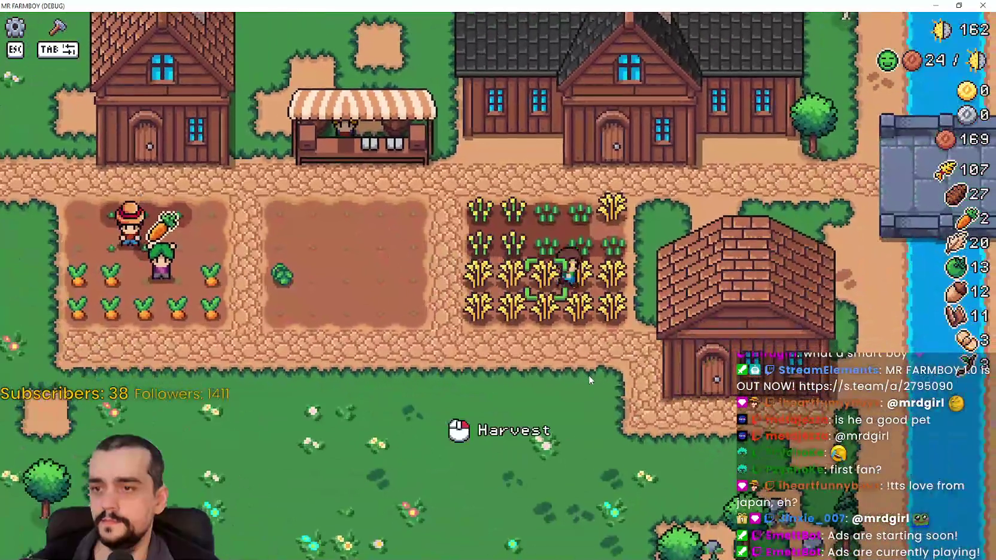
Walk south to the river and catch another fish.
{"action": "key", "text": "s"}
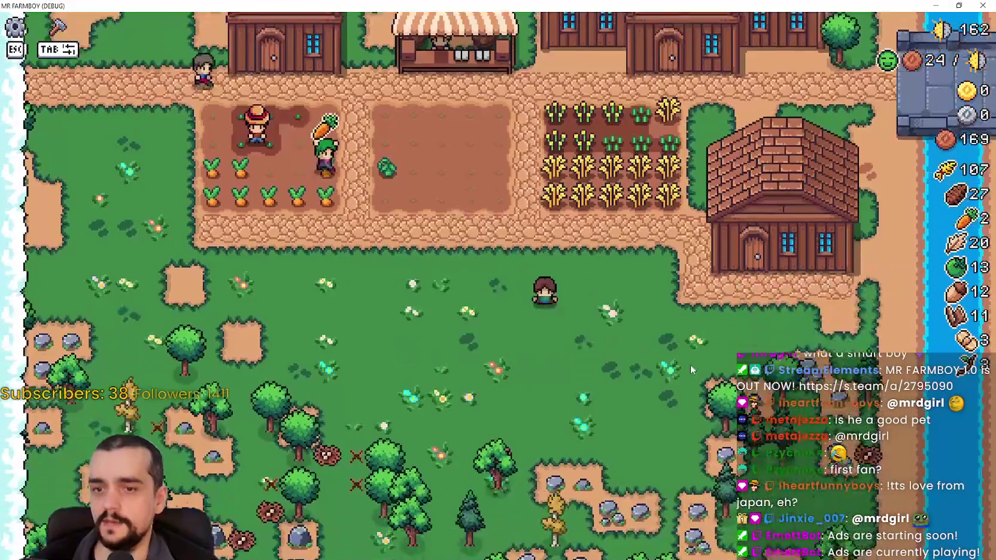
{"action": "key", "text": "d"}
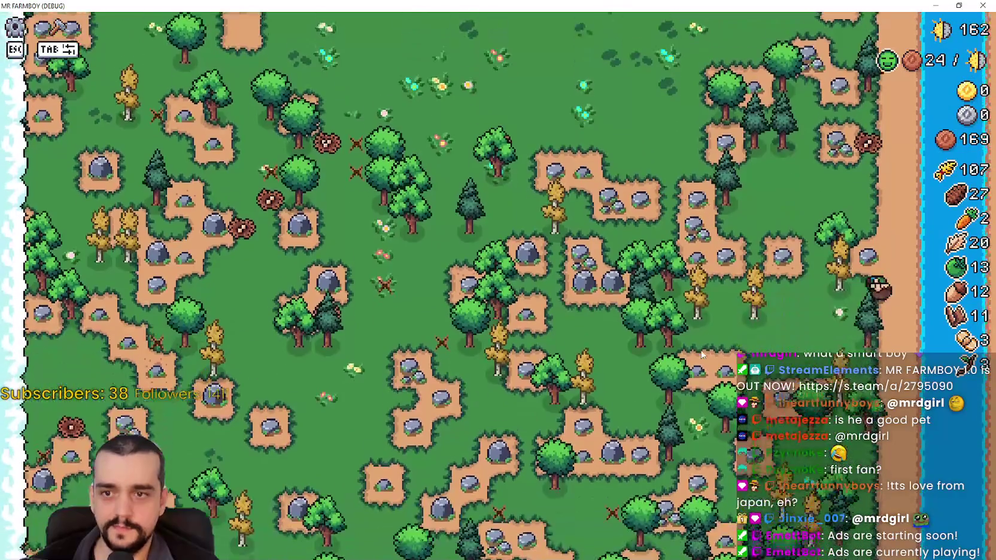
{"action": "key", "text": "s"}
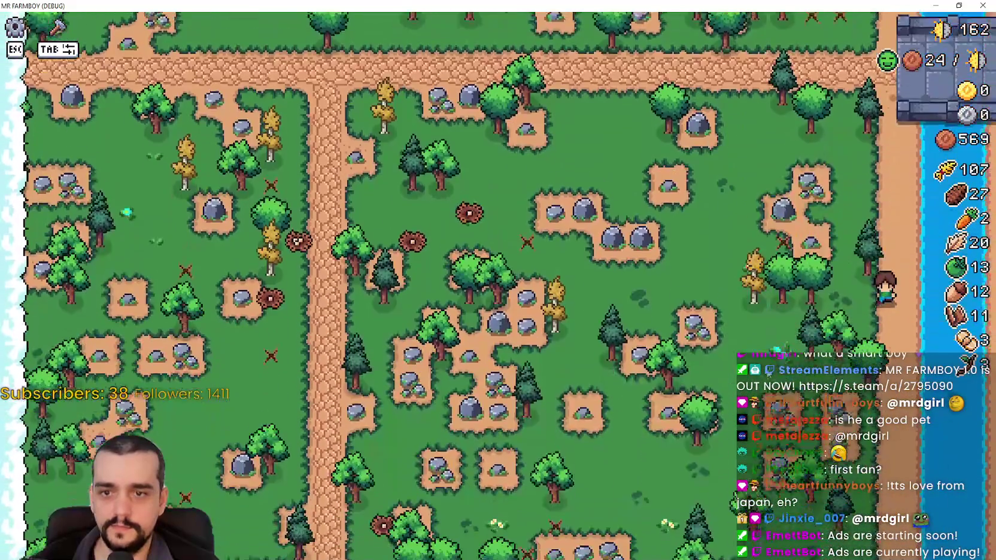
{"action": "scroll", "coordinate": [776, 349], "scroll_direction": "up", "scroll_amount": 3}
{"action": "left_click", "coordinate": [801, 358]}
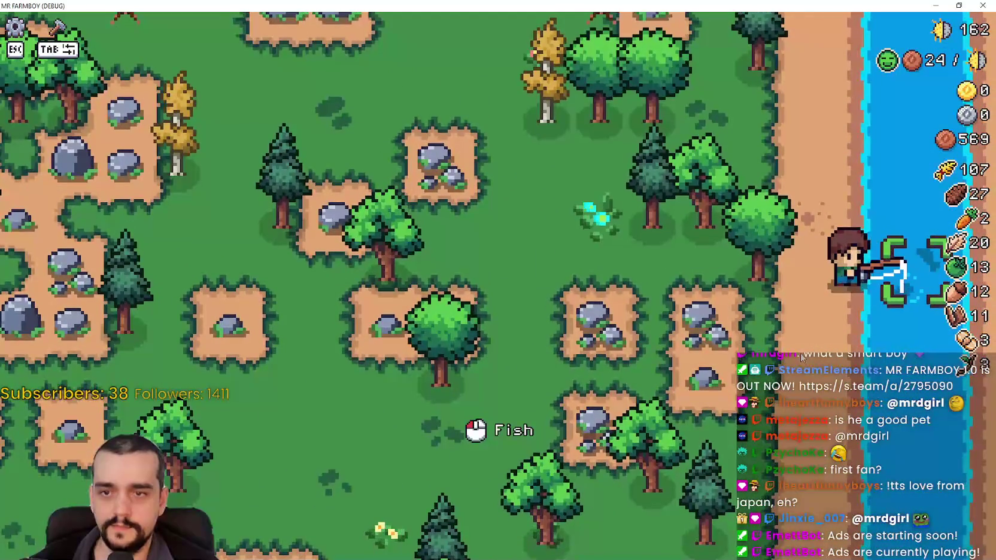
{"action": "key", "text": "s"}
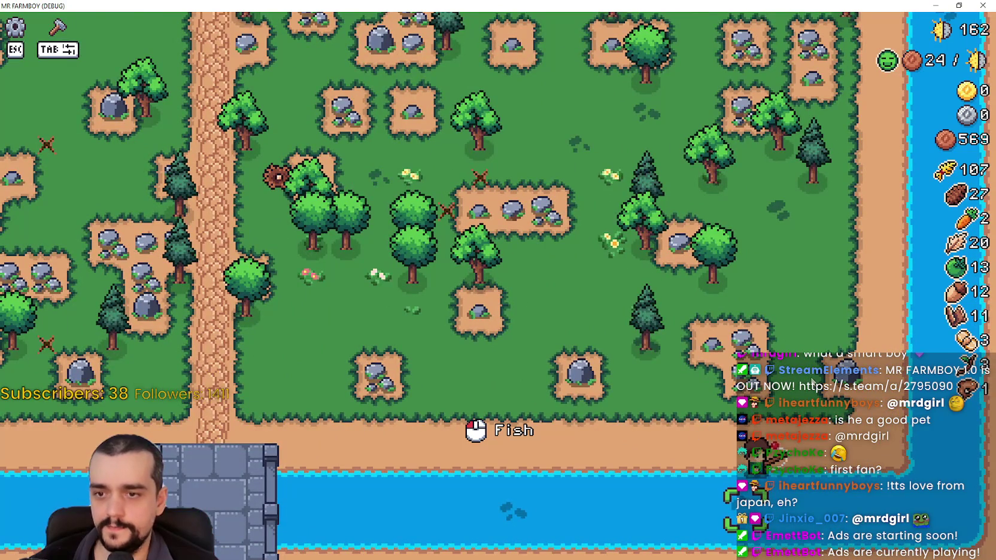
{"action": "left_click", "coordinate": [812, 383]}
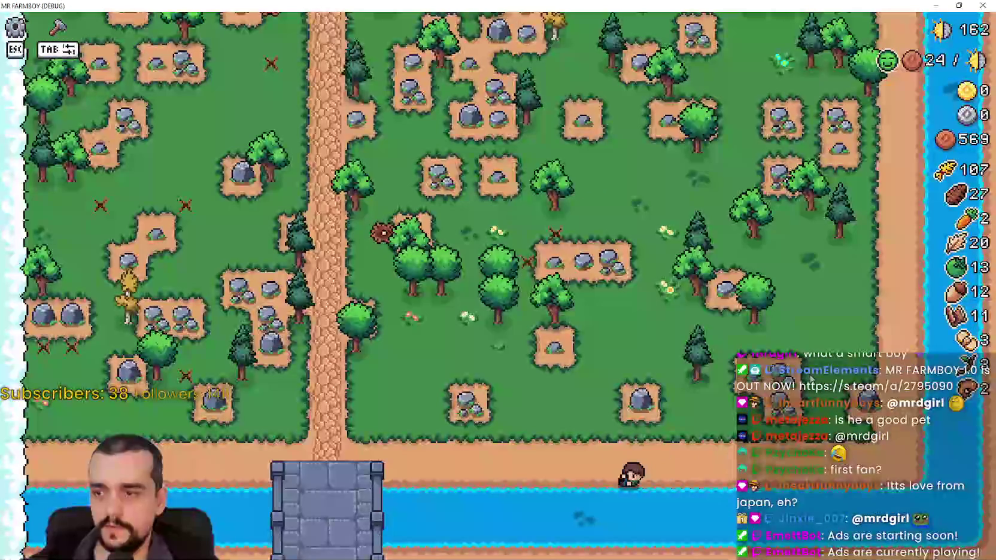
Walk back north to the stall and swap the second item on the market's sell list.
{"action": "key", "text": "a"}
{"action": "key", "text": "w"}
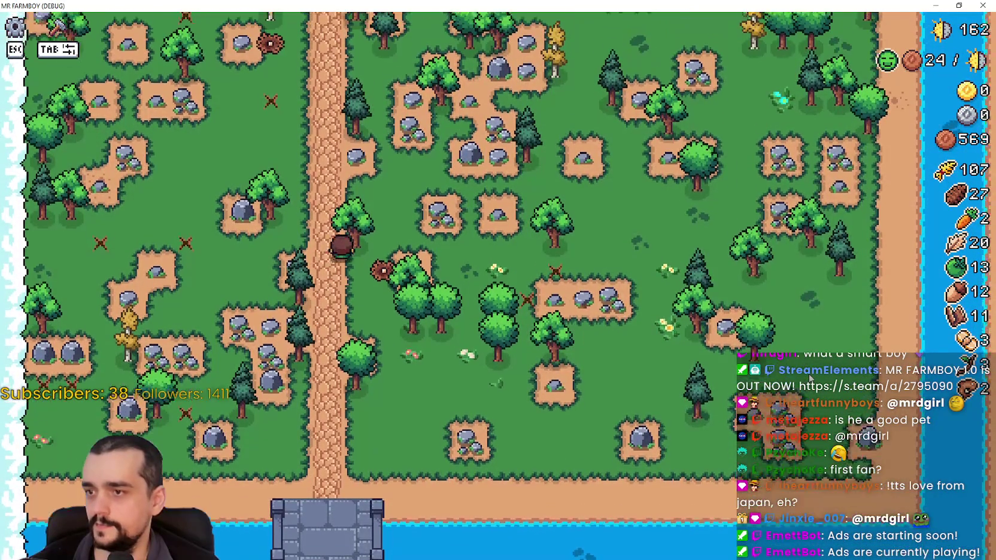
{"action": "key", "text": "d"}
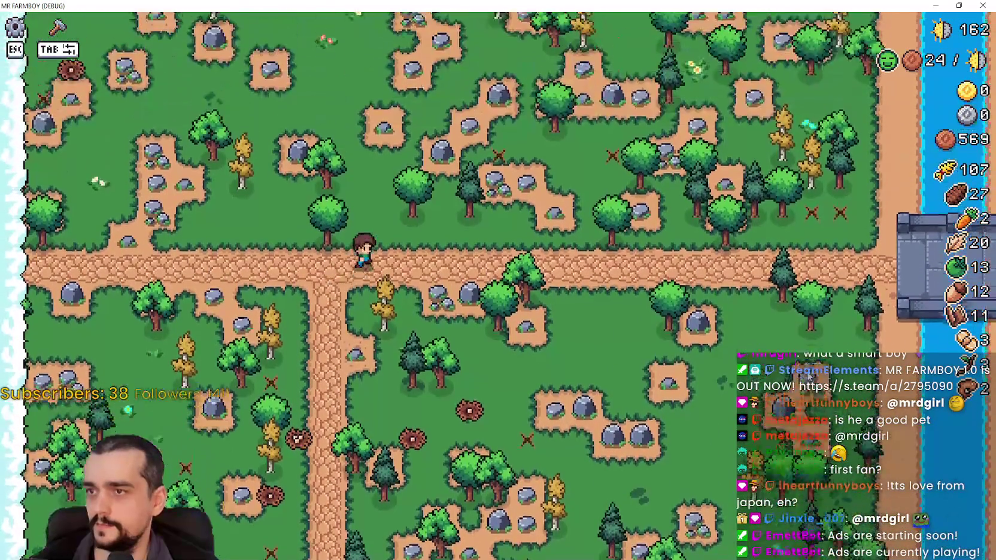
{"action": "key", "text": "w"}
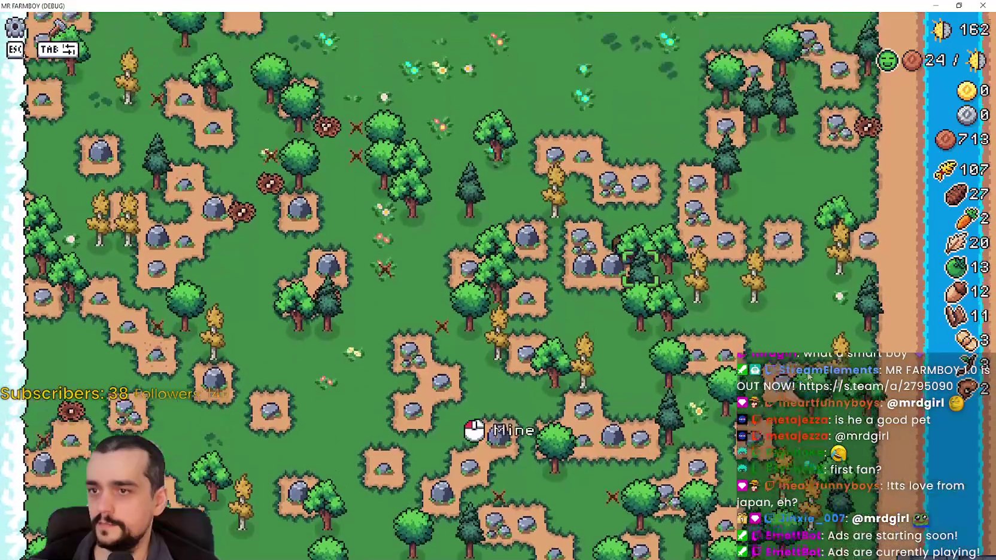
{"action": "key", "text": "w"}
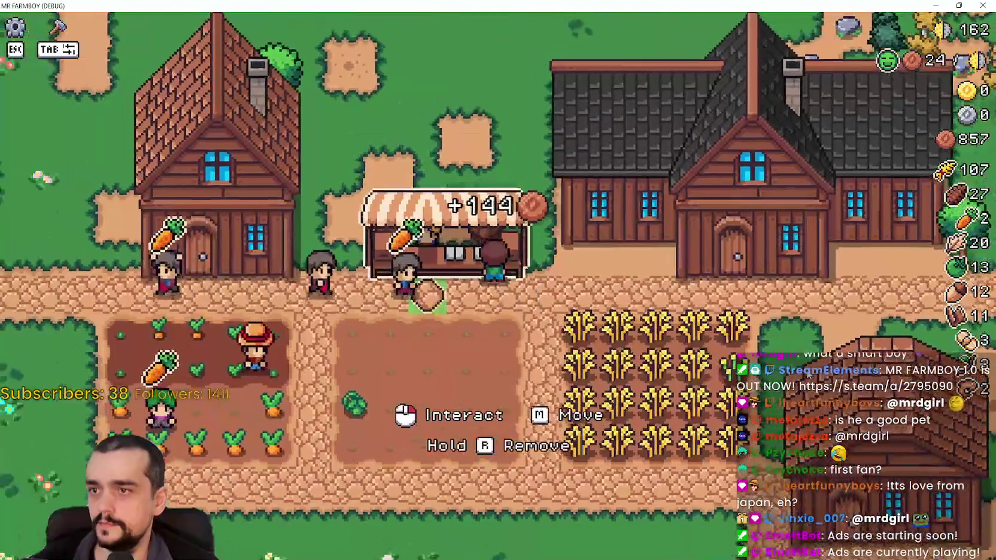
{"action": "key", "text": "e"}
{"action": "left_click", "coordinate": [434, 393]}
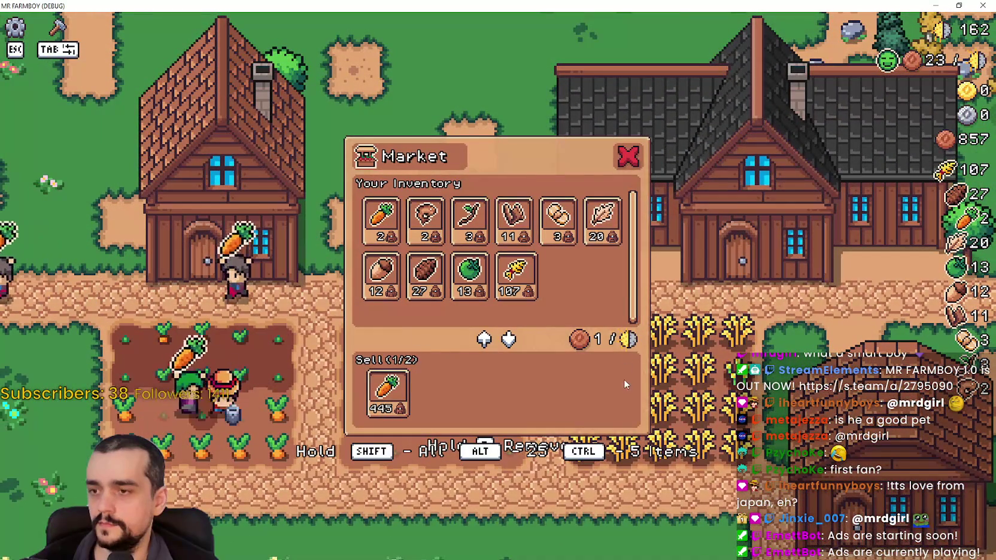
{"action": "left_click", "coordinate": [516, 275]}
{"action": "key", "text": "Escape"}
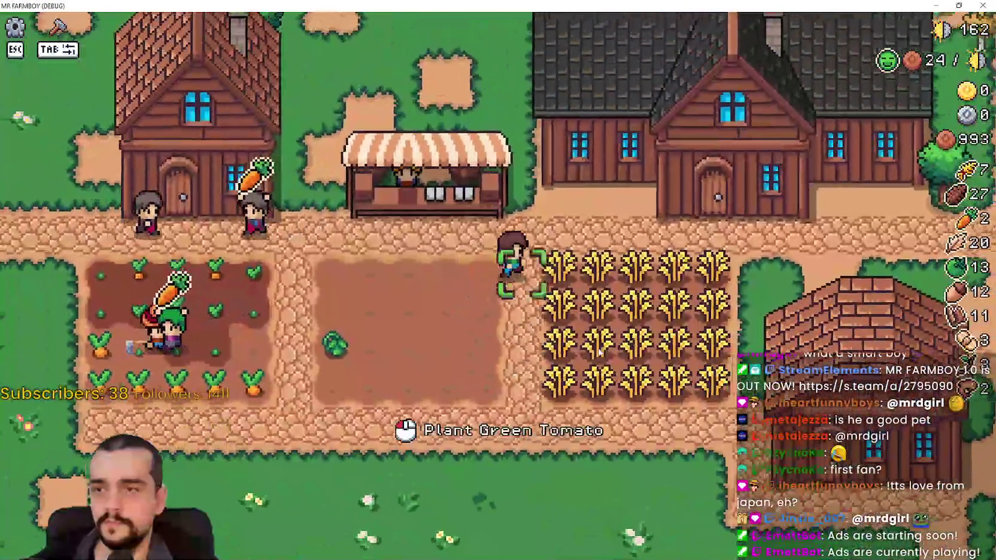
Build a house from Crafting and place it to the left of the market.
{"action": "key", "text": "c"}
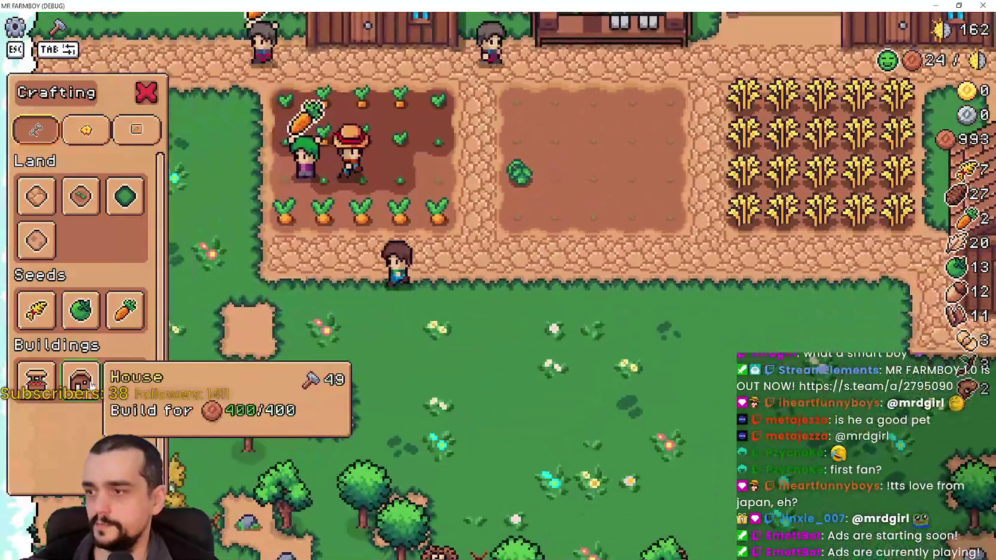
{"action": "left_click", "coordinate": [80, 378]}
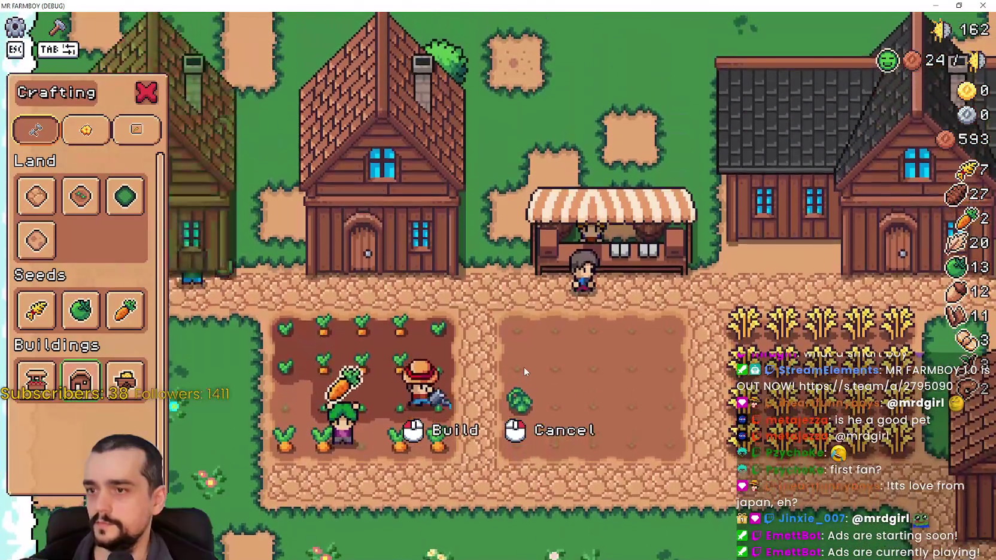
{"action": "left_click", "coordinate": [520, 372]}
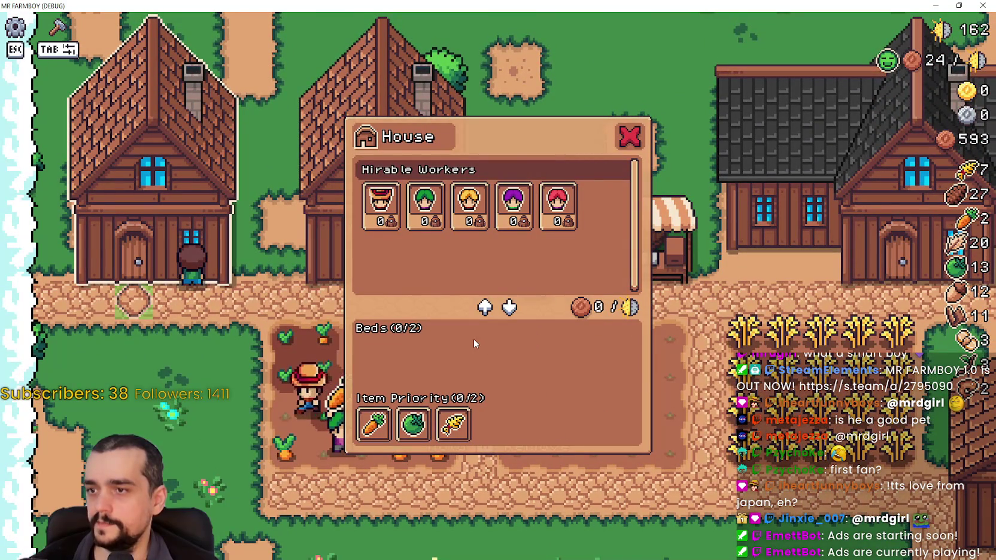
Open the new house's hiring panel, review the Rancher Gatherer, then close it.
{"action": "left_click", "coordinate": [432, 209]}
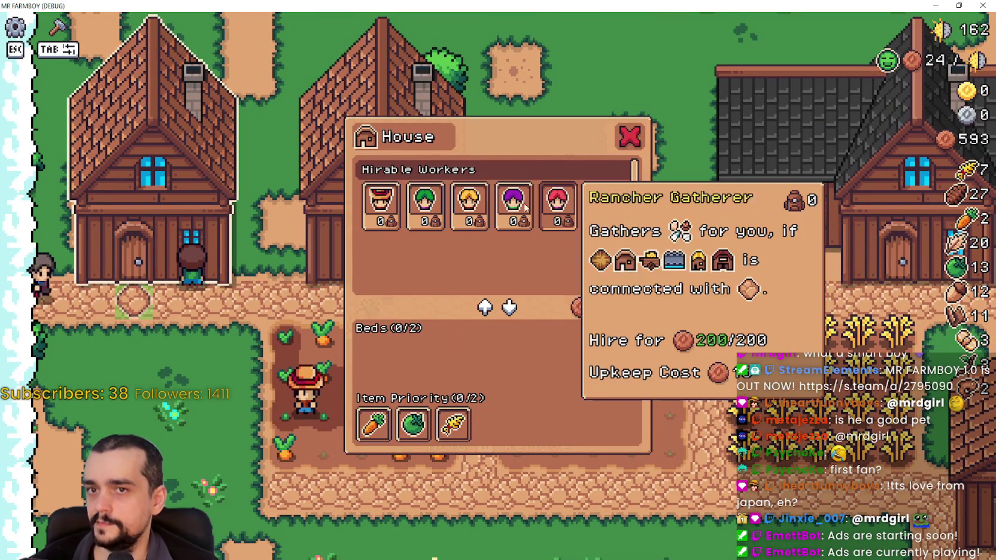
{"action": "left_click", "coordinate": [696, 406]}
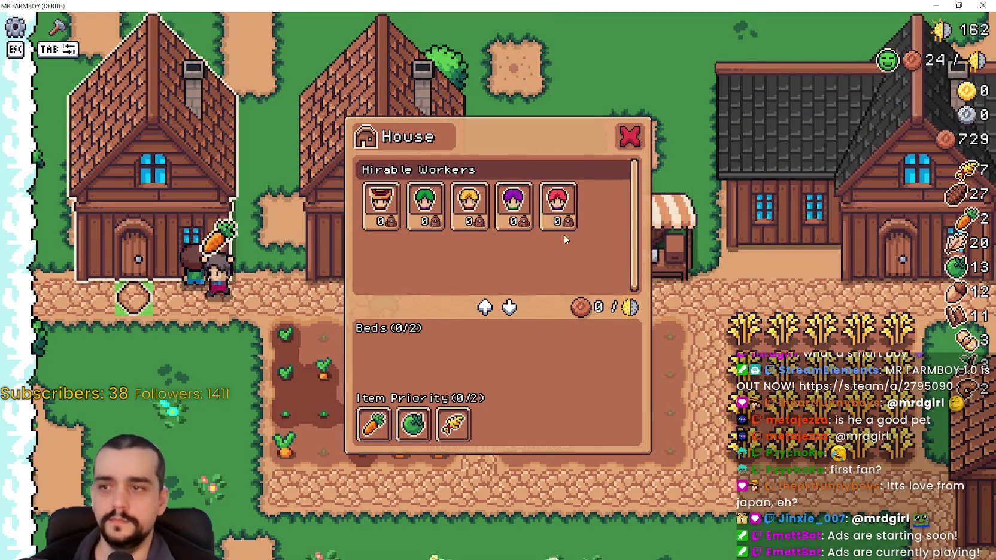
{"action": "mouse_move", "coordinate": [572, 206]}
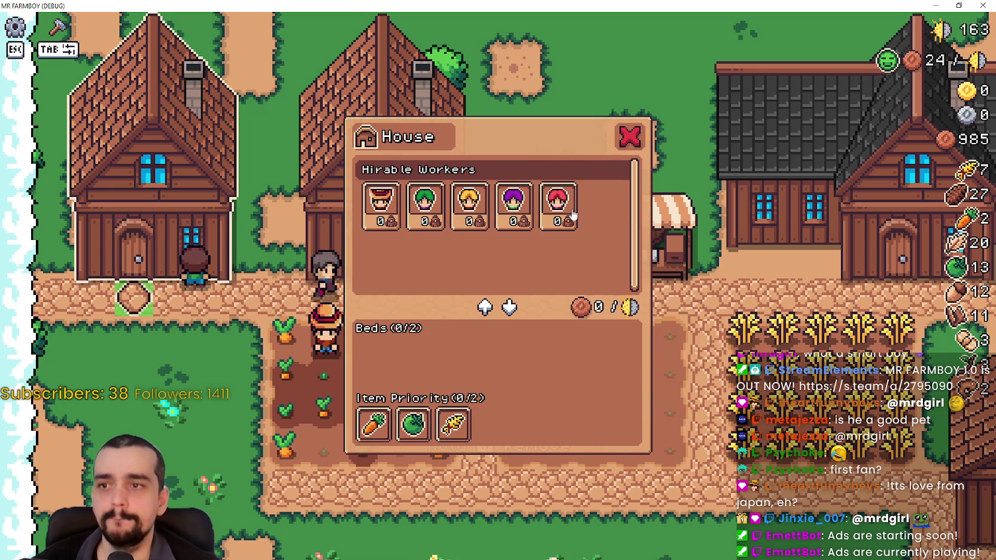
{"action": "key", "text": "Escape"}
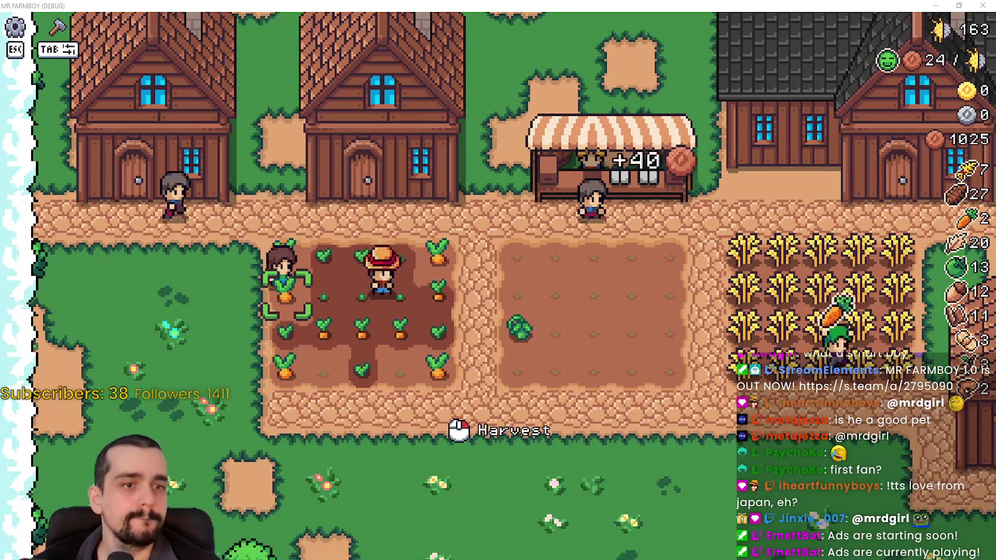
Walk past the carrot plot to below the empty field and bring up the Crafting panel.
{"action": "key", "text": "s"}
{"action": "key", "text": "a"}
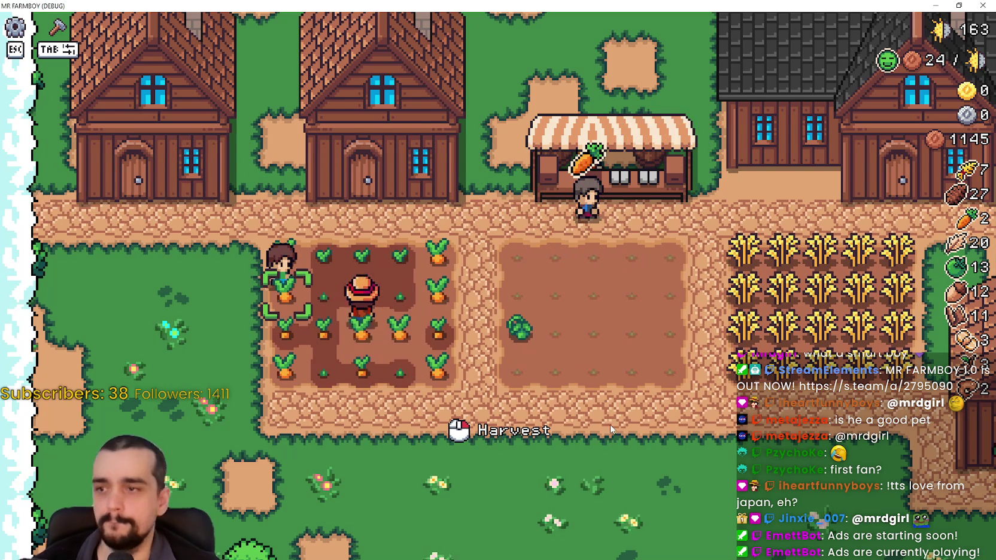
{"action": "key", "text": "s"}
{"action": "key", "text": "d"}
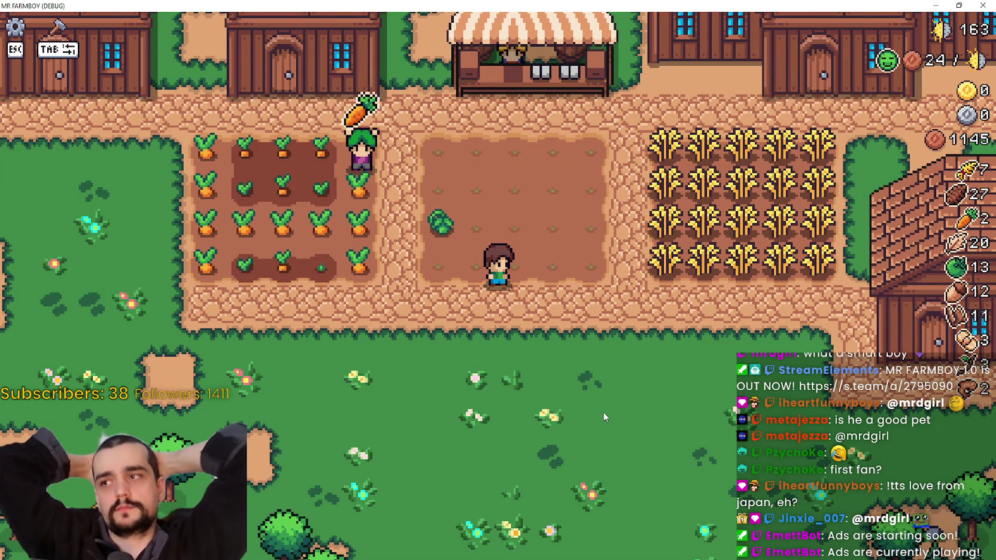
{"action": "key", "text": "Tab"}
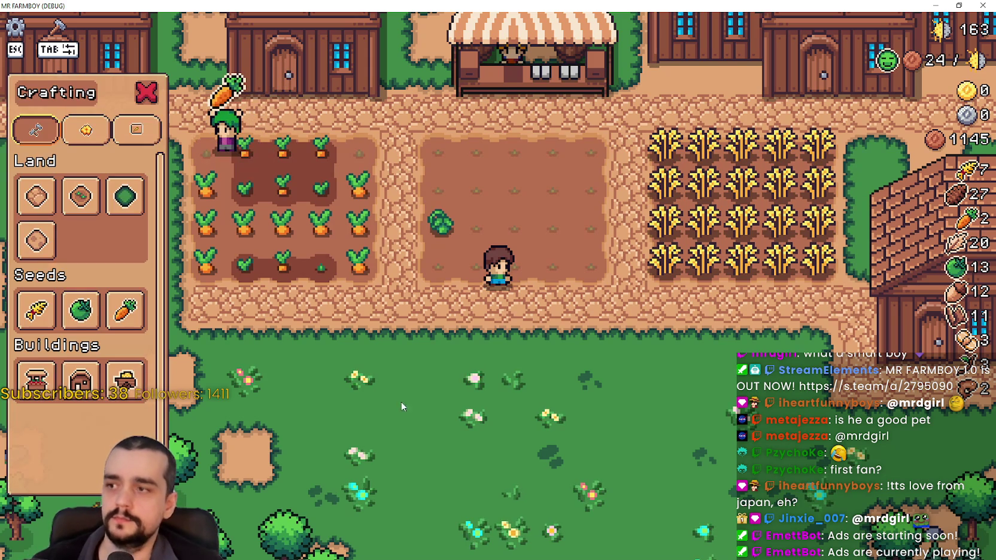
Close the crafting menu and inspect the warehouse's stored wheat and carrots.
{"action": "key", "text": "Tab"}
{"action": "key", "text": "d"}
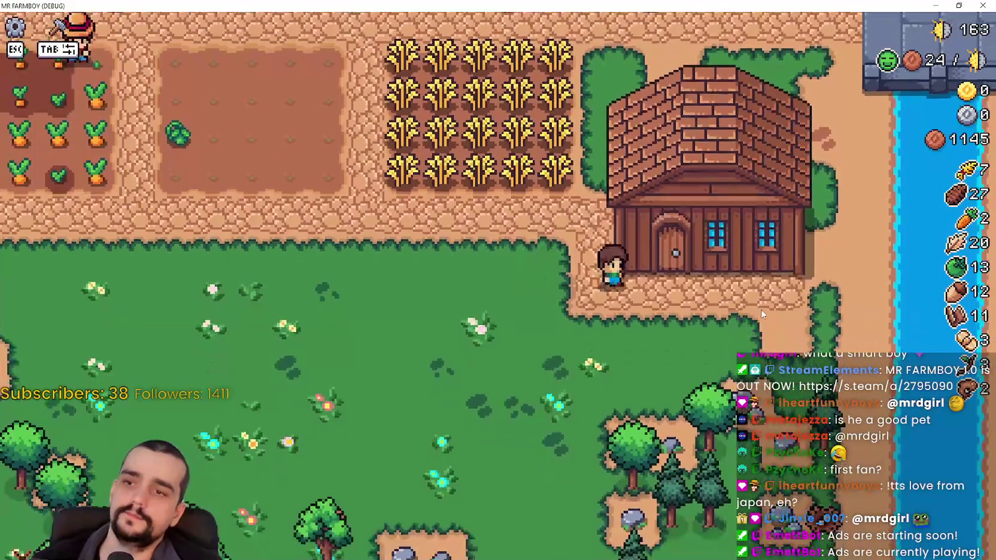
{"action": "key", "text": "e"}
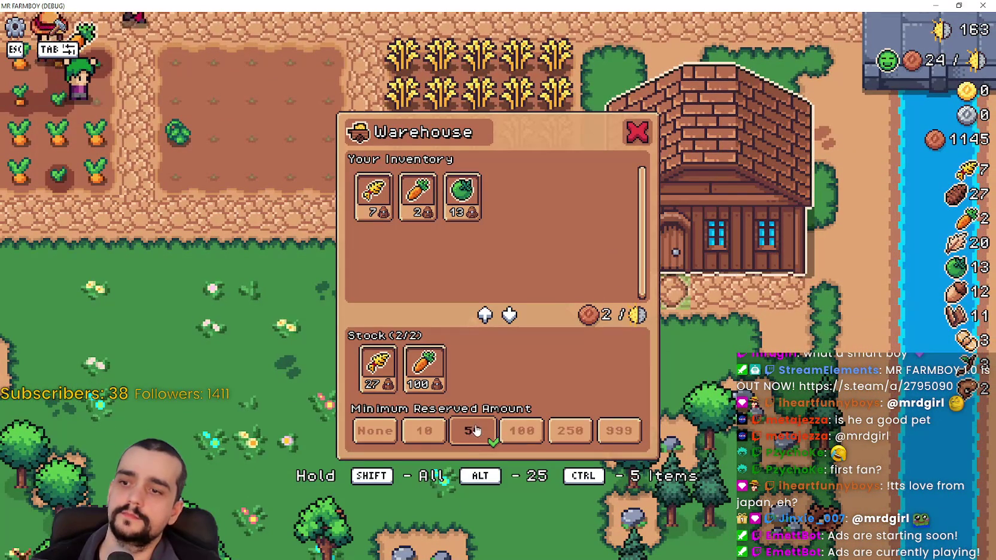
{"action": "key", "text": "Escape"}
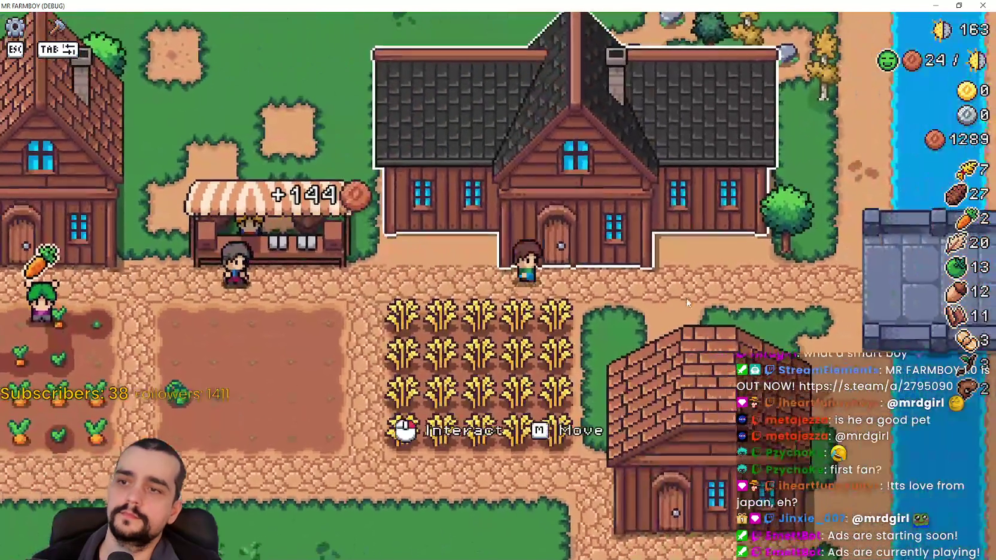
Check the Player House advancements tree, then look over the worker houses' windows.
{"action": "key", "text": "e"}
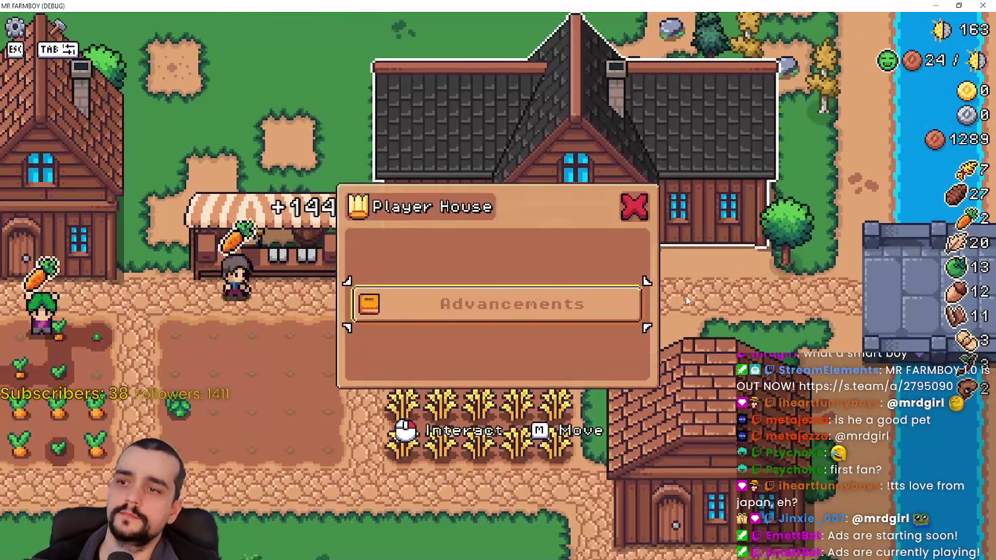
{"action": "key", "text": "Escape"}
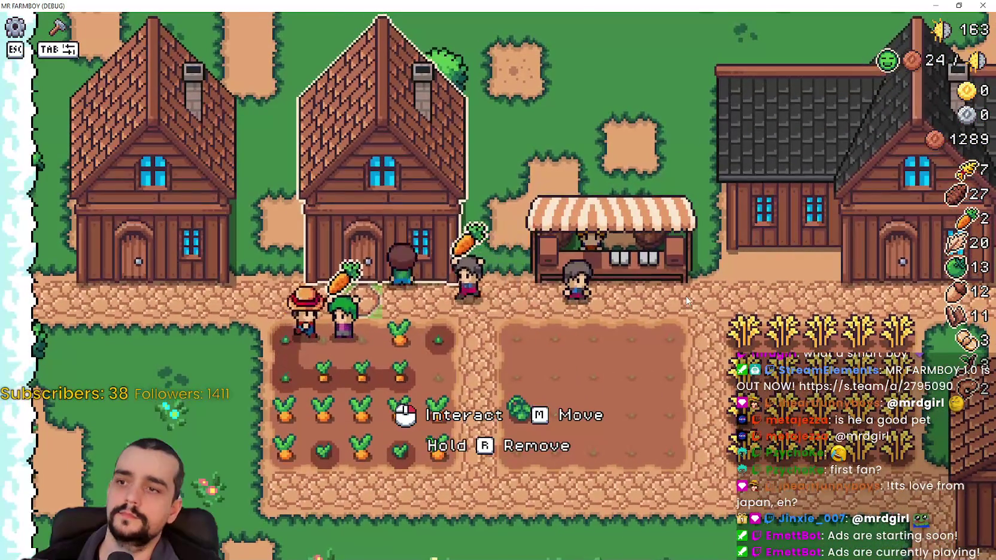
{"action": "key", "text": "e"}
{"action": "key", "text": "Escape"}
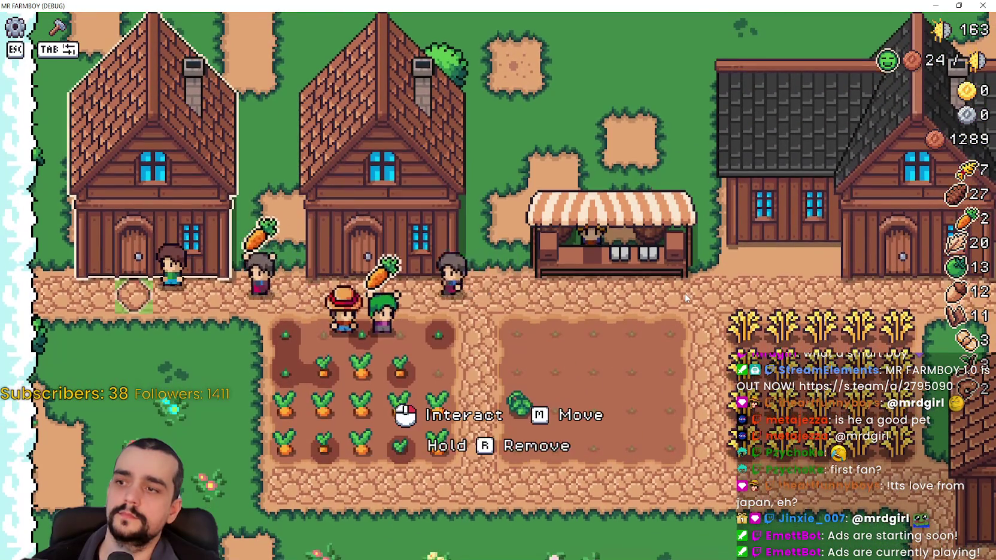
{"action": "key", "text": "e"}
{"action": "key", "text": "Escape"}
Walk the farmer through the carrot plot over to the left house.
{"action": "key", "text": "s"}
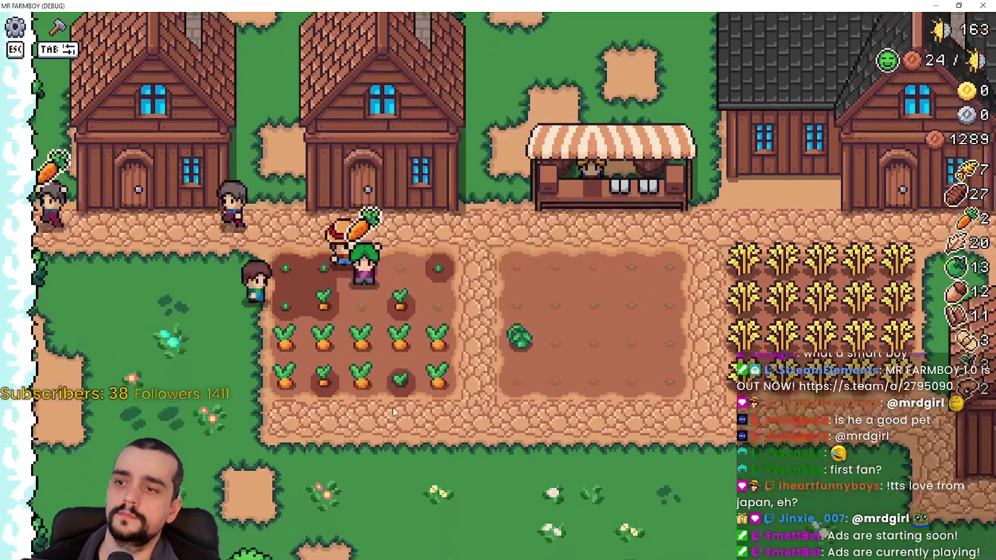
{"action": "key", "text": "a"}
{"action": "key", "text": "w"}
{"action": "key", "text": "s"}
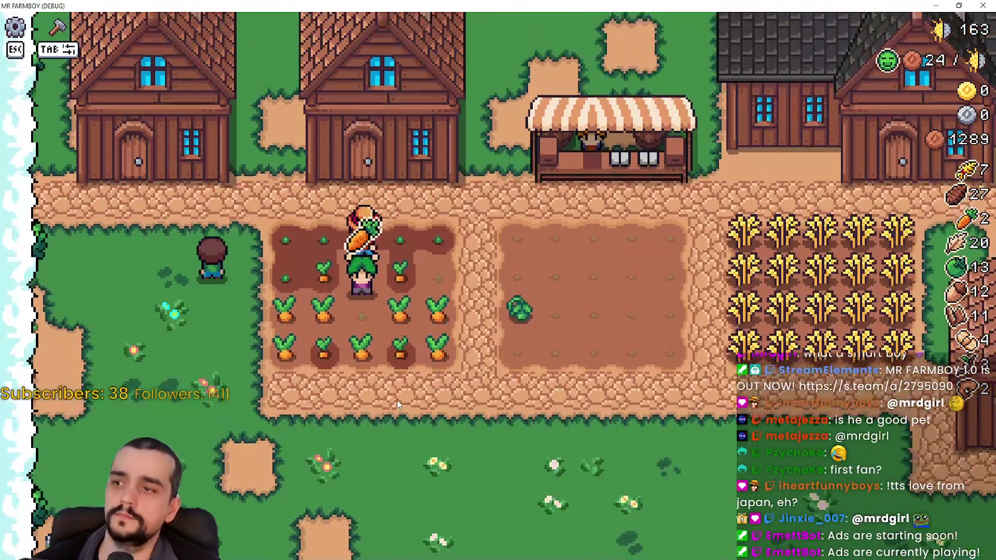
{"action": "key", "text": "d"}
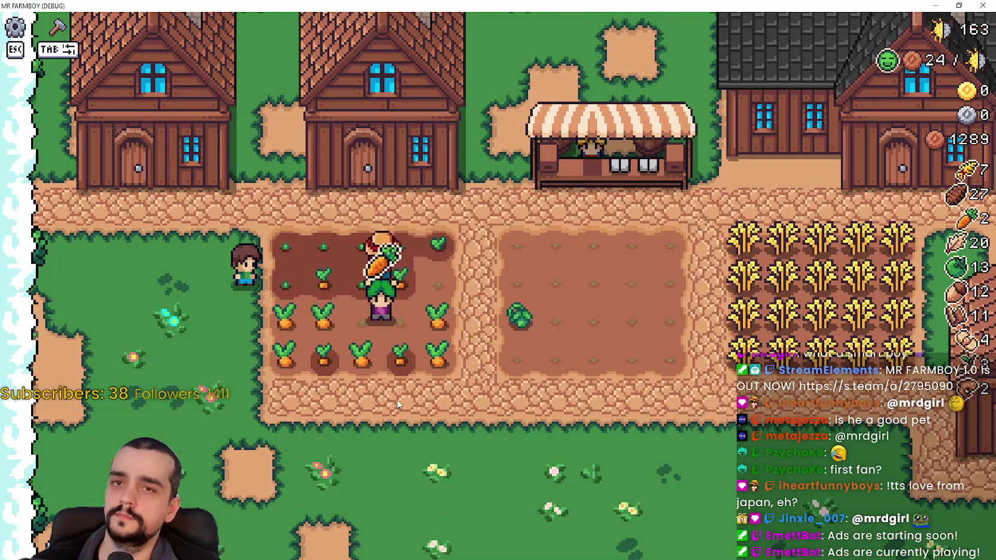
{"action": "key", "text": "w"}
{"action": "left_click", "coordinate": [150, 198]}
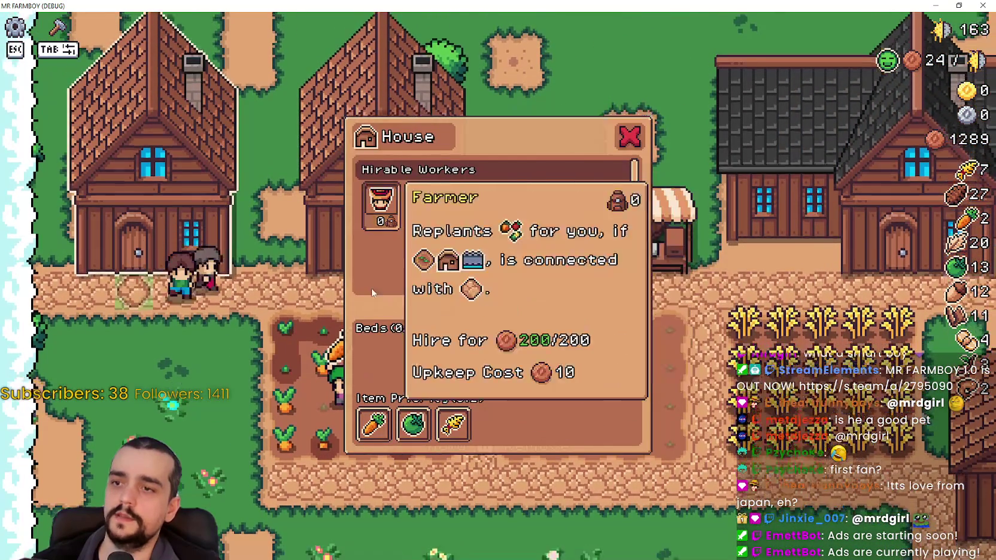
Recheck the warehouse stock, then return to the left house's worker window.
{"action": "key", "text": "s"}
{"action": "key", "text": "d"}
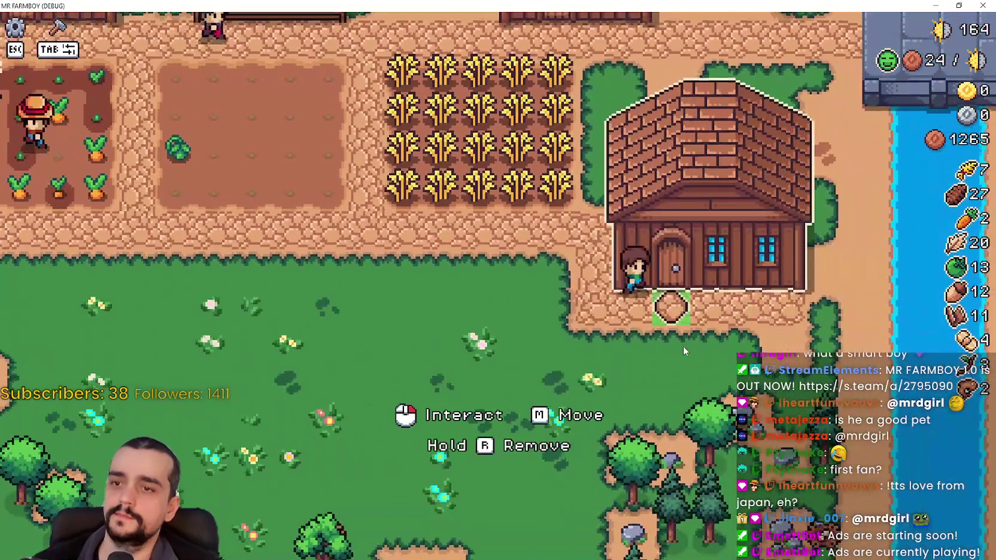
{"action": "left_click", "coordinate": [683, 346]}
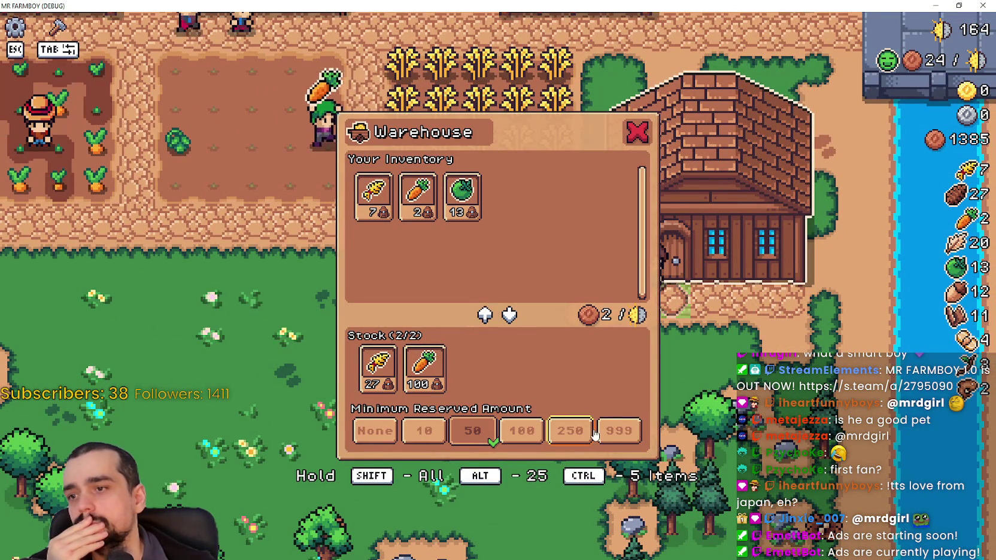
{"action": "key", "text": "Escape"}
{"action": "key", "text": "a"}
{"action": "key", "text": "w"}
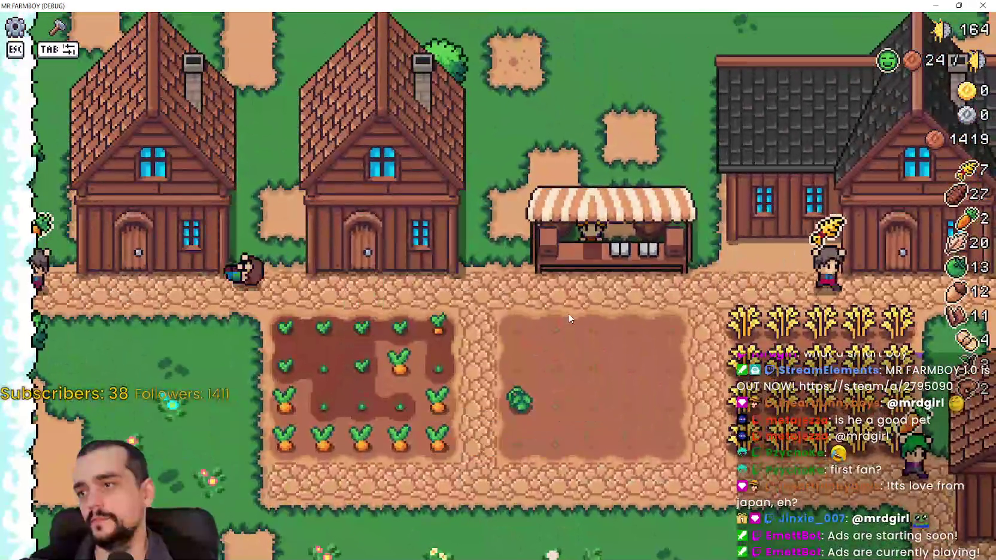
{"action": "key", "text": "a"}
{"action": "key", "text": "e"}
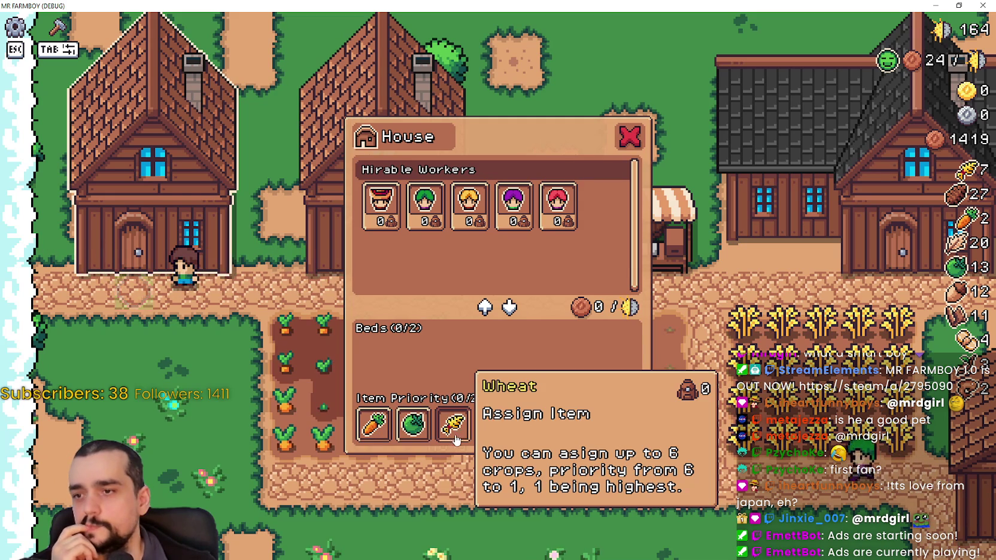
Close and reopen the left house's worker panel.
{"action": "left_click", "coordinate": [629, 137]}
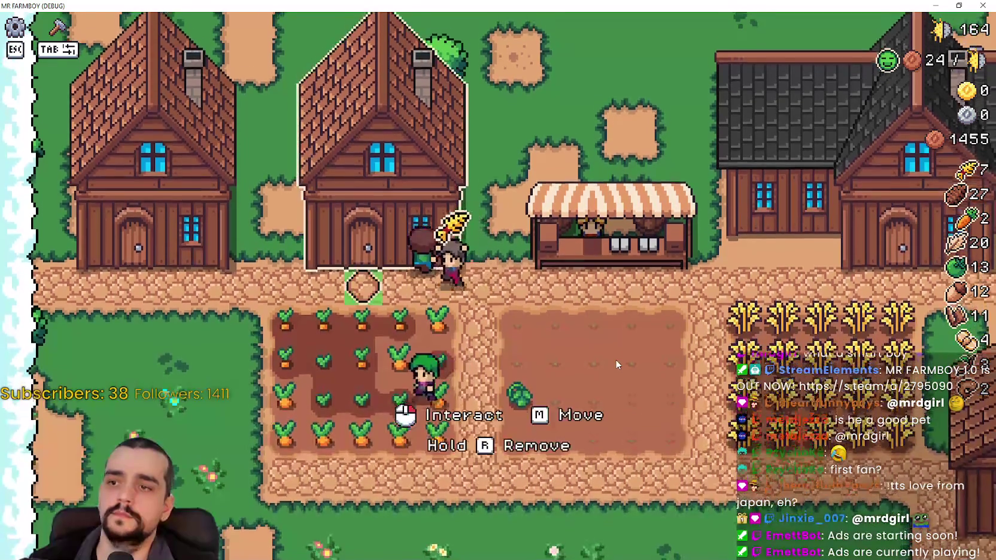
{"action": "key", "text": "e"}
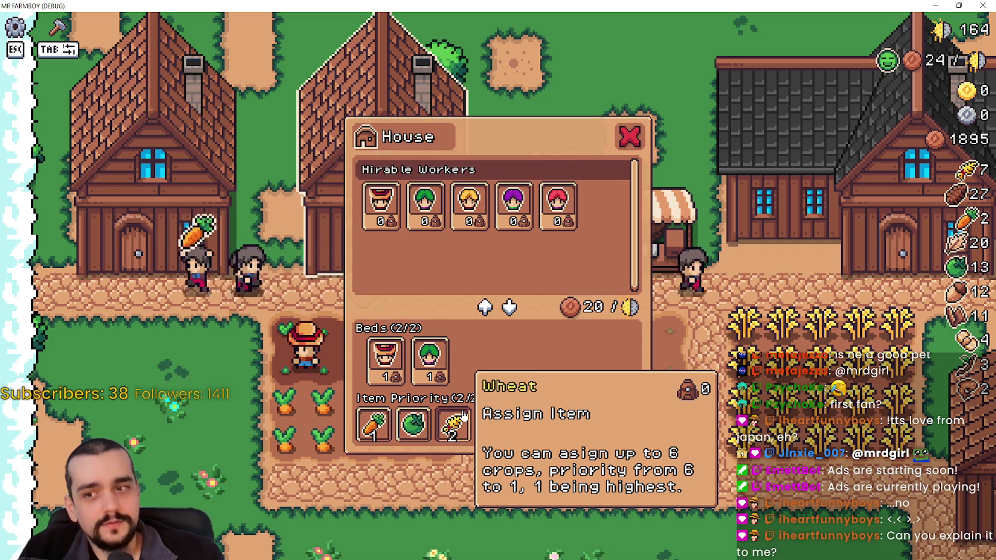
Set the House item priority to carrots 1 and wheat 2.
{"action": "key", "text": "d"}
{"action": "key", "text": "d"}
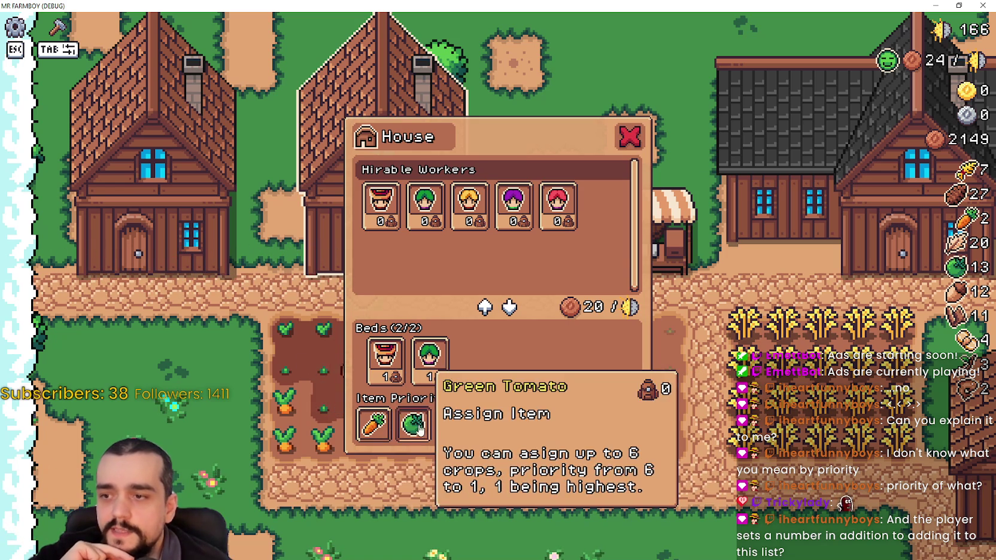
{"action": "left_click", "coordinate": [374, 426]}
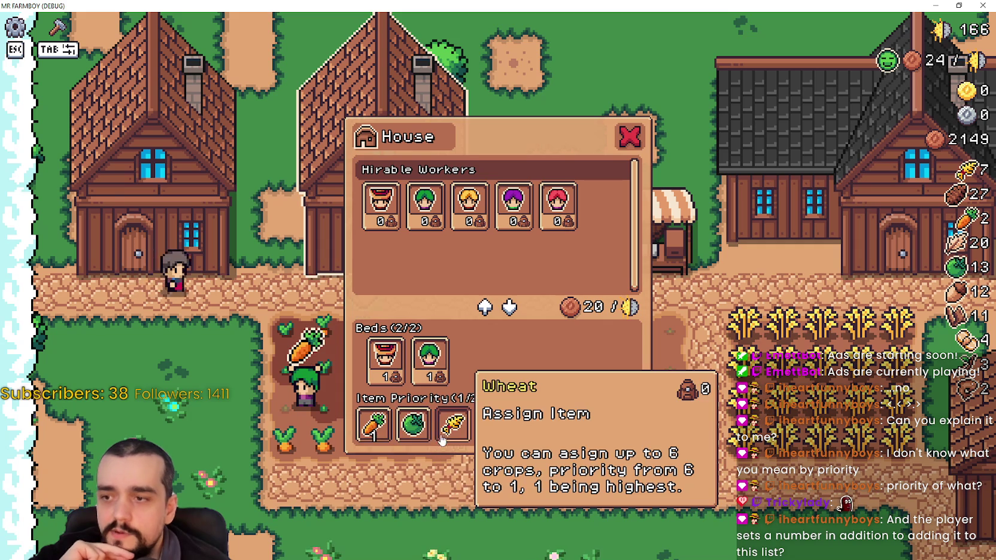
{"action": "left_click", "coordinate": [441, 439]}
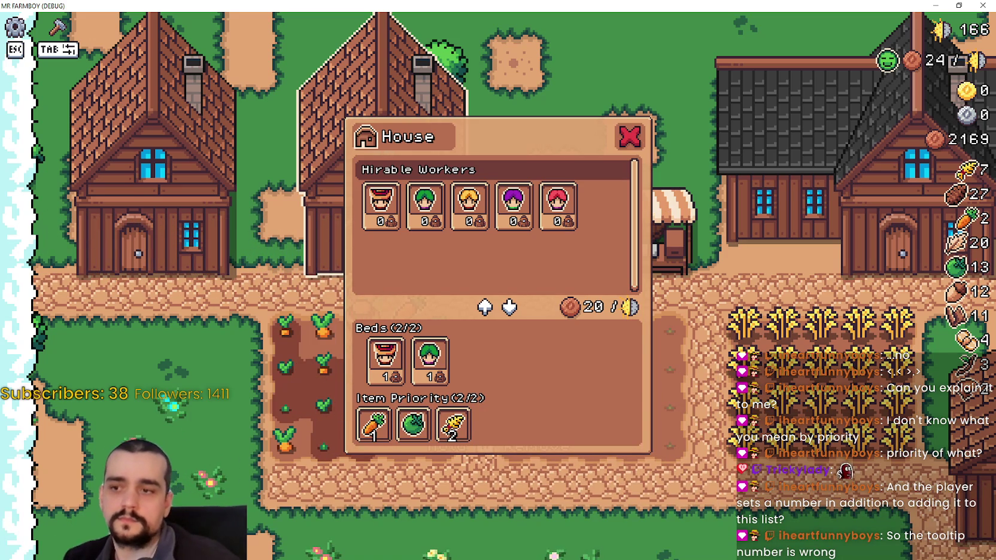
Switch from the game to the localization spreadsheet in Google Sheets.
{"action": "mouse_move", "coordinate": [466, 422]}
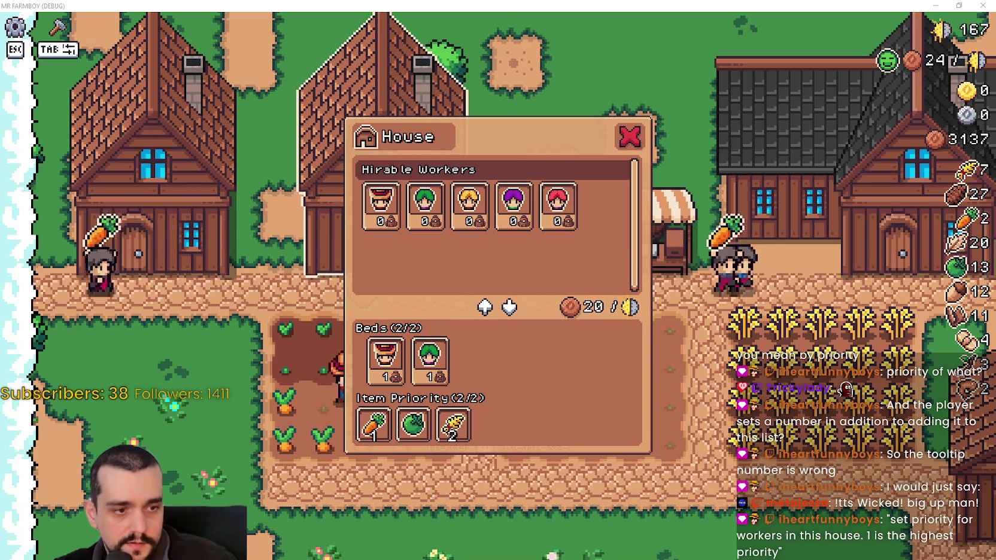
{"action": "key", "text": "alt+Tab"}
Search for '1 being' and start editing the Assign Item tooltip cell B979.
{"action": "left_click", "coordinate": [630, 304]}
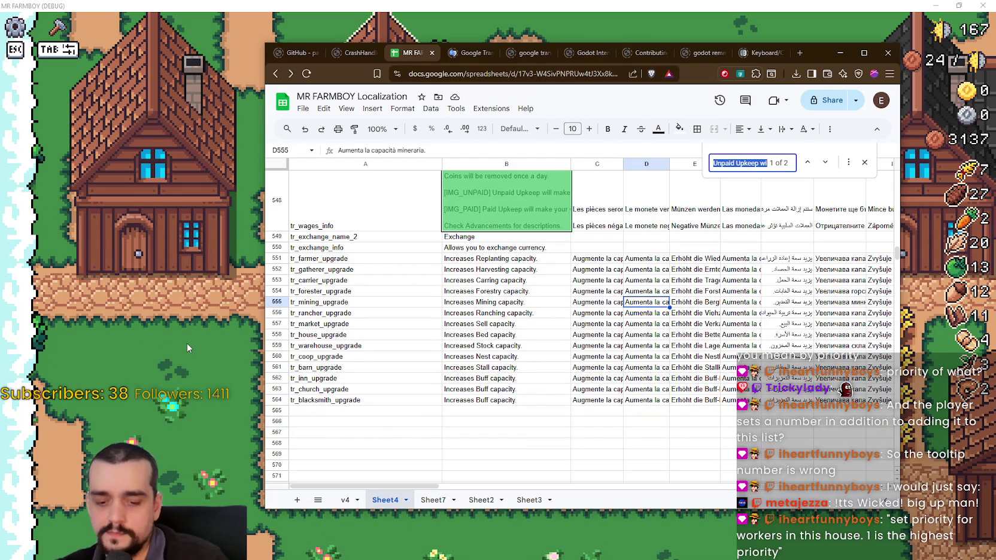
{"action": "type", "text": "1 being"}
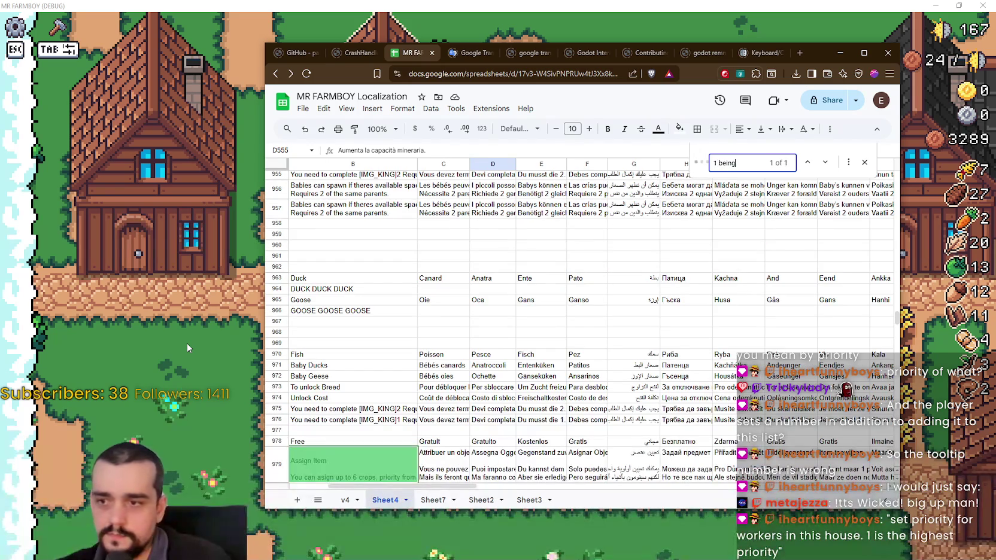
{"action": "scroll", "coordinate": [367, 326], "scroll_direction": "down", "scroll_amount": 3}
{"action": "left_click", "coordinate": [367, 327]}
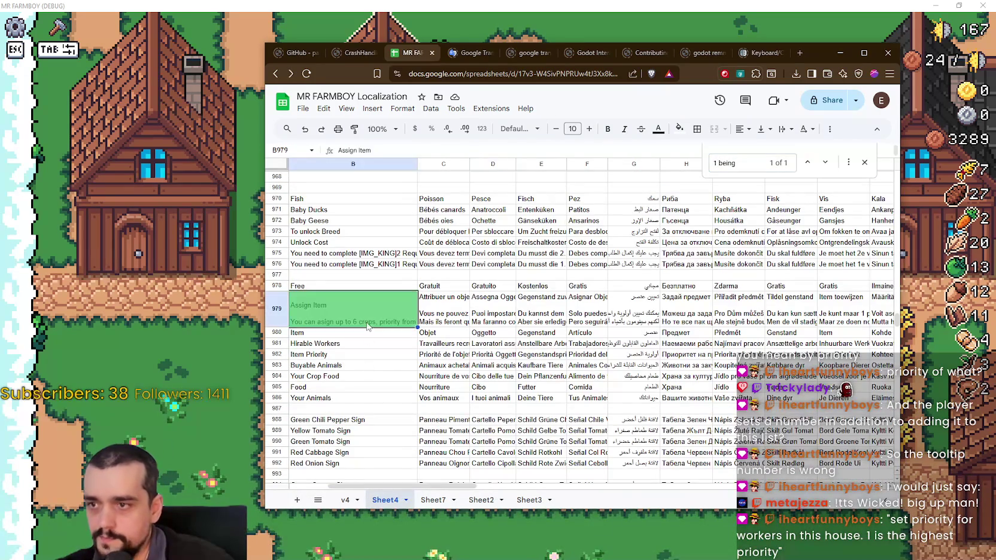
{"action": "key", "text": "Return"}
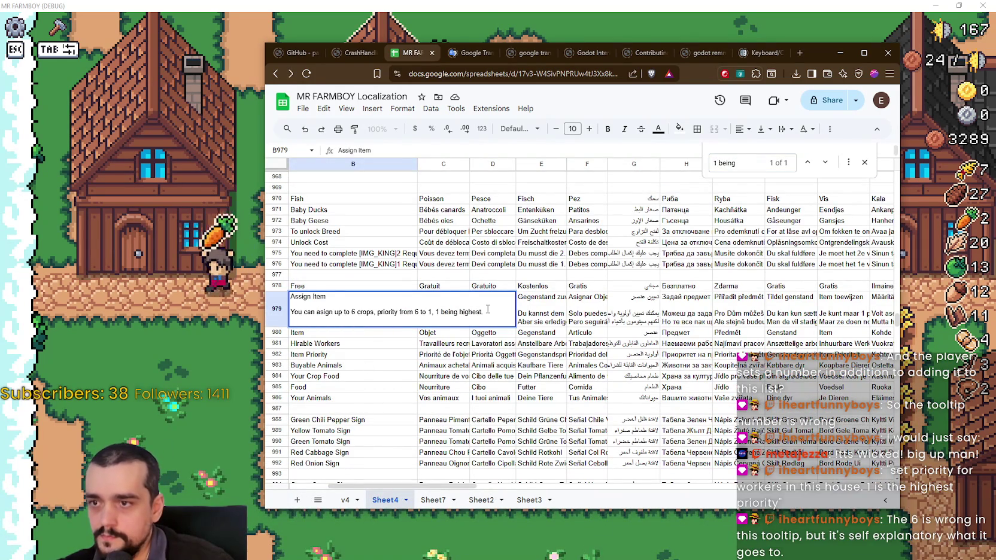
Select the tooltip's old explanation line for replacement.
{"action": "left_click_drag", "start_coordinate": [483, 312], "coordinate": [292, 311]}
{"action": "left_click", "coordinate": [300, 296]}
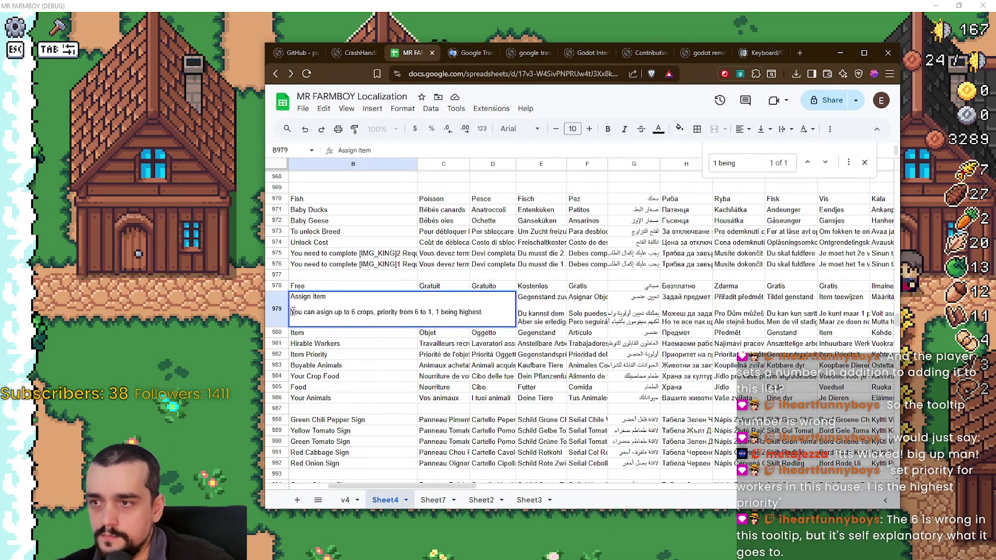
{"action": "double_click", "coordinate": [301, 296]}
{"action": "left_click", "coordinate": [319, 310]}
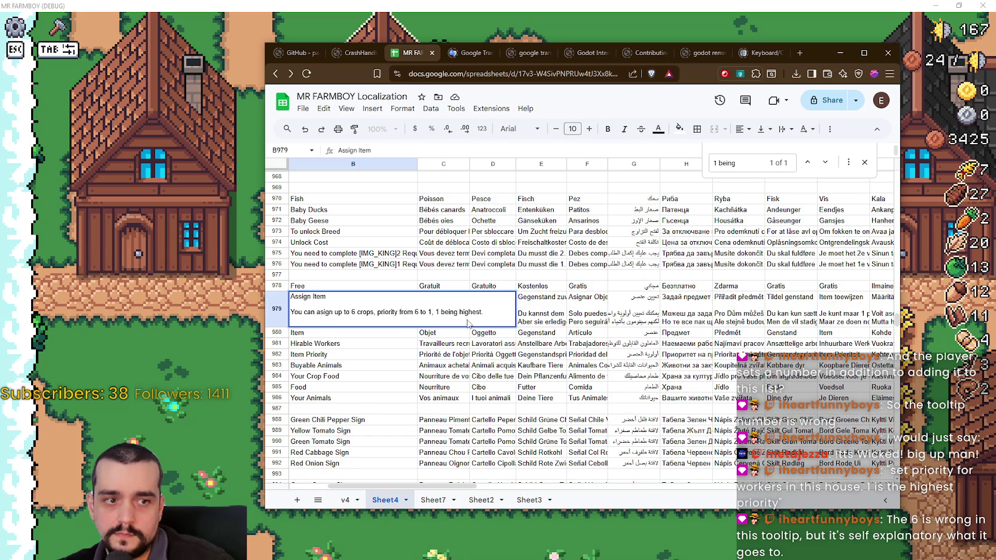
{"action": "left_click_drag", "start_coordinate": [493, 308], "coordinate": [332, 299]}
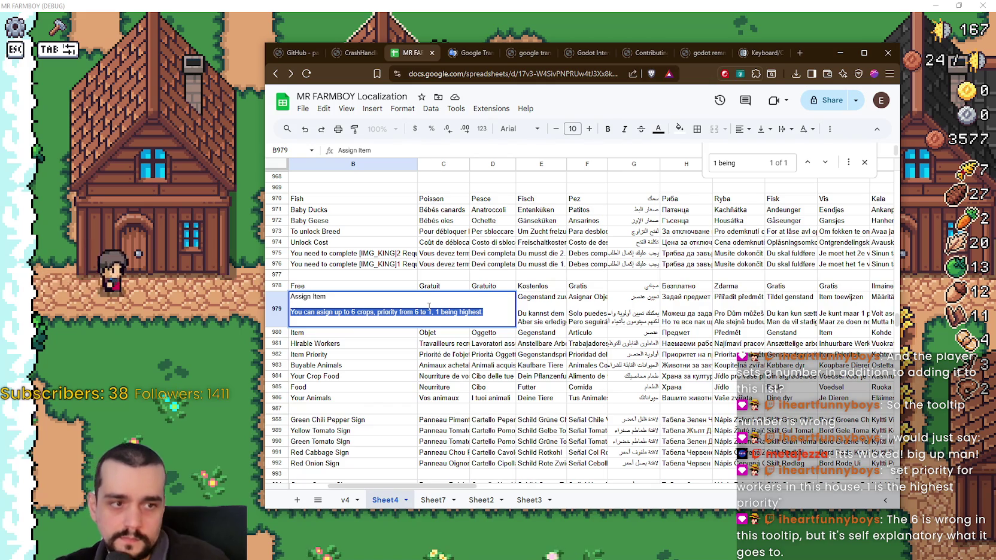
Rewrite B979's explanation as 'Set priority for workers in this house. 1 is the highest priority.'.
{"action": "type", "text": "Set"}
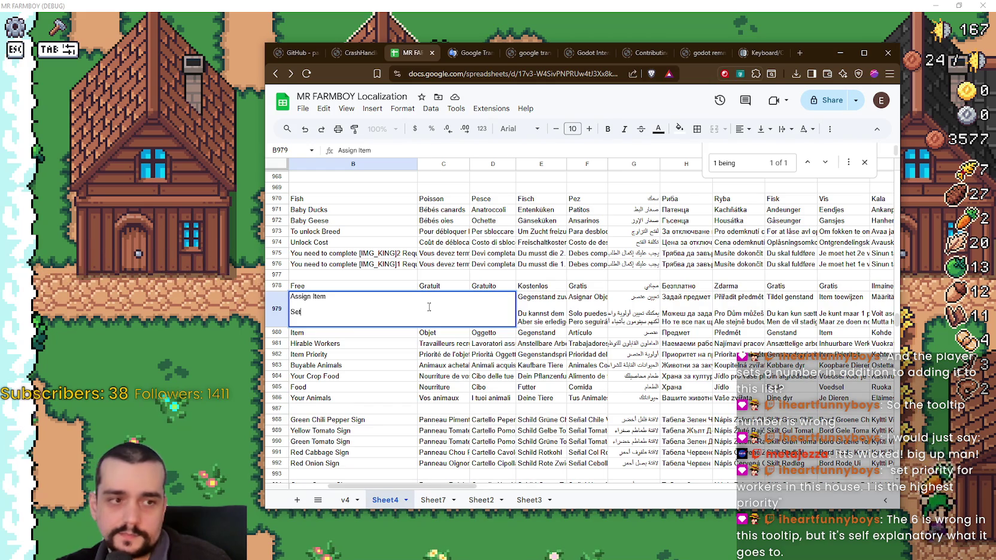
{"action": "type", "text": " Pri"}
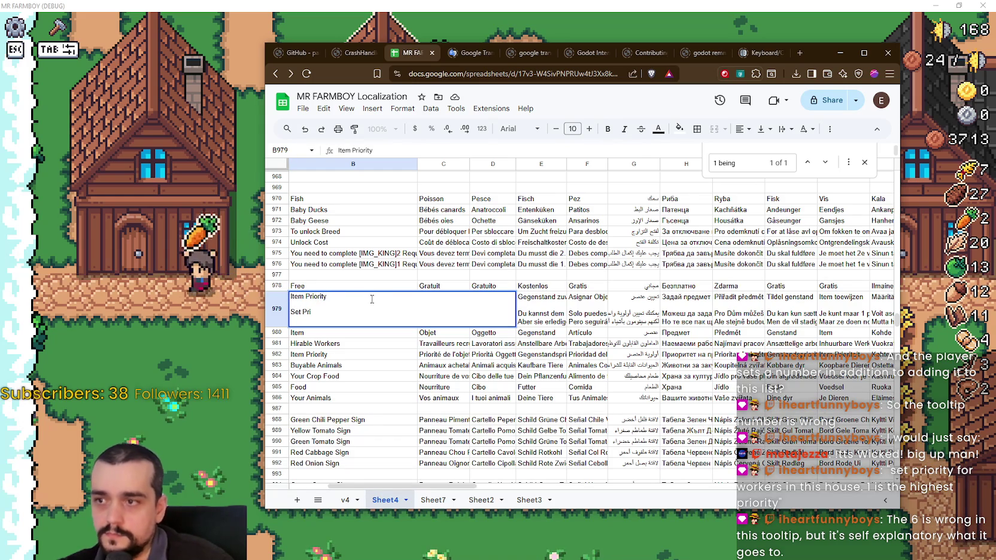
{"action": "left_click", "coordinate": [368, 311]}
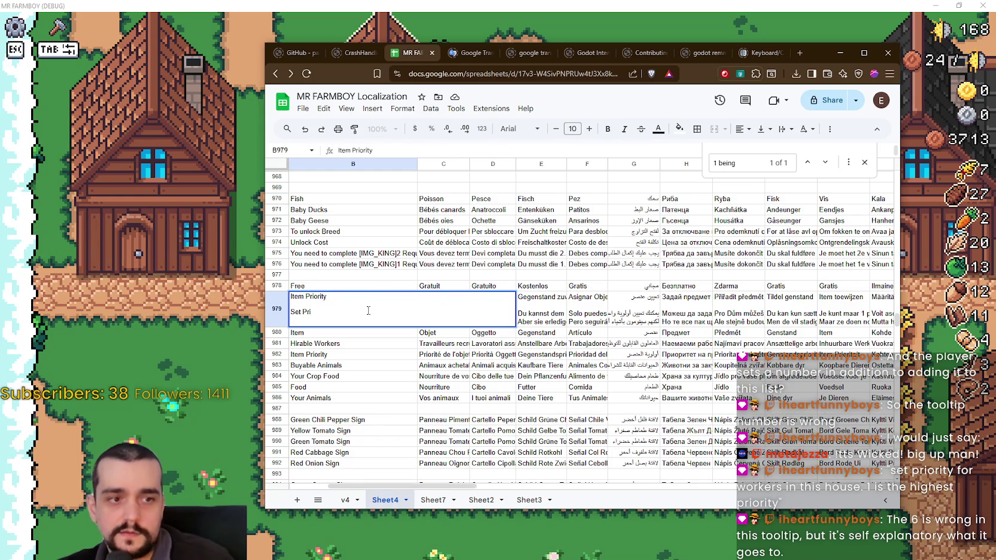
{"action": "key", "text": "BackSpace"}
{"action": "key", "text": "BackSpace"}
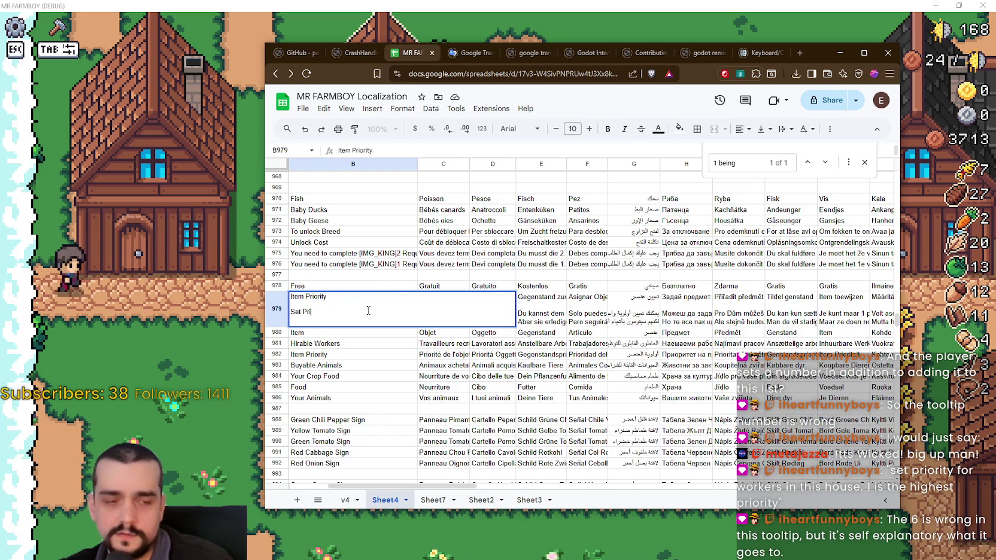
{"action": "key", "text": "BackSpace"}
{"action": "type", "text": "priority for workers"}
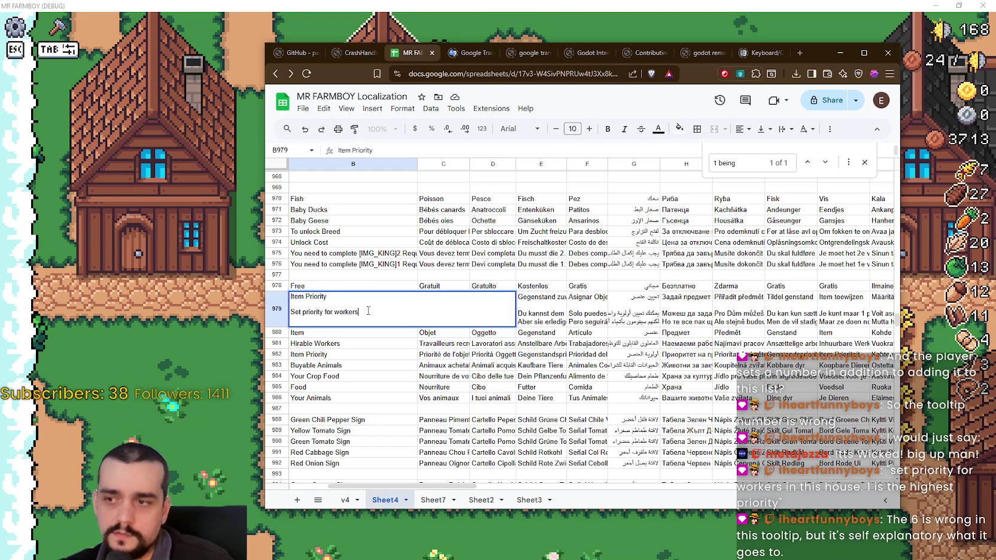
{"action": "type", "text": " in"}
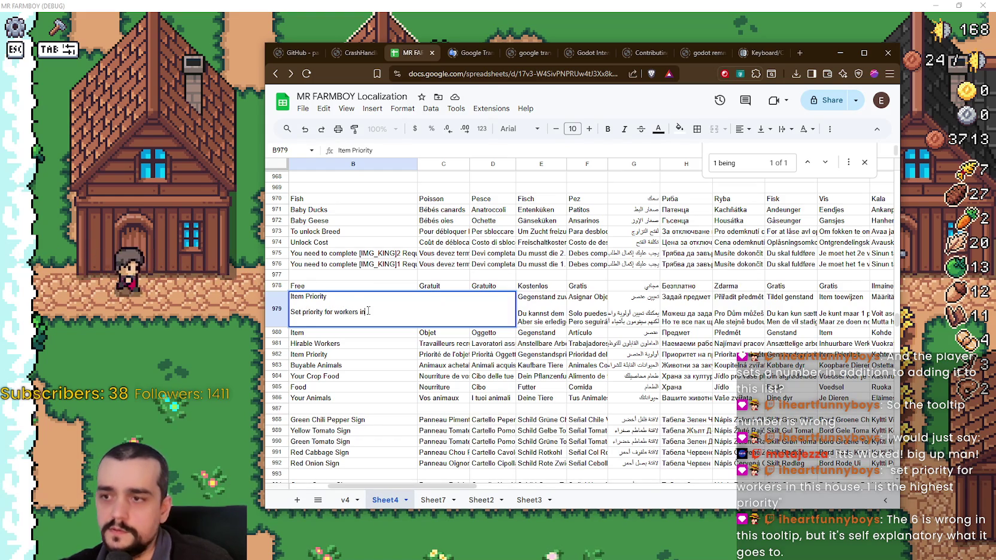
{"action": "type", "text": " this house. 1"}
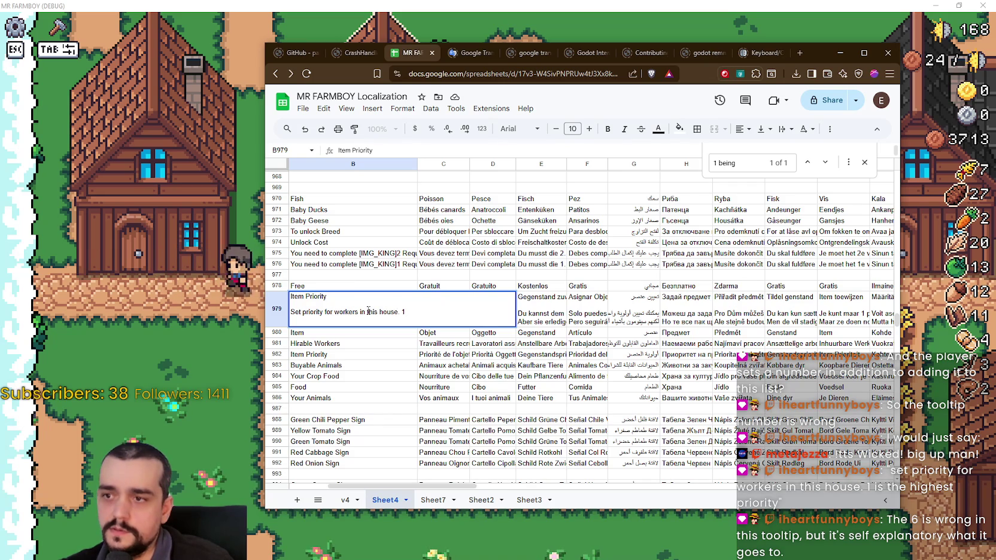
{"action": "key", "text": "BackSpace"}
{"action": "key", "text": "BackSpace"}
{"action": "type", "text": "1 is thehig"}
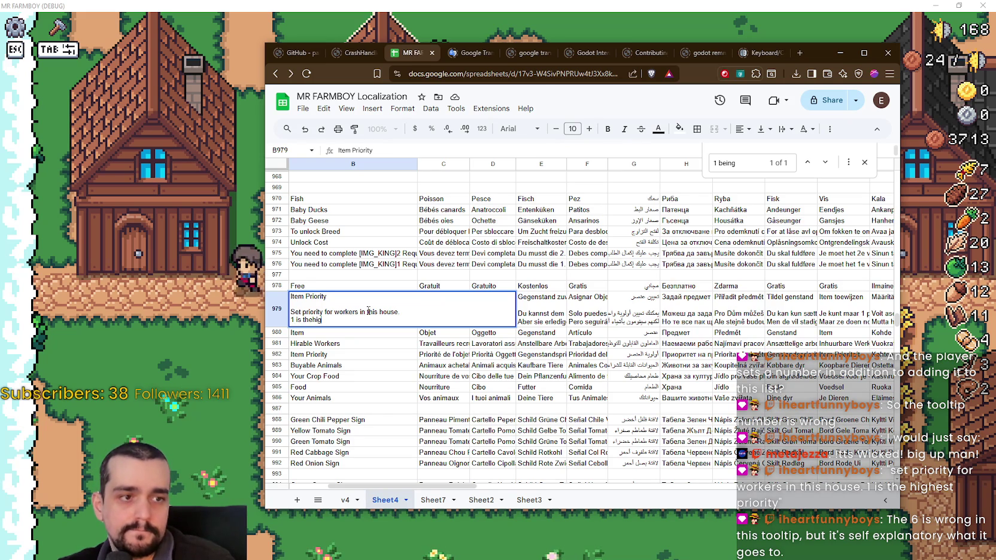
{"action": "type", "text": "hest"}
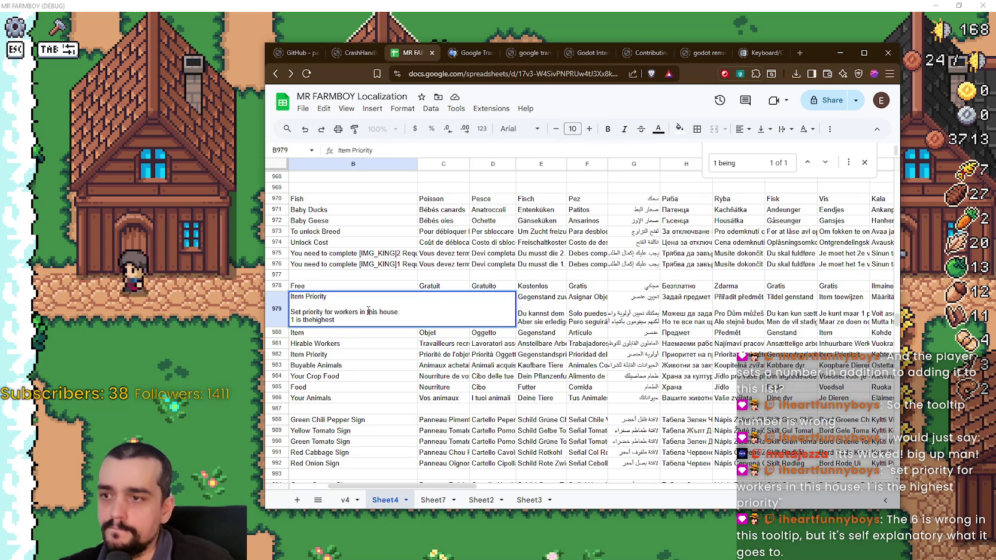
{"action": "key", "text": "BackSpace"}
{"action": "key", "text": "BackSpace"}
{"action": "key", "text": "BackSpace"}
{"action": "type", "text": "nhighest"}
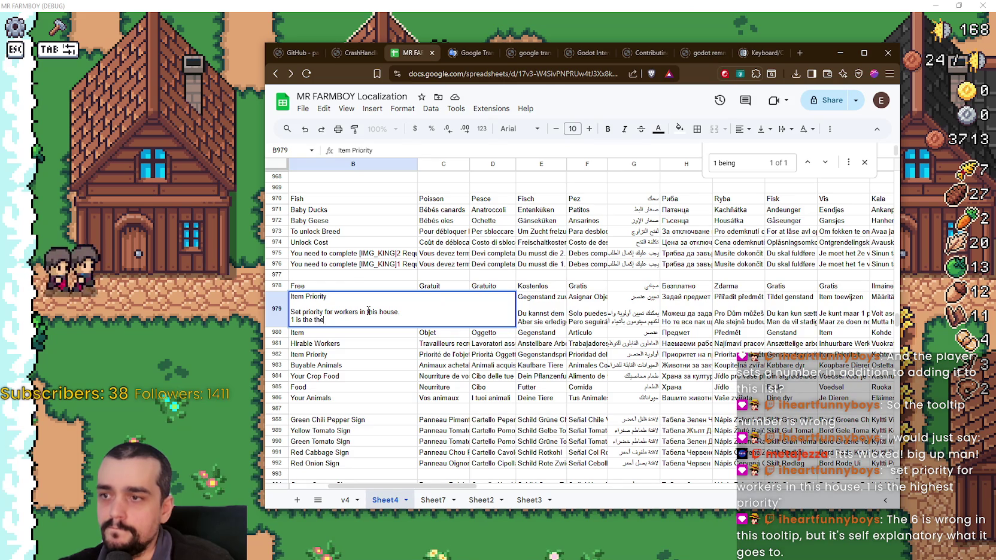
{"action": "type", "text": " priority."}
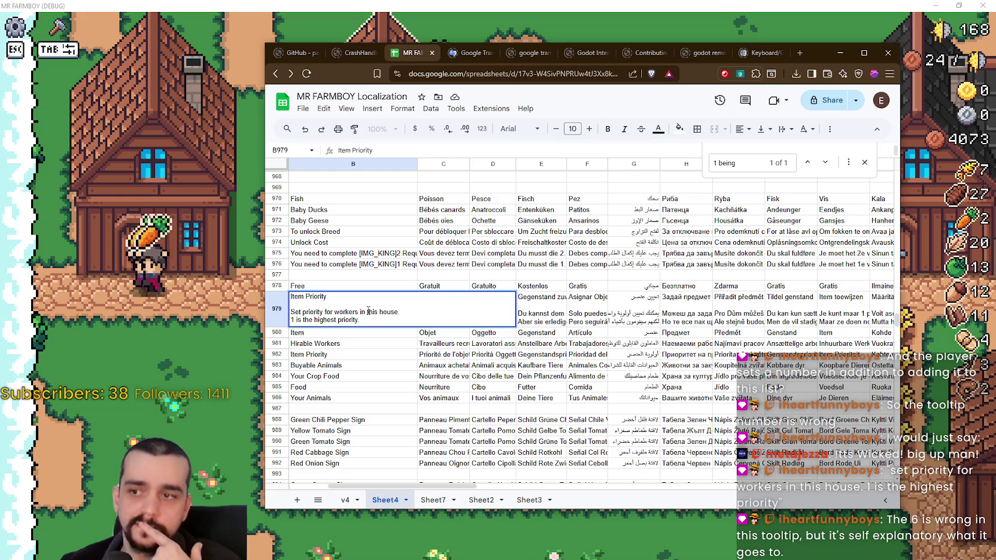
{"action": "left_click", "coordinate": [398, 254]}
{"action": "left_click", "coordinate": [338, 309]}
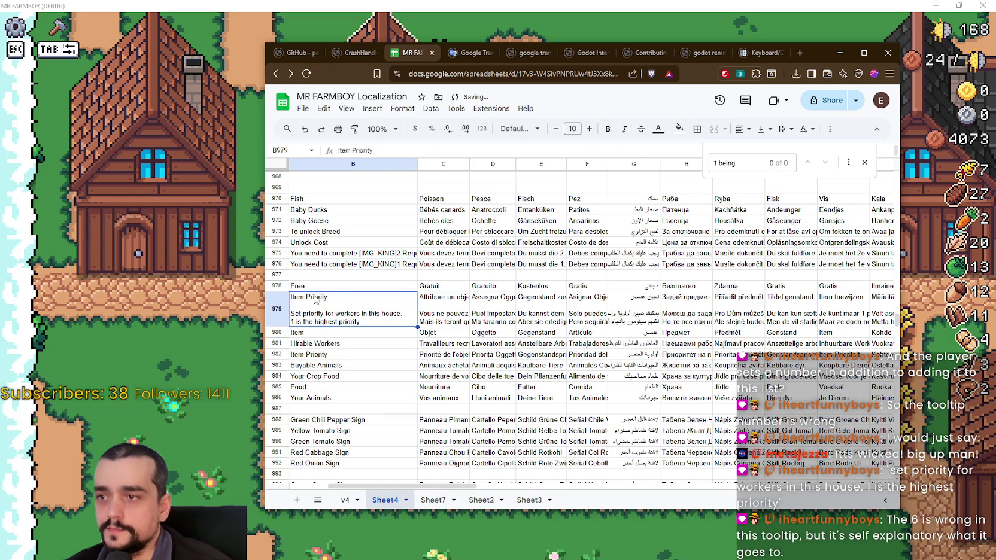
Download the sheet as CSV, replacing the existing translations.csv.
{"action": "left_click", "coordinate": [311, 113]}
{"action": "mouse_move", "coordinate": [335, 234]}
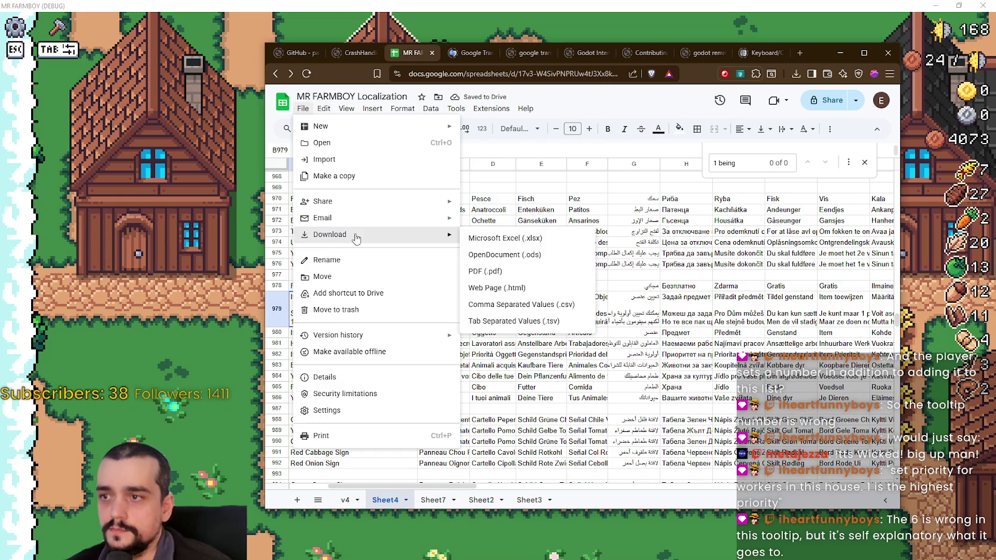
{"action": "left_click", "coordinate": [537, 306]}
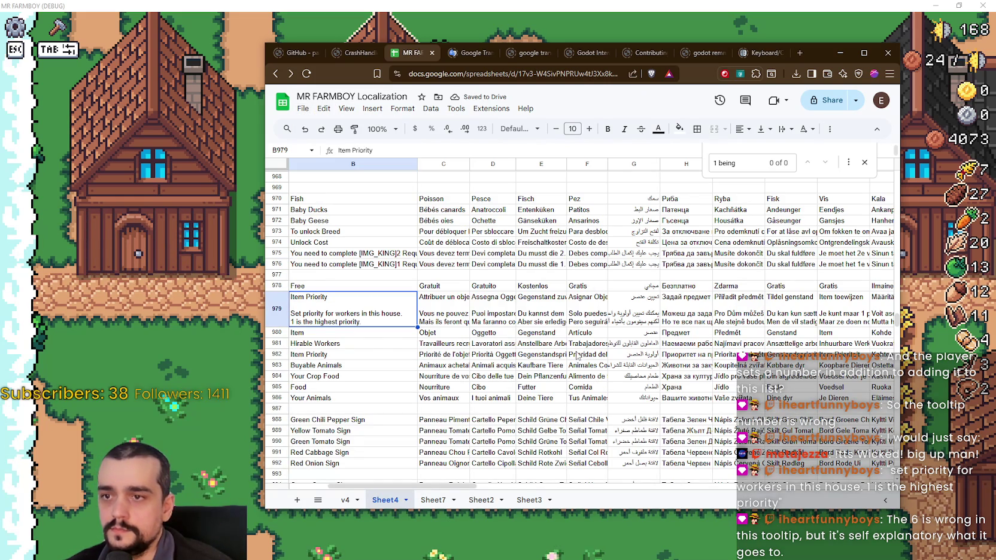
{"action": "left_click", "coordinate": [395, 115]}
{"action": "left_click", "coordinate": [806, 443]}
{"action": "left_click", "coordinate": [524, 287]}
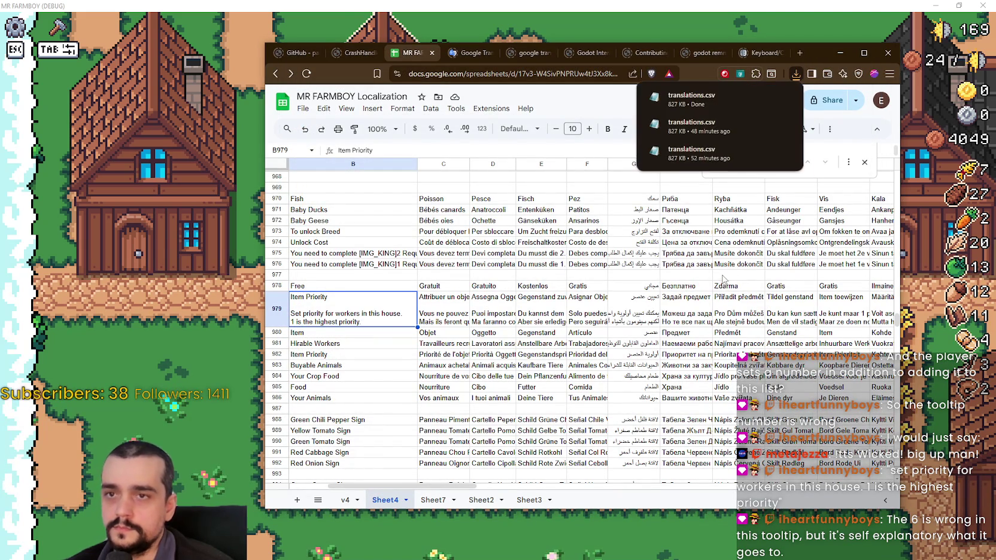
Dismiss the downloads popup and return to the running game.
{"action": "left_click", "coordinate": [720, 275]}
{"action": "left_click", "coordinate": [226, 5]}
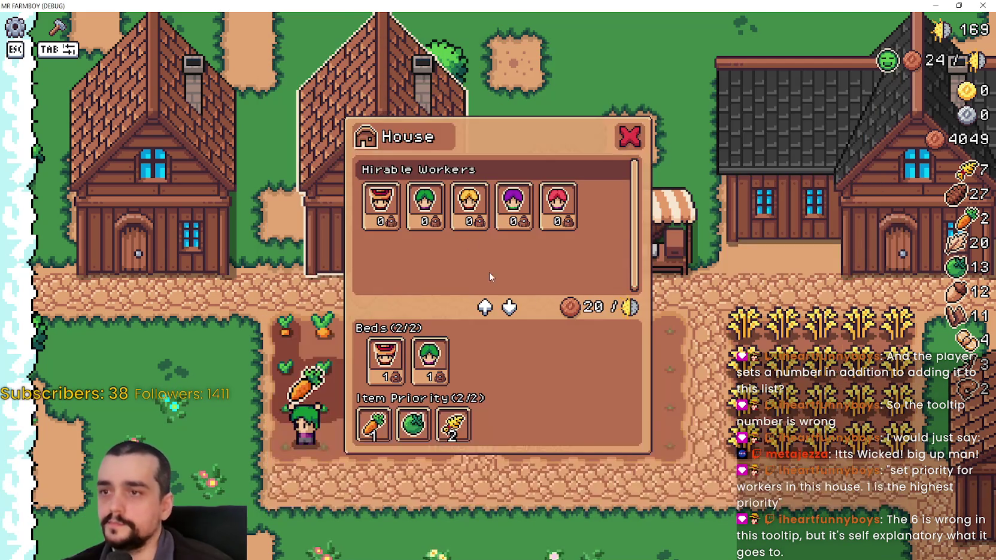
{"action": "key", "text": "Escape"}
{"action": "key", "text": "Escape"}
Stop the game, rerun Mr Farmboy from Godot, and open the saved-games list.
{"action": "key", "text": "alt+F4"}
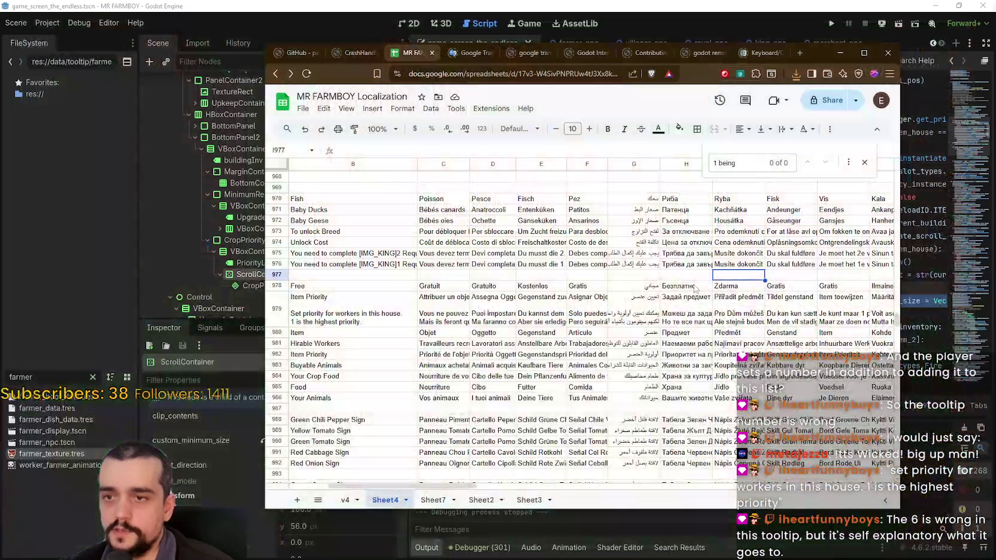
{"action": "left_click", "coordinate": [705, 5]}
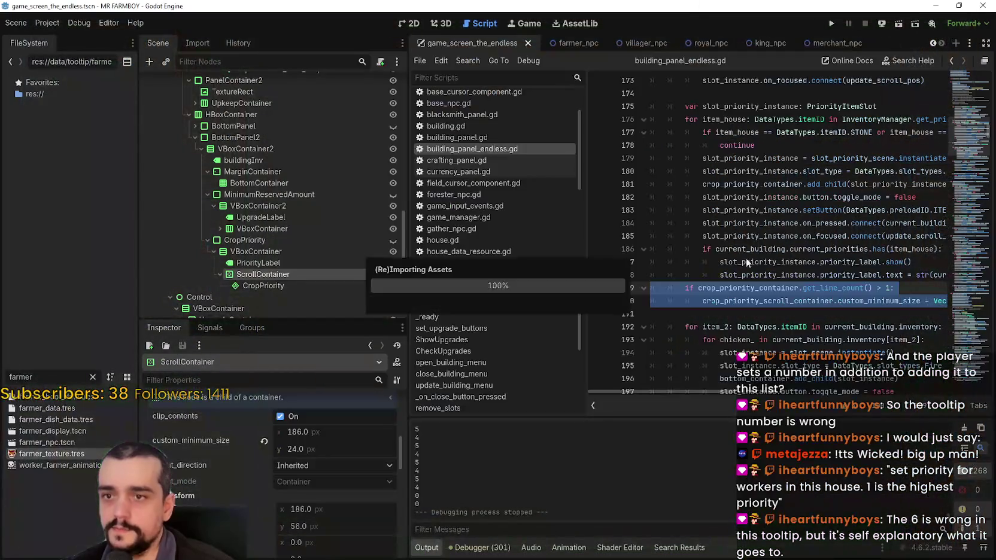
{"action": "left_click", "coordinate": [830, 25]}
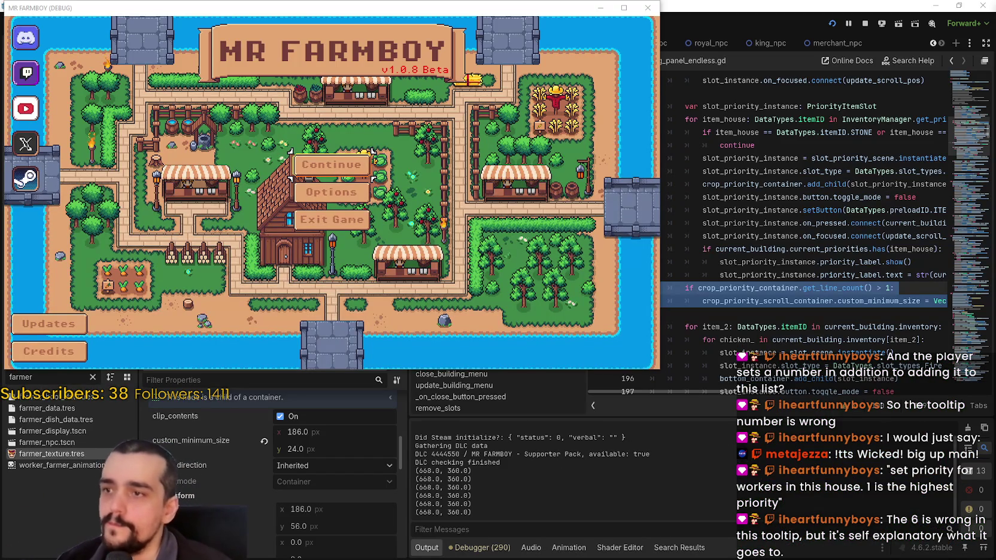
{"action": "left_click", "coordinate": [334, 165]}
{"action": "scroll", "coordinate": [363, 233], "scroll_direction": "down", "scroll_amount": 3}
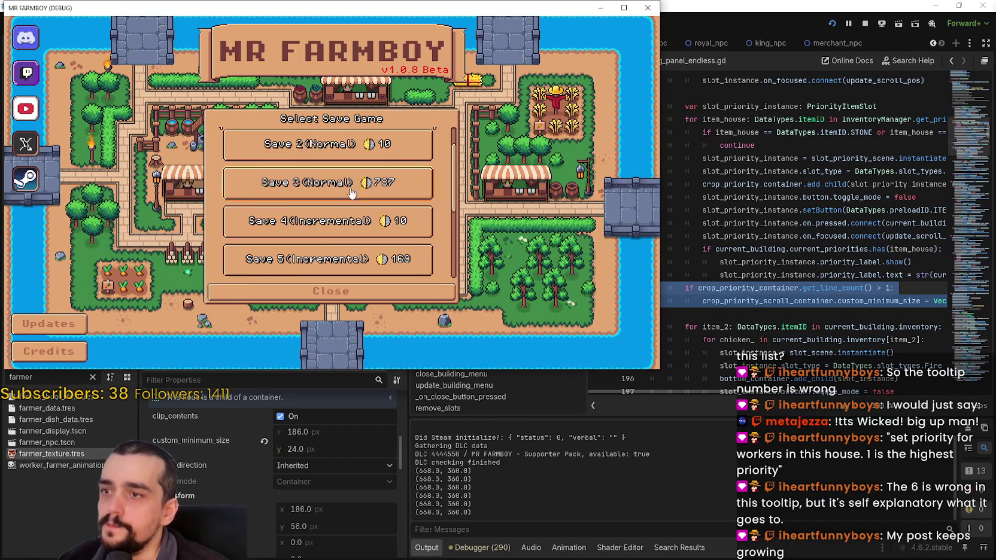
Load Save 5 and open the house's worker panel.
{"action": "left_click", "coordinate": [350, 214]}
{"action": "left_click", "coordinate": [292, 216]}
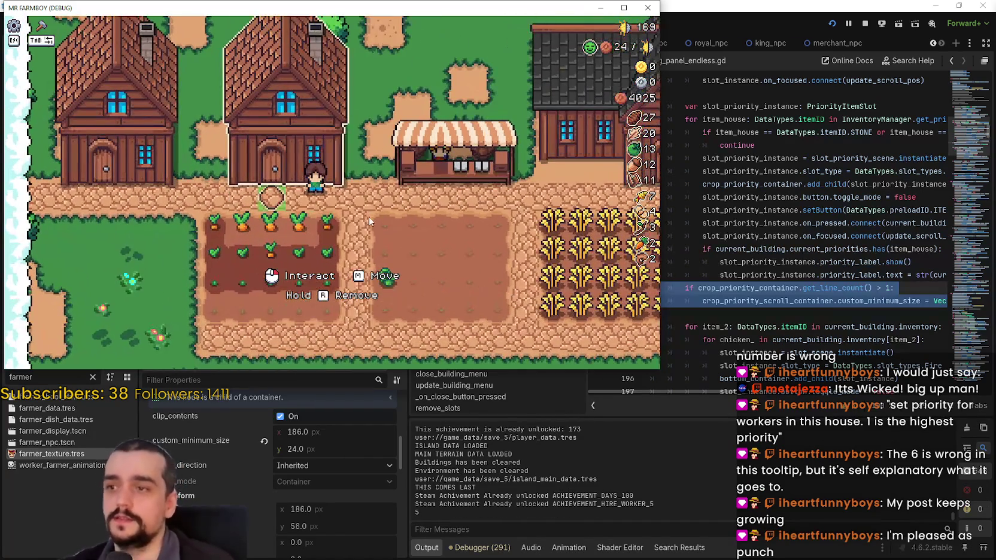
{"action": "left_click", "coordinate": [369, 216]}
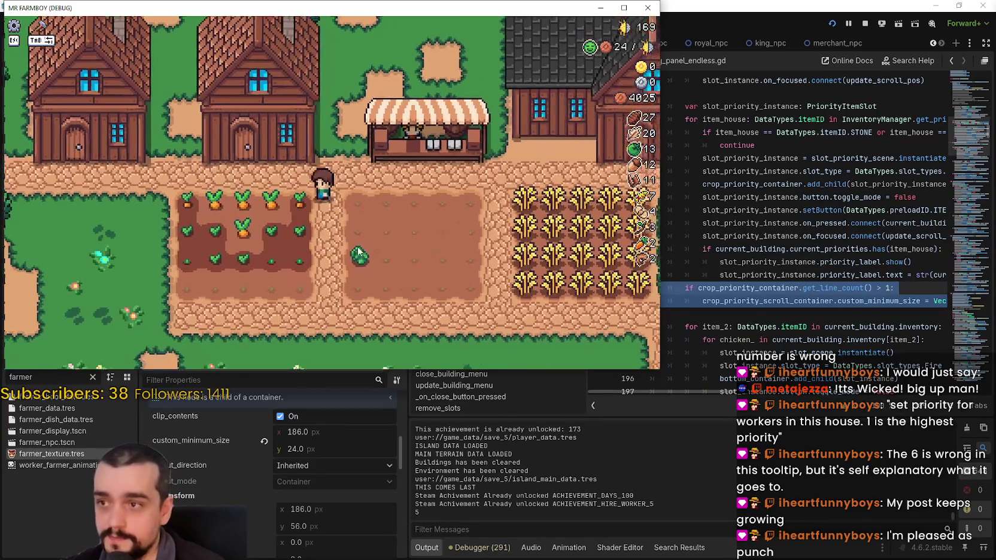
{"action": "scroll", "coordinate": [407, 275], "scroll_direction": "down", "scroll_amount": 2}
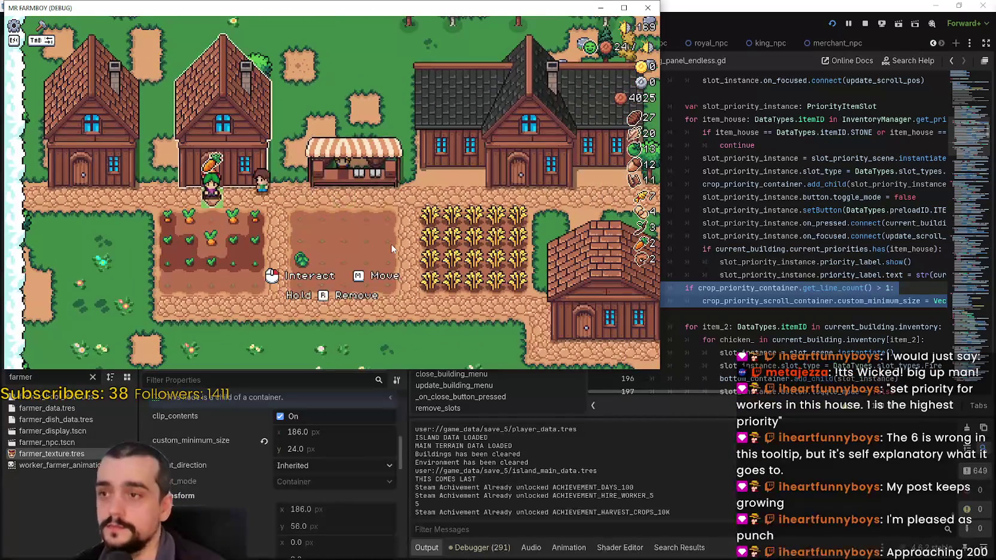
{"action": "scroll", "coordinate": [391, 244], "scroll_direction": "up", "scroll_amount": 2}
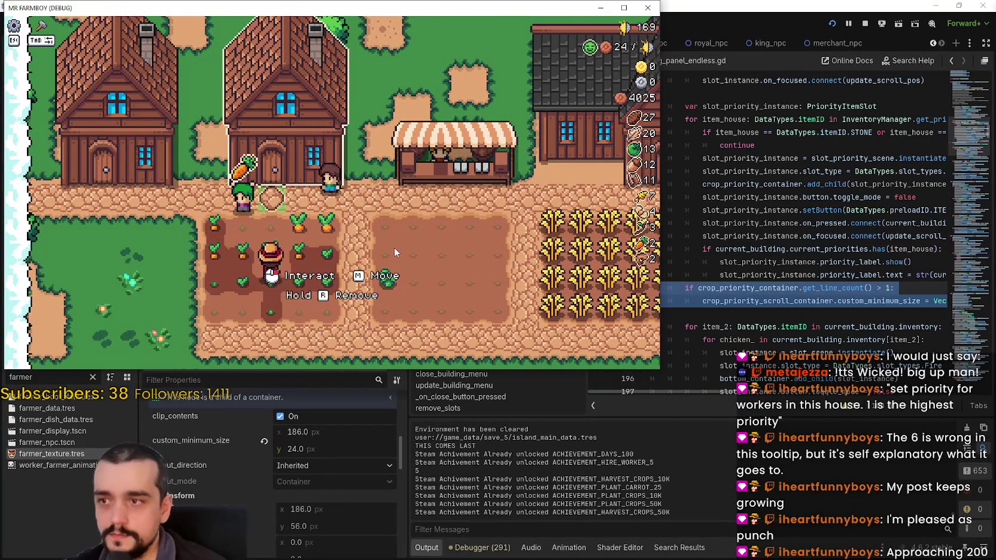
{"action": "left_click", "coordinate": [394, 248]}
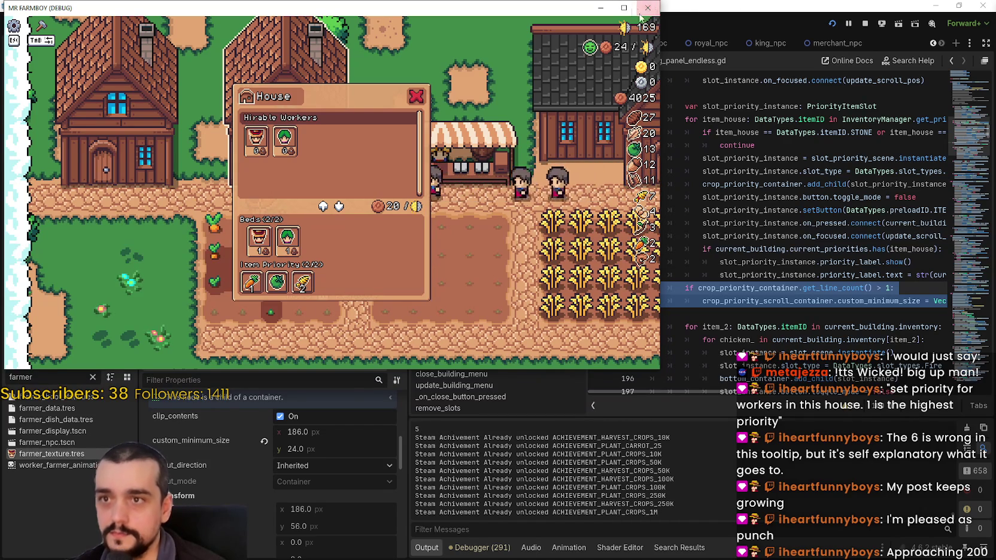
{"action": "left_click", "coordinate": [622, 7]}
Show the wheat slot's rewritten Item Priority tooltip in the maximized game.
{"action": "mouse_move", "coordinate": [453, 419]}
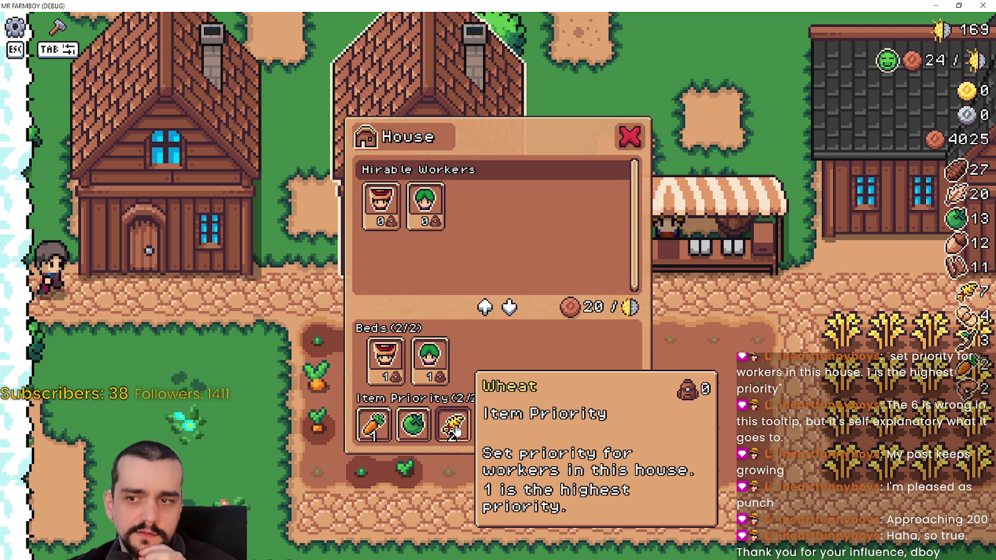
{"action": "key", "text": "d"}
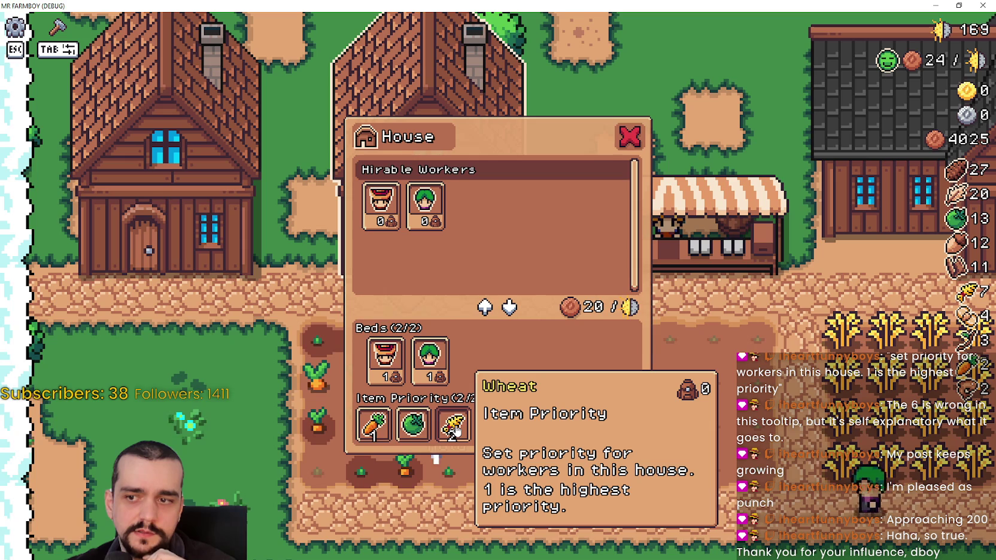
{"action": "key", "text": "d"}
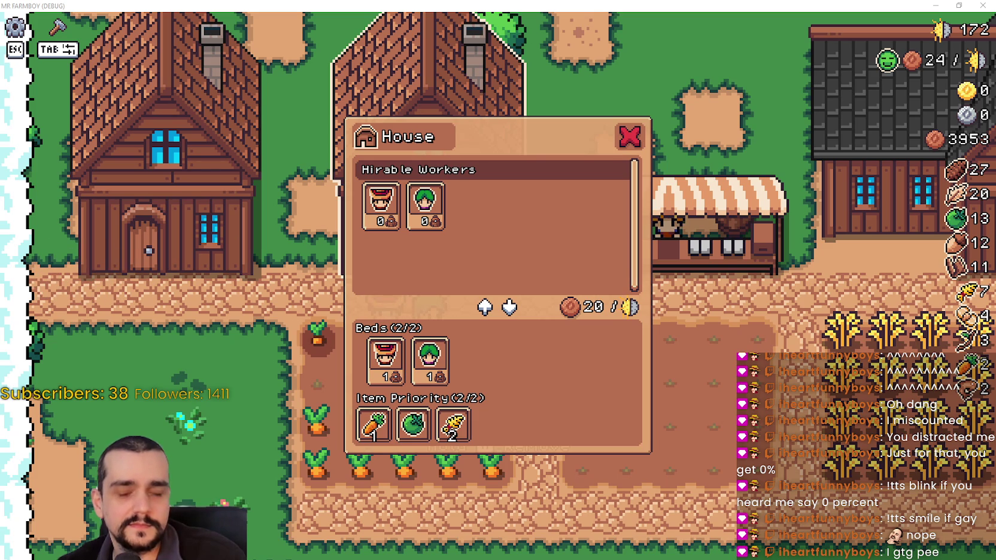
{"action": "key", "text": "super+shift+s"}
Capture a snip of the House panel showing its Wheat tooltip.
{"action": "left_click_drag", "start_coordinate": [603, 393], "coordinate": [524, 387]}
{"action": "left_click_drag", "start_coordinate": [486, 324], "coordinate": [478, 407]}
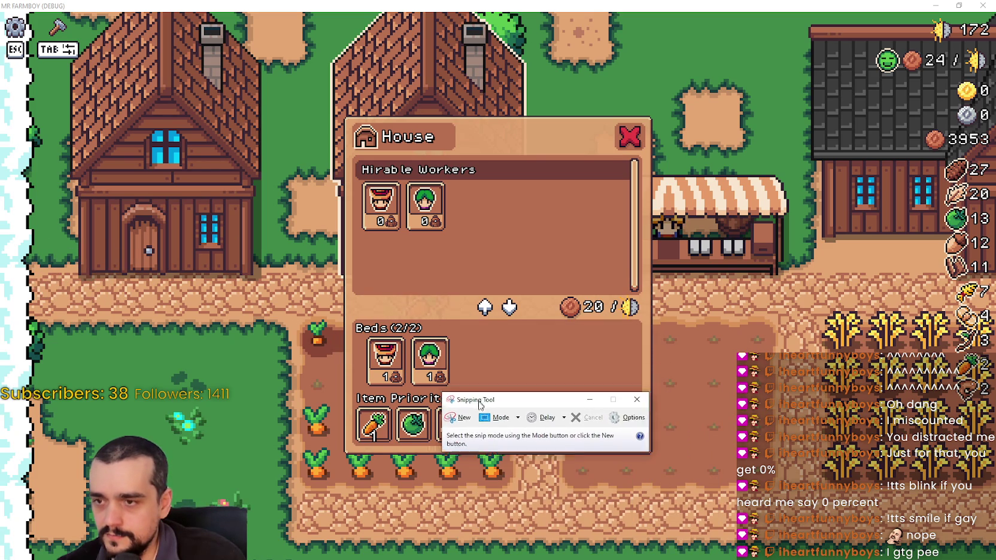
{"action": "left_click", "coordinate": [459, 421]}
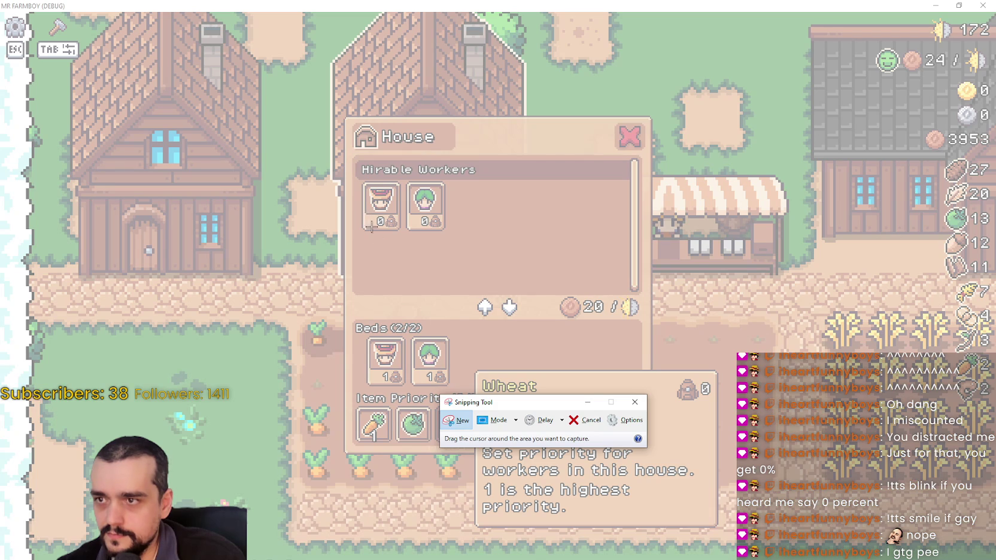
{"action": "mouse_move", "coordinate": [339, 112]}
{"action": "left_mouse_down"}
{"action": "mouse_move", "coordinate": [745, 537]}
{"action": "mouse_move", "coordinate": [725, 531]}
{"action": "left_mouse_up"}
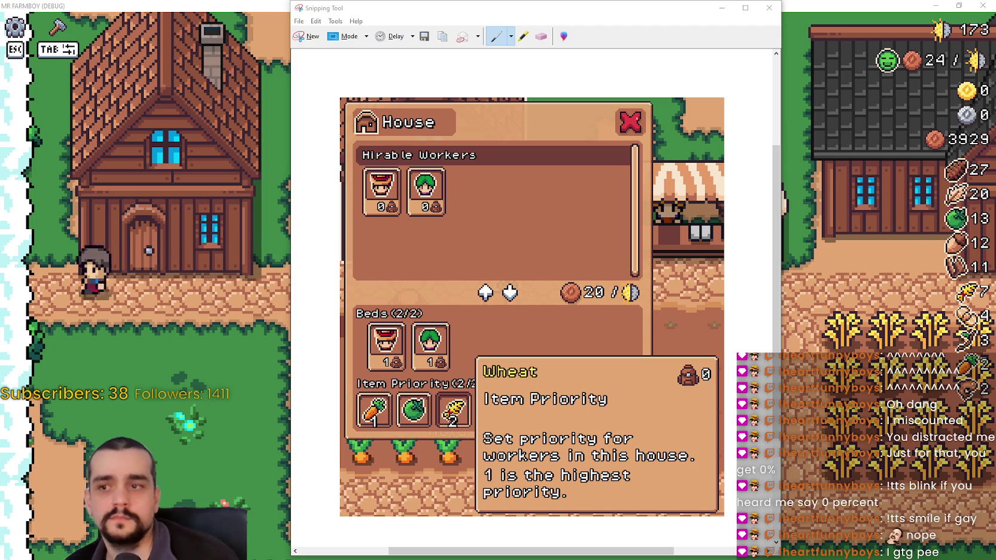
Discard the snip without saving, then close the House panel back in the game.
{"action": "key", "text": "alt+F4"}
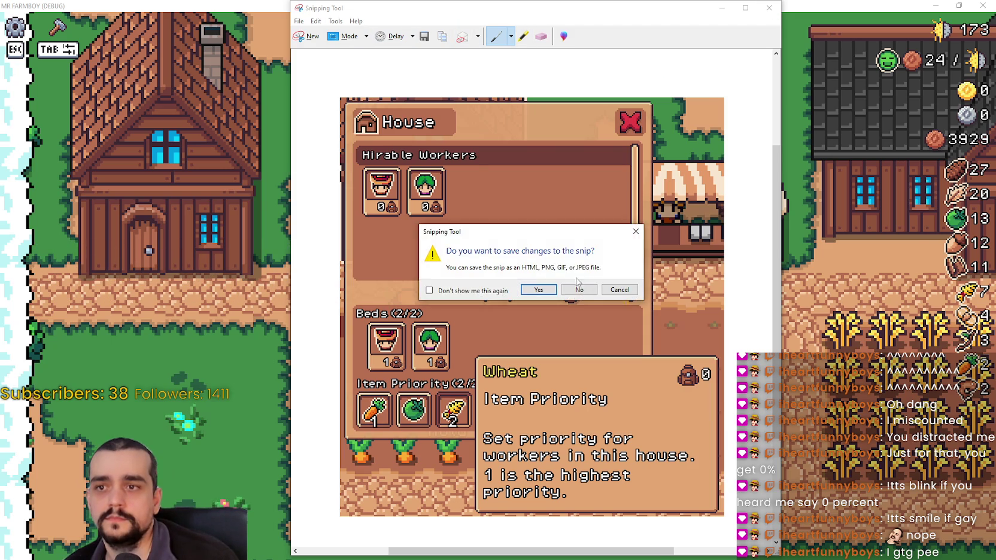
{"action": "left_click", "coordinate": [581, 296]}
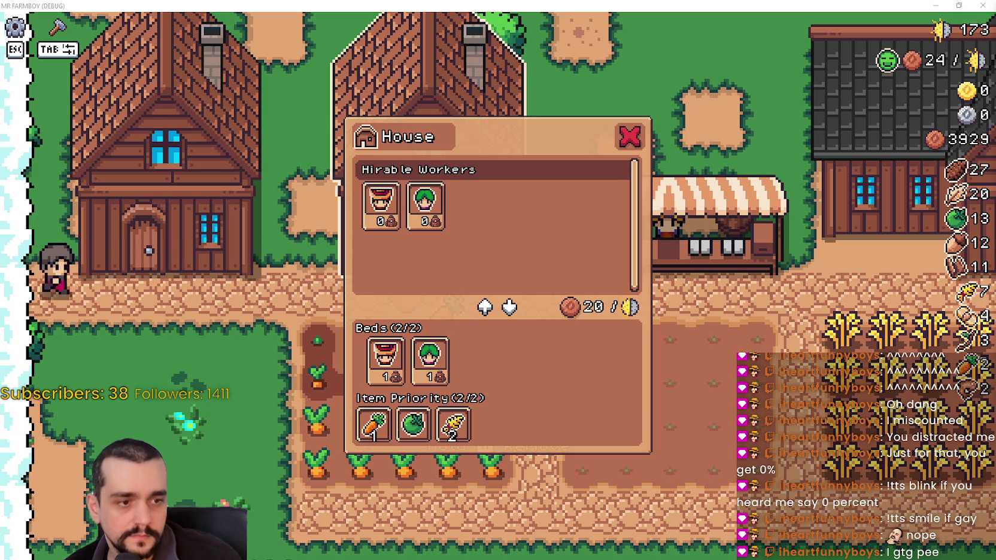
{"action": "key", "text": "alt+Tab"}
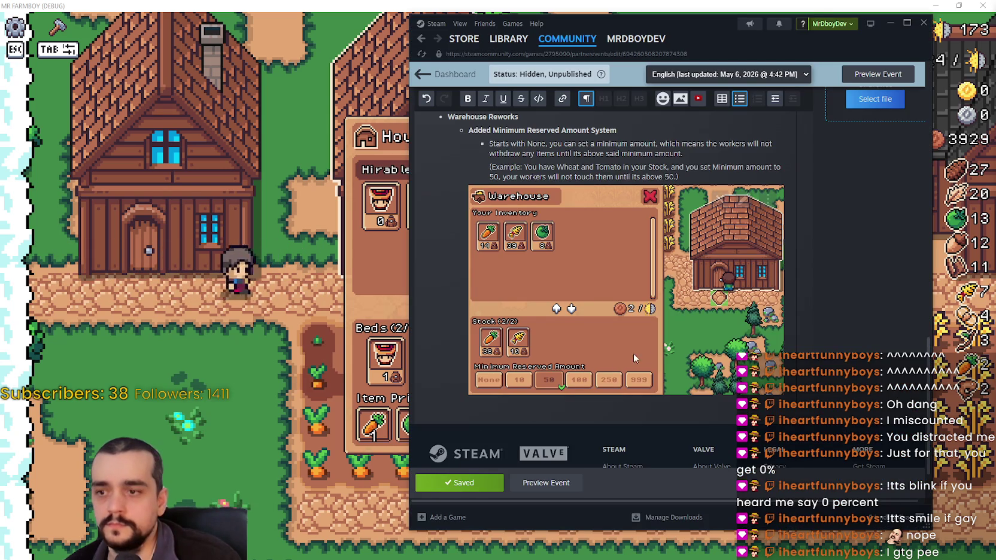
{"action": "scroll", "coordinate": [646, 333], "scroll_direction": "up", "scroll_amount": 5}
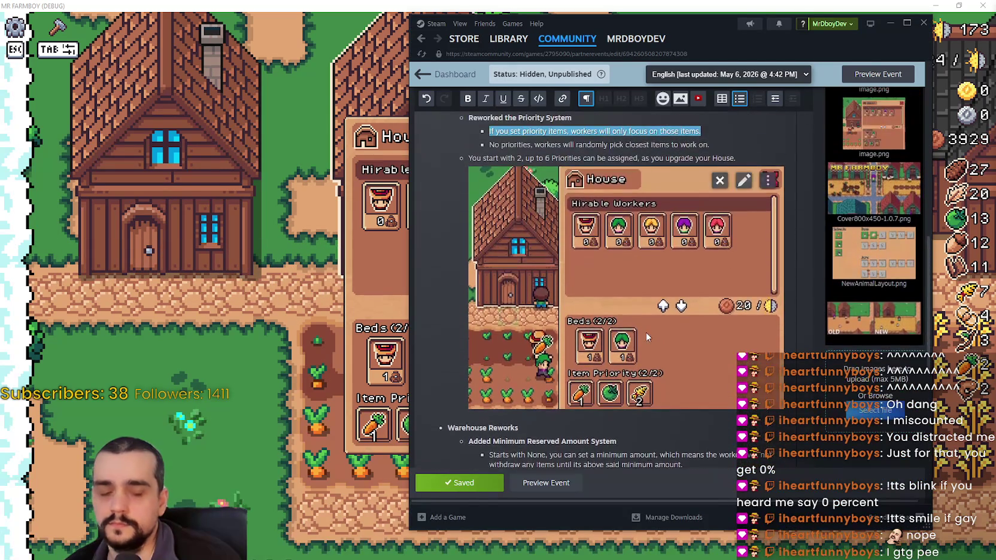
{"action": "scroll", "coordinate": [646, 332], "scroll_direction": "up", "scroll_amount": 1}
{"action": "scroll", "coordinate": [645, 330], "scroll_direction": "down", "scroll_amount": 3}
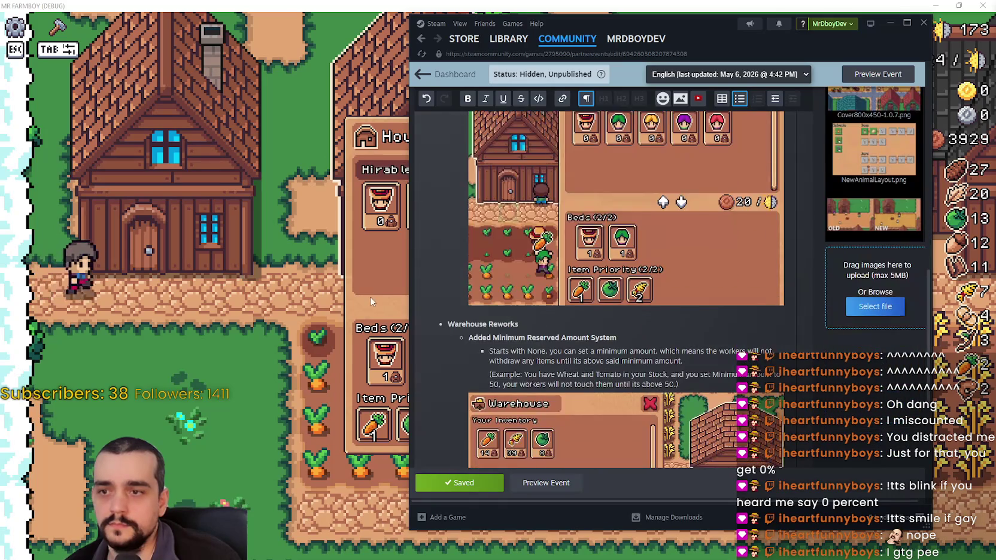
{"action": "left_click", "coordinate": [371, 302]}
{"action": "key", "text": "Escape"}
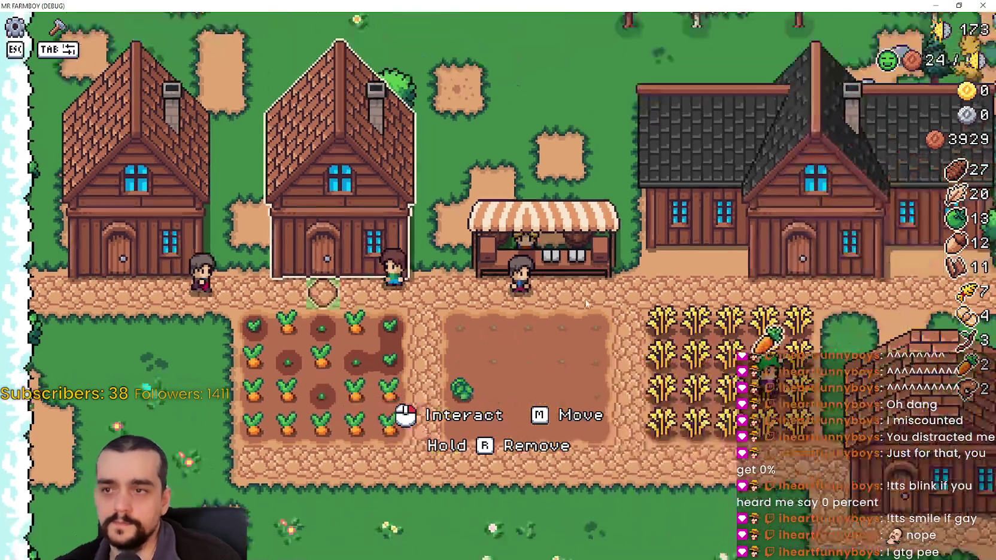
Walk the farmer past the empty field and wheat back to the house door.
{"action": "key", "text": "d"}
{"action": "key", "text": "s"}
{"action": "key", "text": "d"}
{"action": "key", "text": "w"}
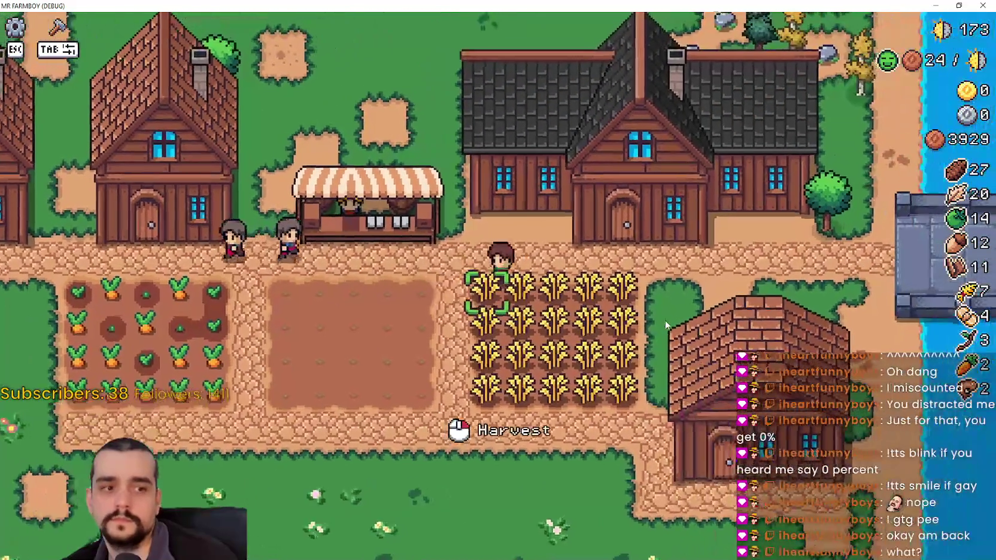
{"action": "key", "text": "a"}
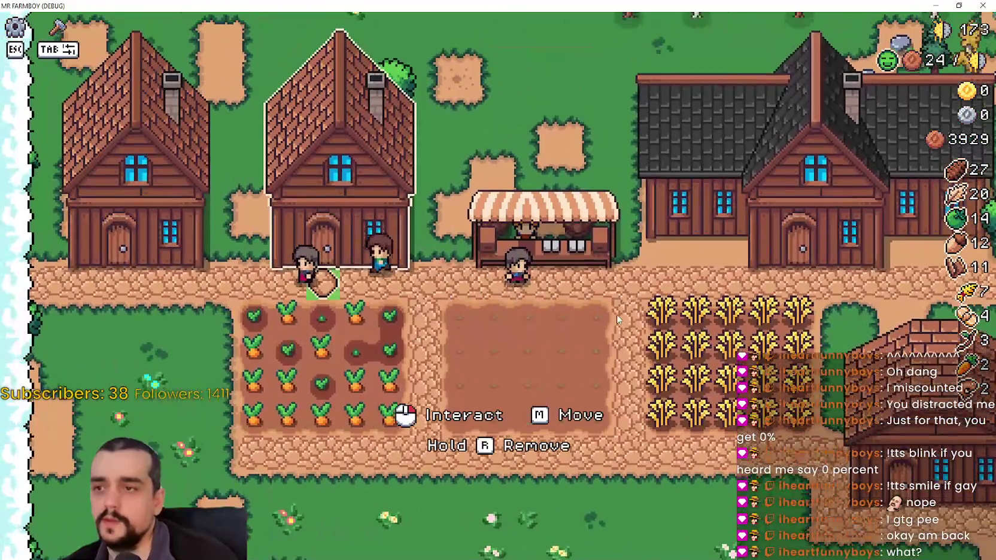
Open the house's worker panel, then switch to the MR FARMBOY Localization sheet.
{"action": "left_click", "coordinate": [617, 314]}
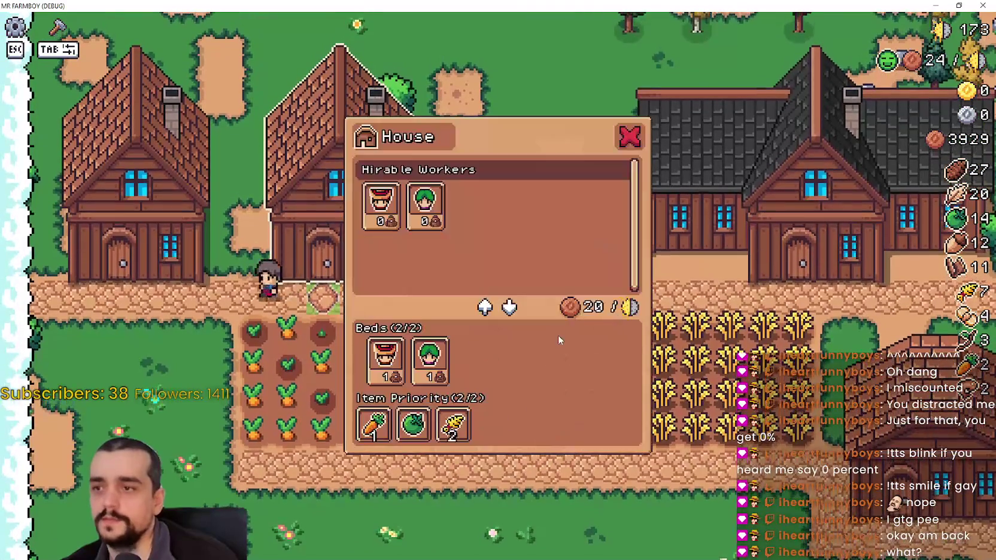
{"action": "mouse_move", "coordinate": [444, 430]}
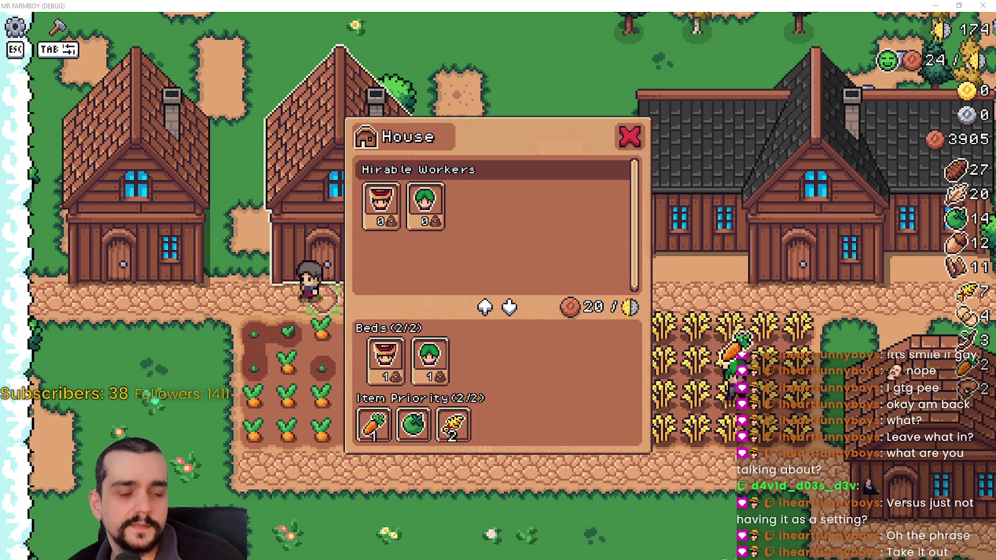
{"action": "key", "text": "alt+Tab"}
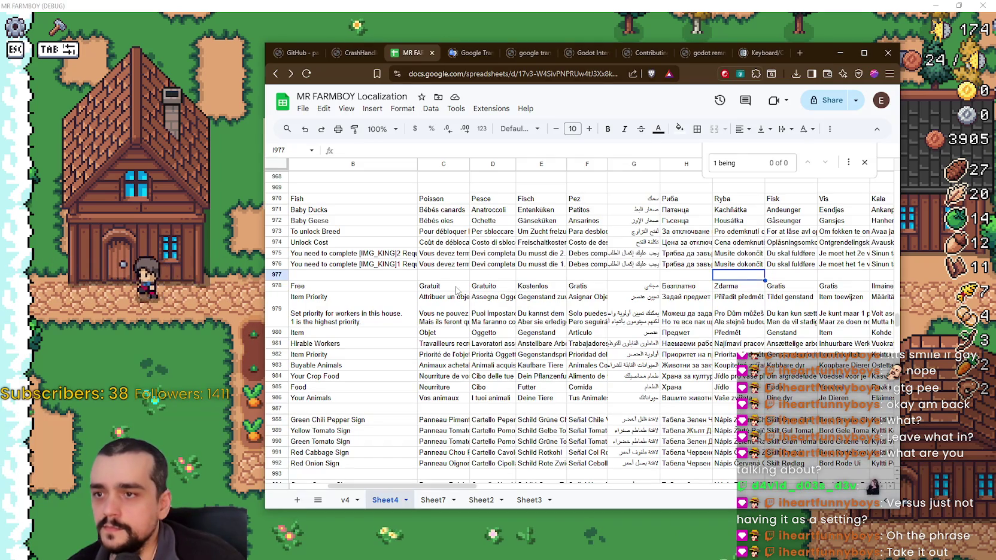
Remove the 'Item Priority' heading from B979's English tooltip, checking it against C979's French text.
{"action": "left_click", "coordinate": [444, 300]}
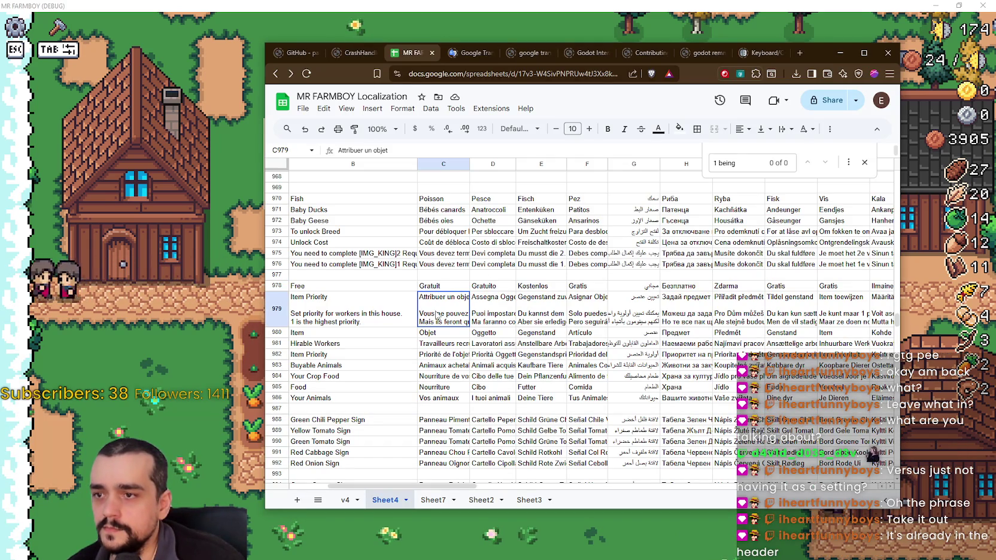
{"action": "double_click", "coordinate": [358, 312]}
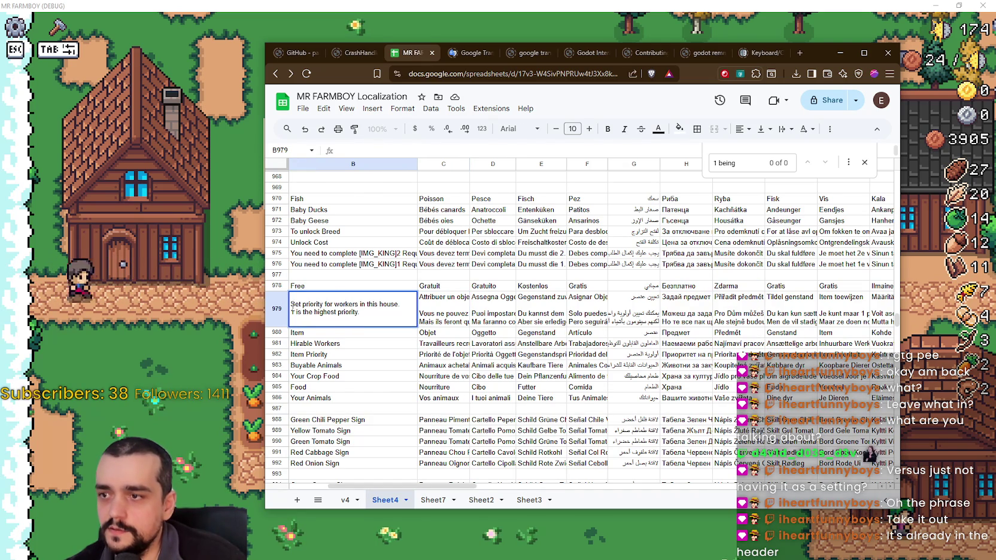
{"action": "key", "text": "Escape"}
{"action": "left_click", "coordinate": [453, 323]}
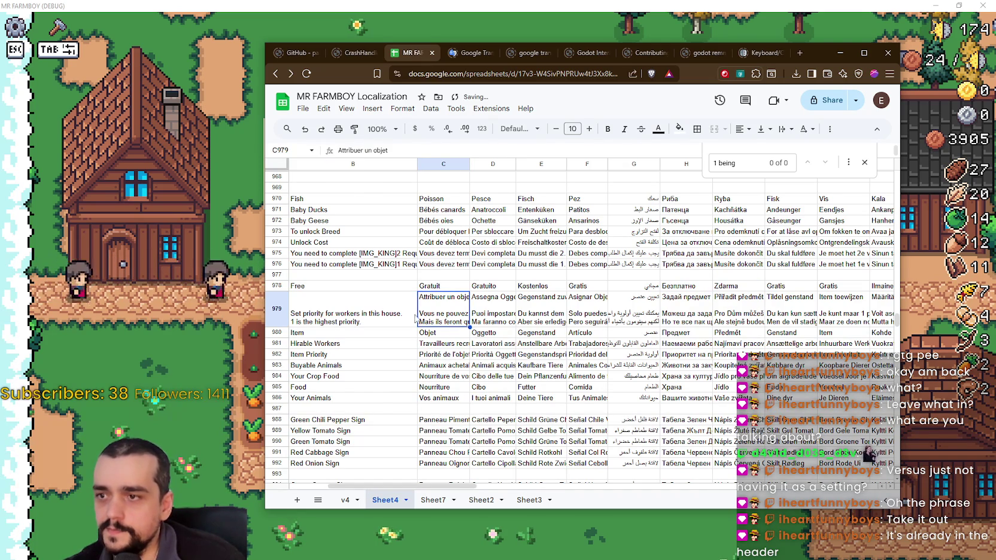
{"action": "left_click", "coordinate": [388, 320]}
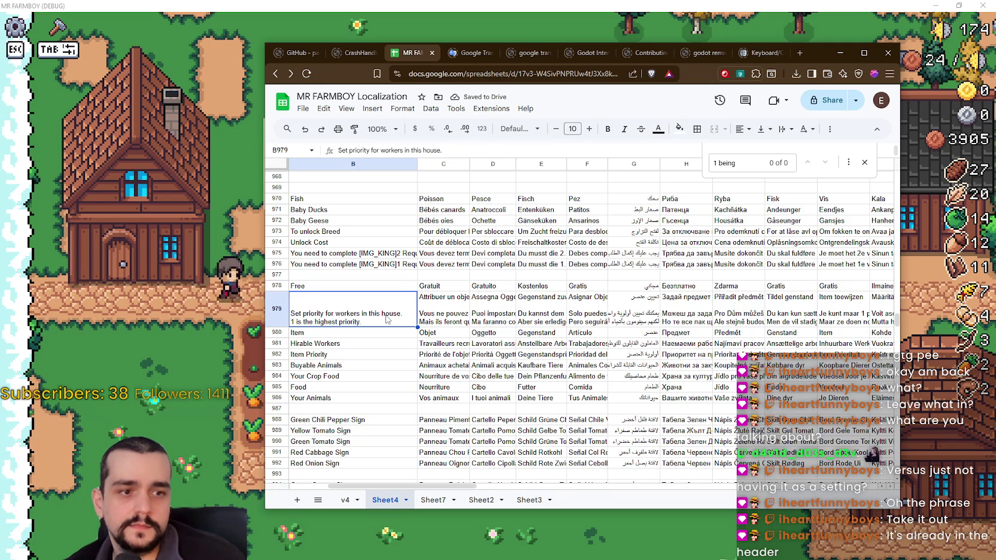
{"action": "key", "text": "alt+Tab"}
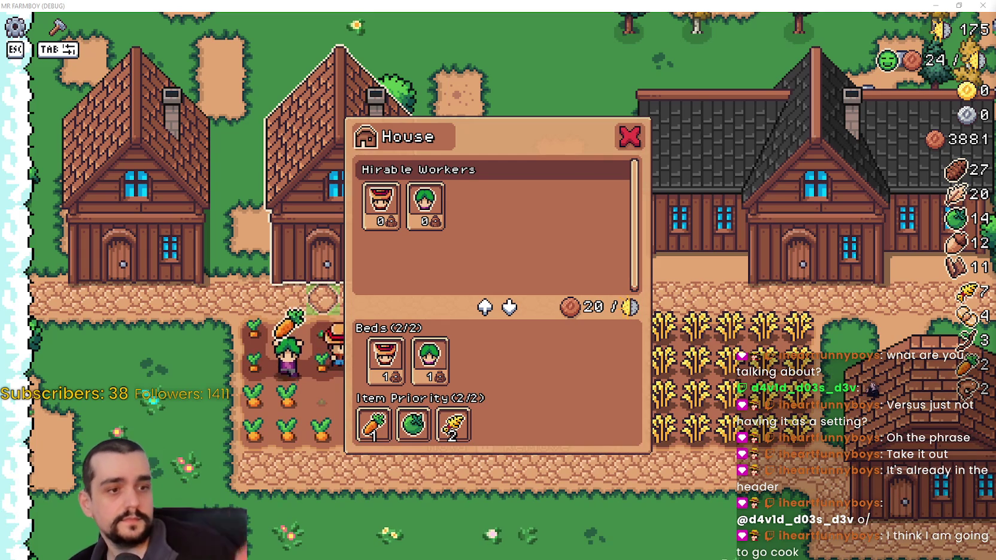
Close the game window with Alt+F4 to stop the debug run.
{"action": "key", "text": "alt+F4"}
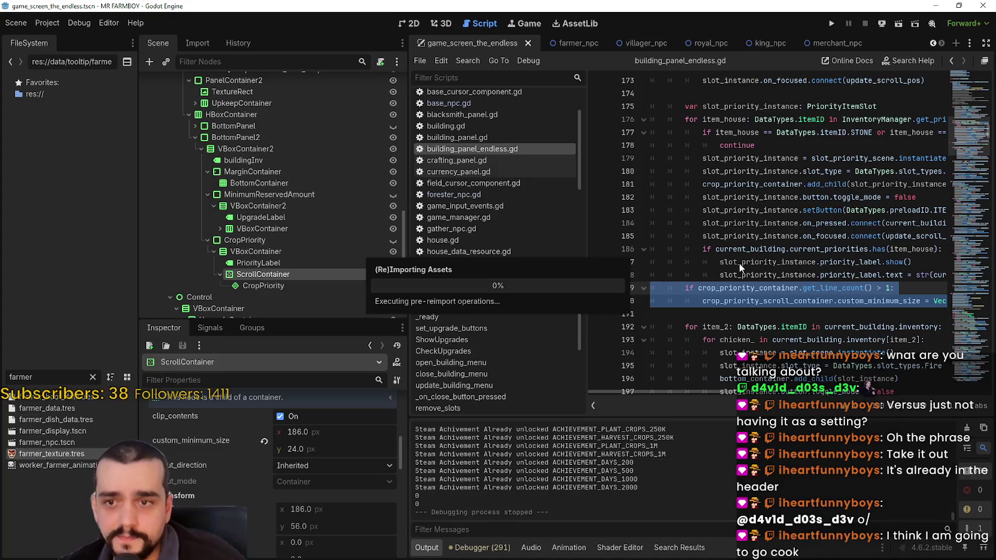
Run the Mr Farmboy project in a debug window from the editor toolbar.
{"action": "left_click", "coordinate": [737, 254]}
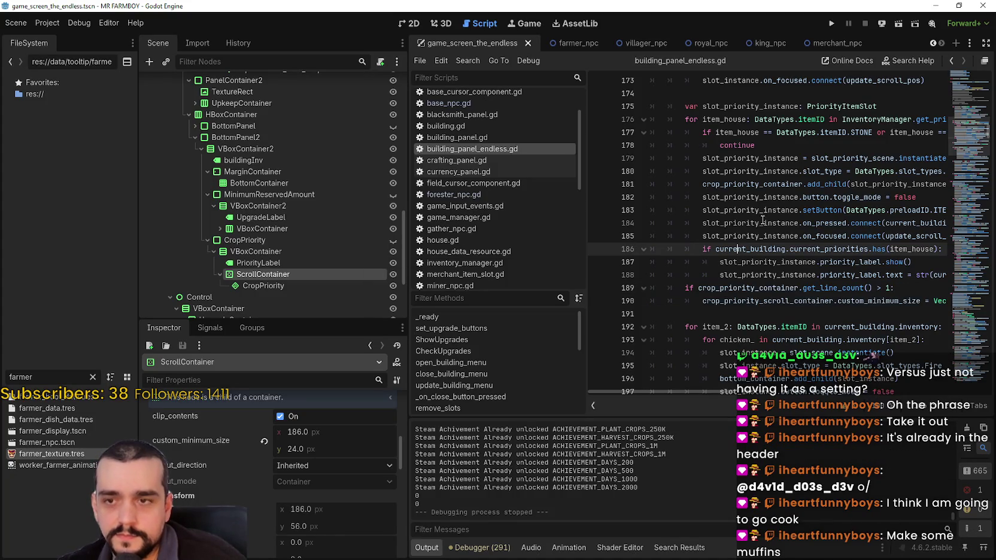
{"action": "left_click", "coordinate": [833, 24]}
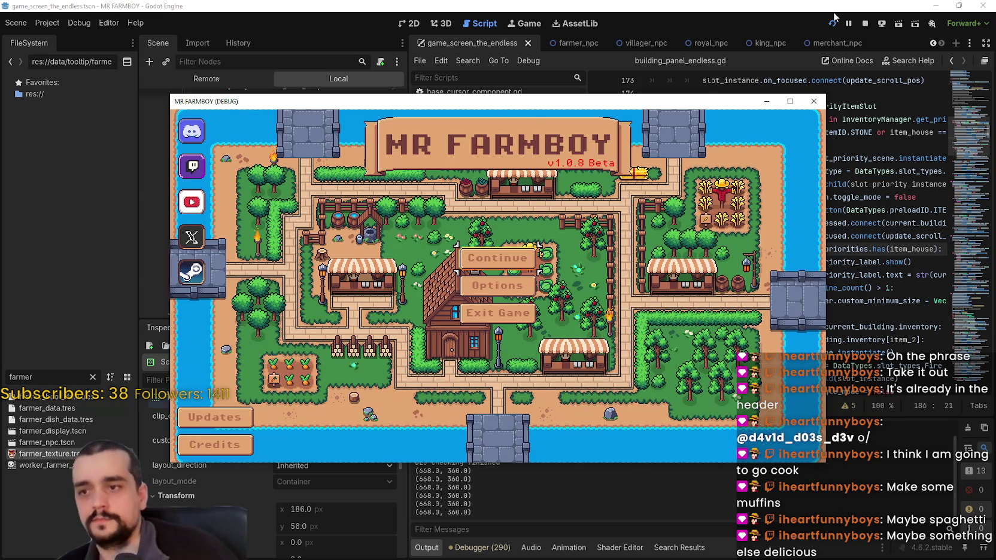
Continue and load Save 5 from the Select Save Game list.
{"action": "left_click", "coordinate": [497, 257]}
{"action": "left_click", "coordinate": [790, 101]}
{"action": "scroll", "coordinate": [584, 367], "scroll_direction": "down", "scroll_amount": 3}
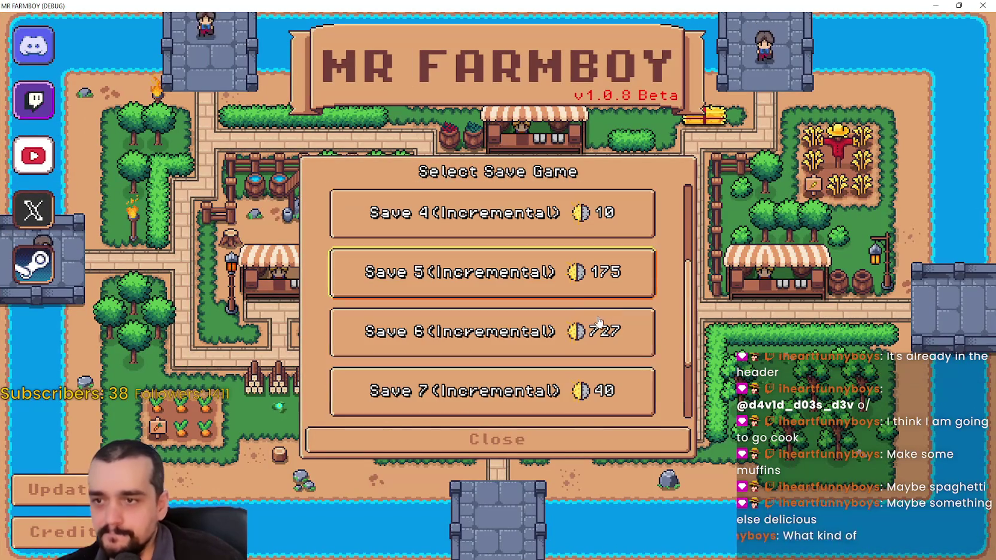
{"action": "left_click", "coordinate": [542, 273]}
{"action": "left_click", "coordinate": [429, 283]}
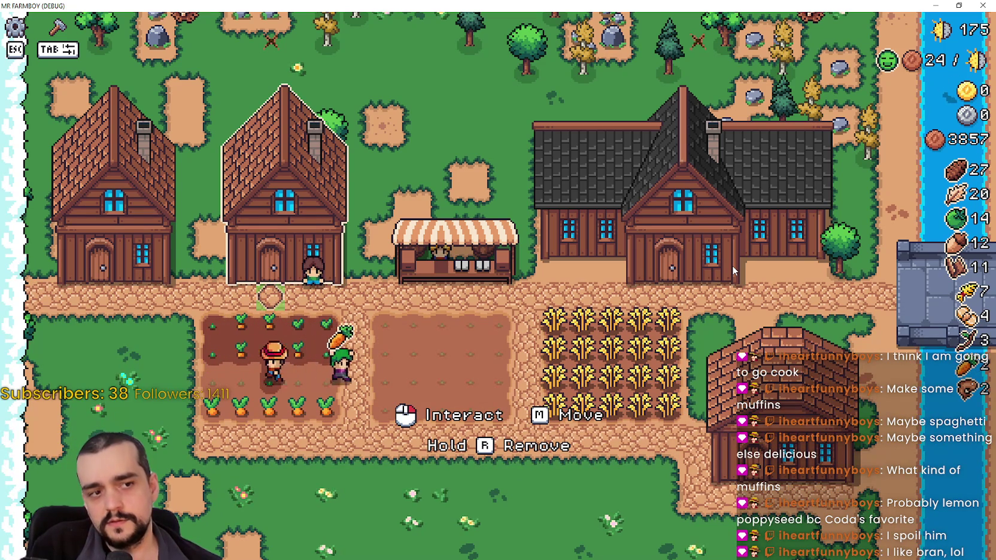
Walk the farmer right through the wheat field and down off the path.
{"action": "key", "text": "d"}
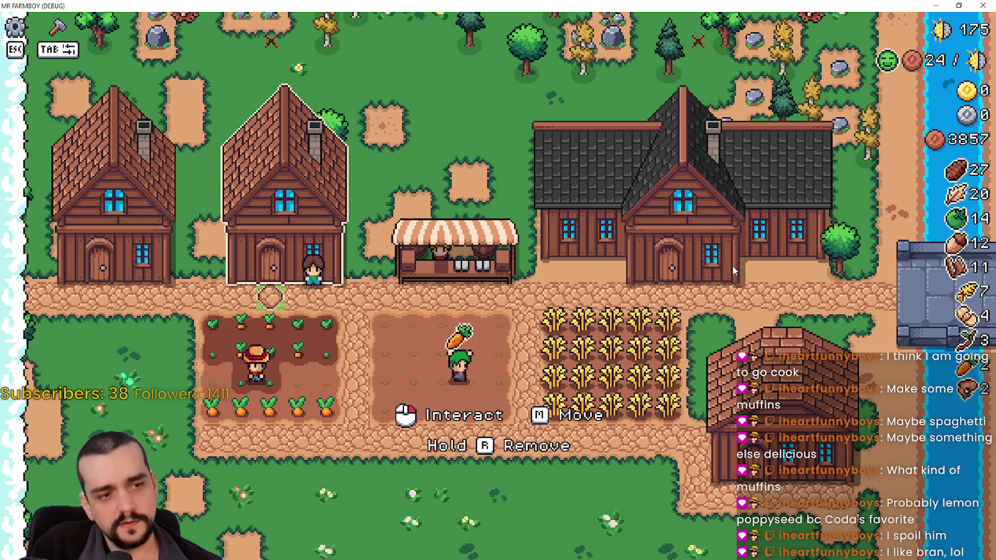
{"action": "key", "text": "d"}
{"action": "key", "text": "d"}
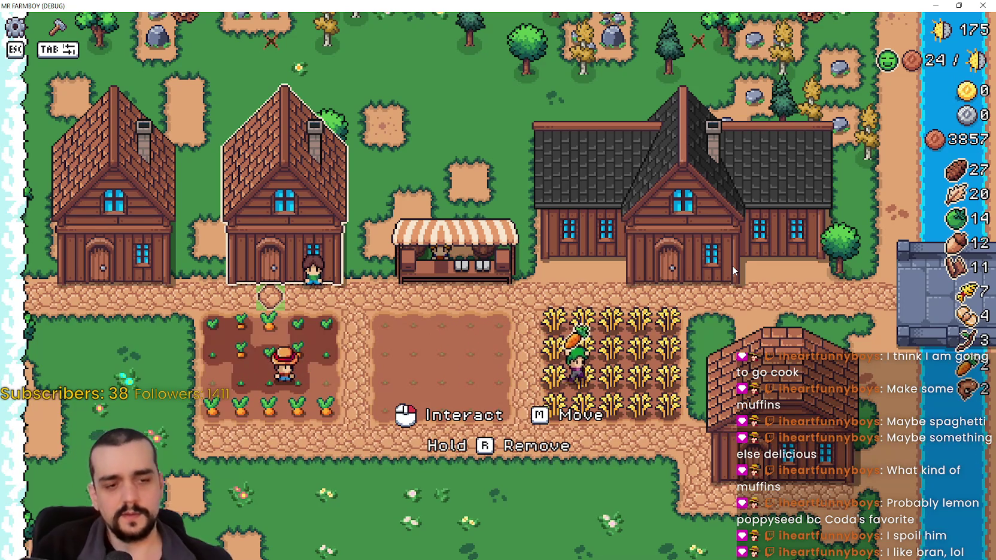
{"action": "key", "text": "d"}
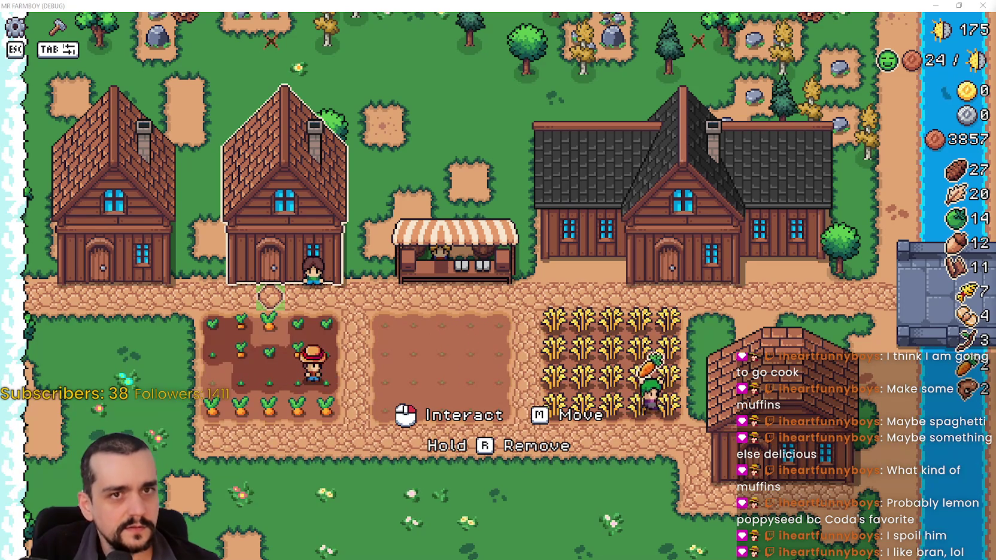
{"action": "key", "text": "d"}
{"action": "key", "text": "s"}
{"action": "key", "text": "d"}
{"action": "key", "text": "s"}
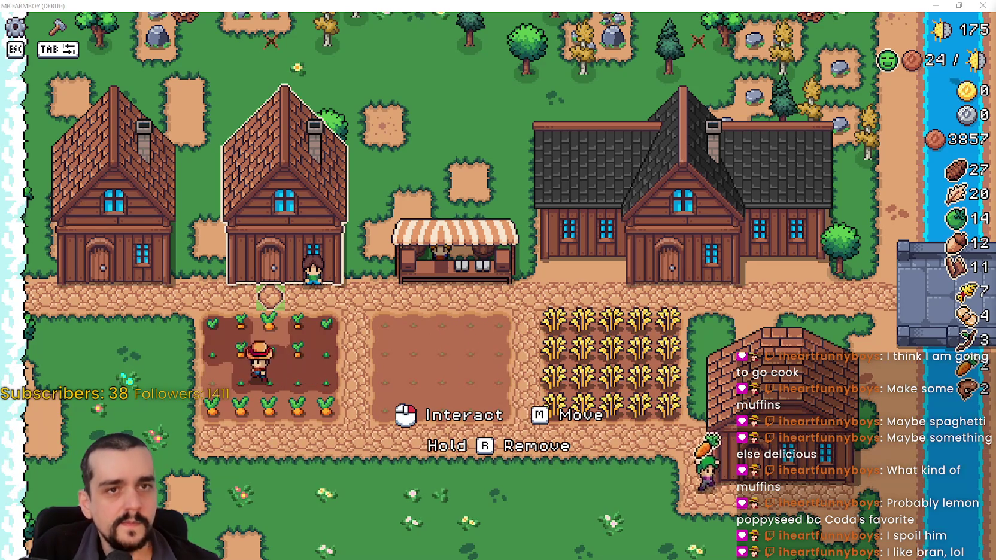
{"action": "key", "text": "s"}
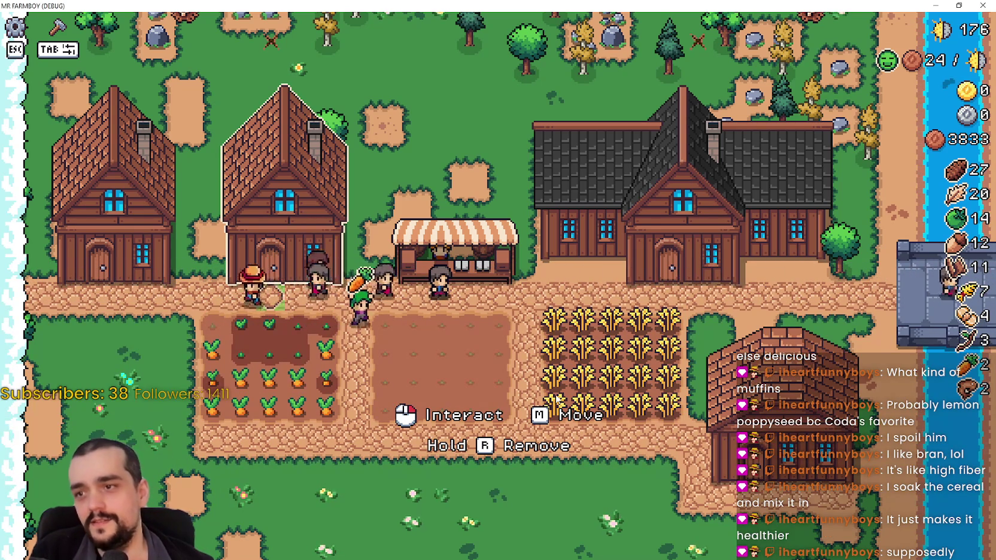
Zoom the farm view in and out around the empty dirt plot.
{"action": "scroll", "coordinate": [599, 387], "scroll_direction": "up", "scroll_amount": 2}
{"action": "scroll", "coordinate": [600, 386], "scroll_direction": "down", "scroll_amount": 2}
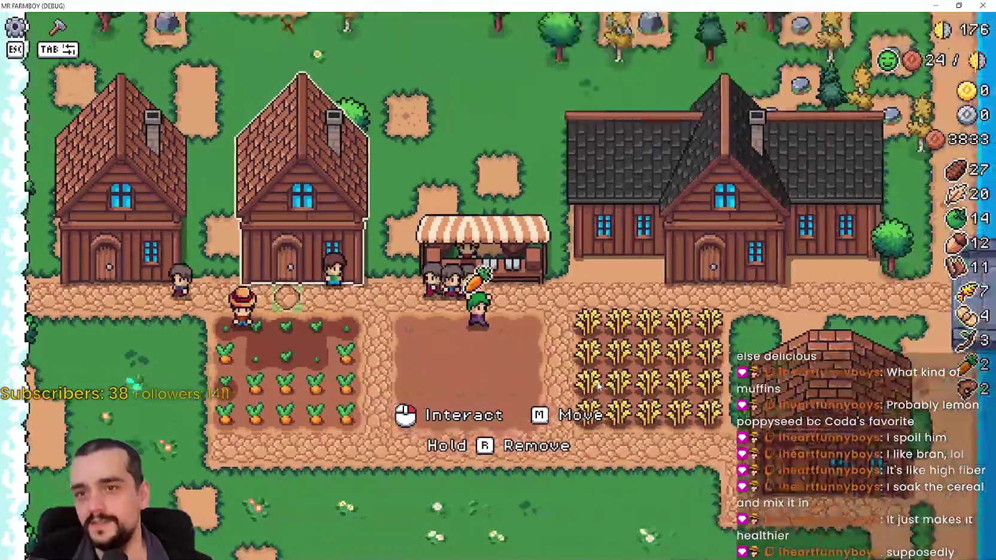
{"action": "scroll", "coordinate": [579, 354], "scroll_direction": "up", "scroll_amount": 3}
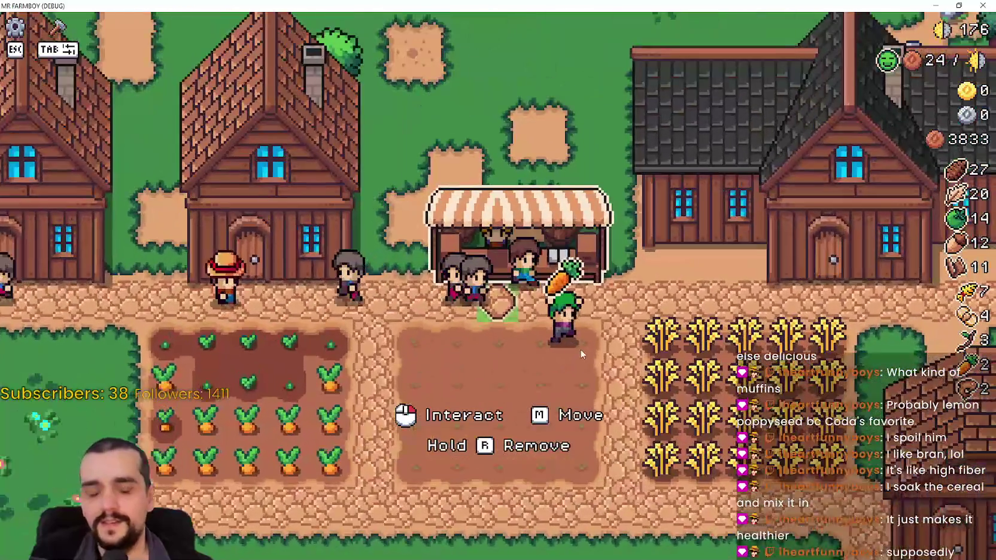
{"action": "scroll", "coordinate": [628, 371], "scroll_direction": "down", "scroll_amount": 2}
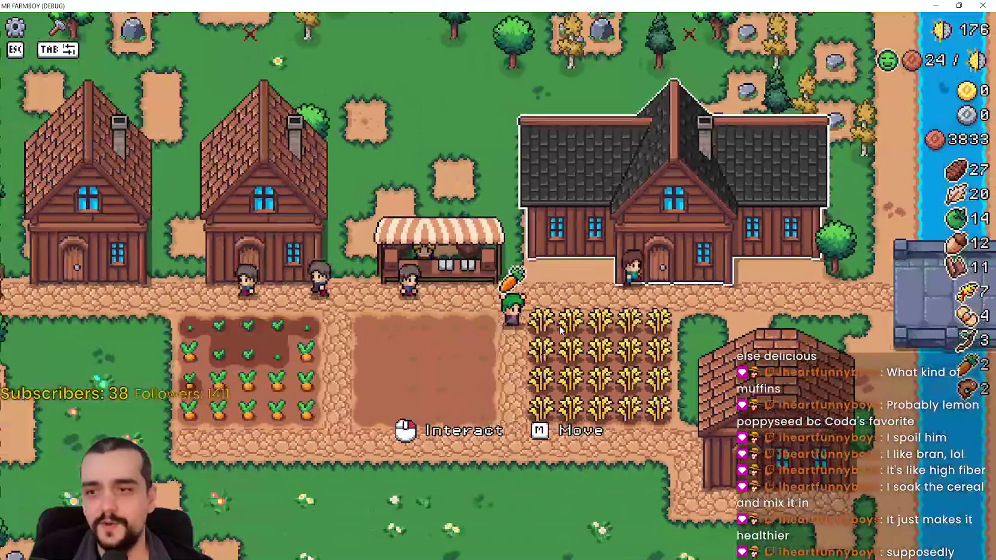
{"action": "scroll", "coordinate": [671, 376], "scroll_direction": "up", "scroll_amount": 1}
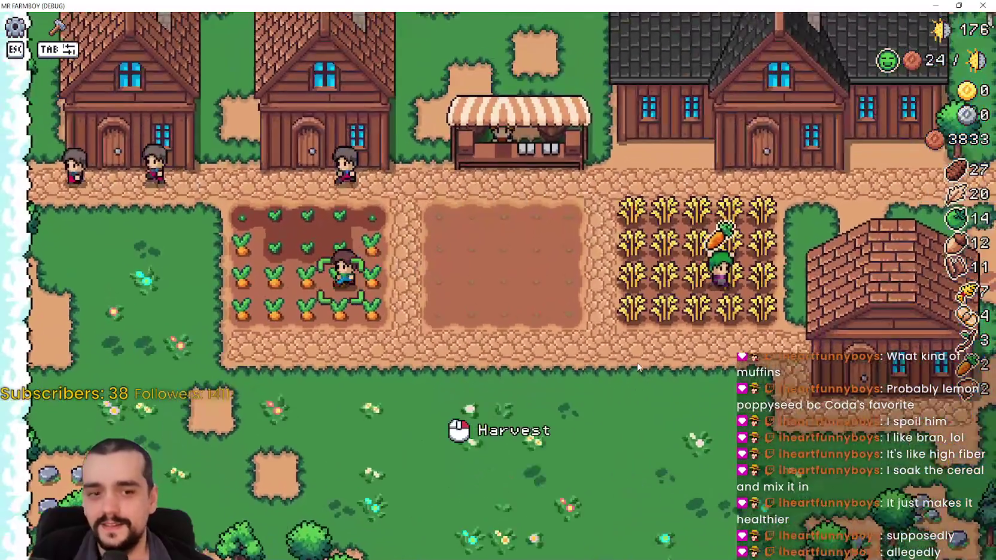
{"action": "scroll", "coordinate": [636, 366], "scroll_direction": "up", "scroll_amount": 1}
{"action": "scroll", "coordinate": [635, 360], "scroll_direction": "down", "scroll_amount": 2}
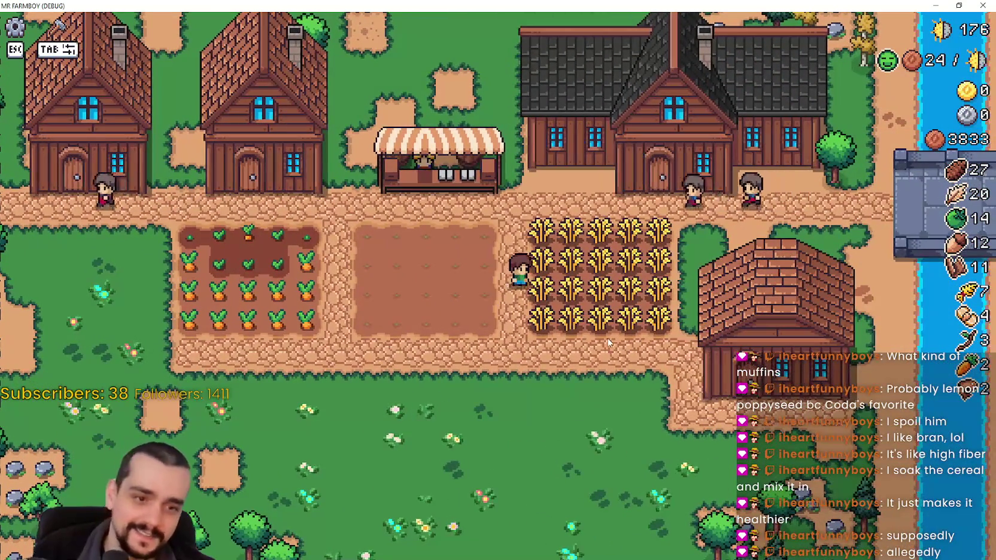
{"action": "scroll", "coordinate": [611, 302], "scroll_direction": "up", "scroll_amount": 1}
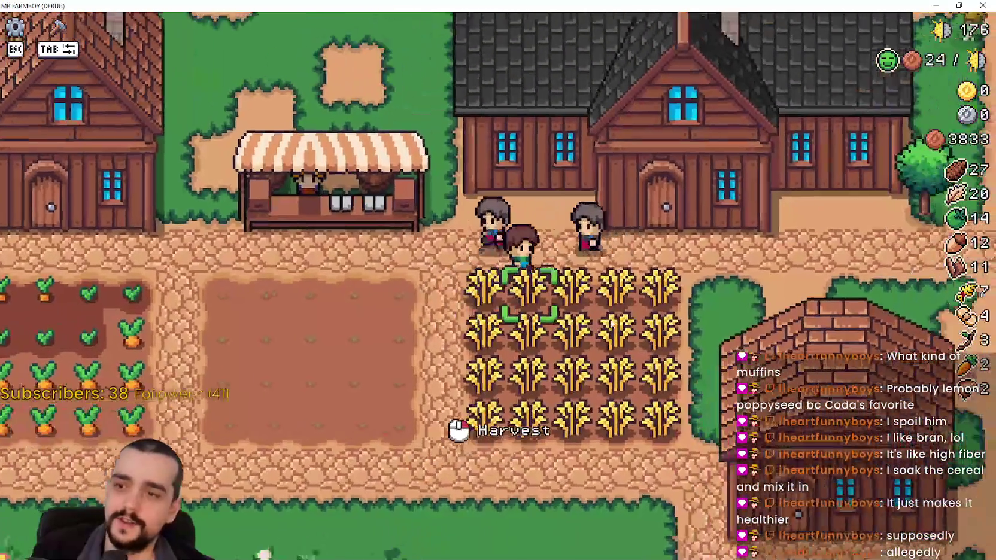
{"action": "scroll", "coordinate": [607, 323], "scroll_direction": "down", "scroll_amount": 1}
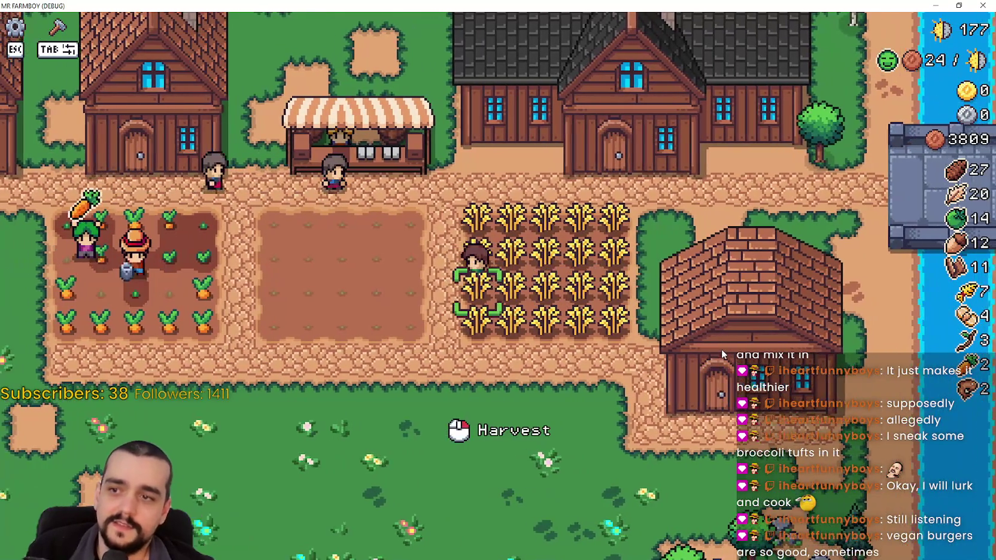
Walk down the path past the house to the riverside to gather wood.
{"action": "key", "text": "a"}
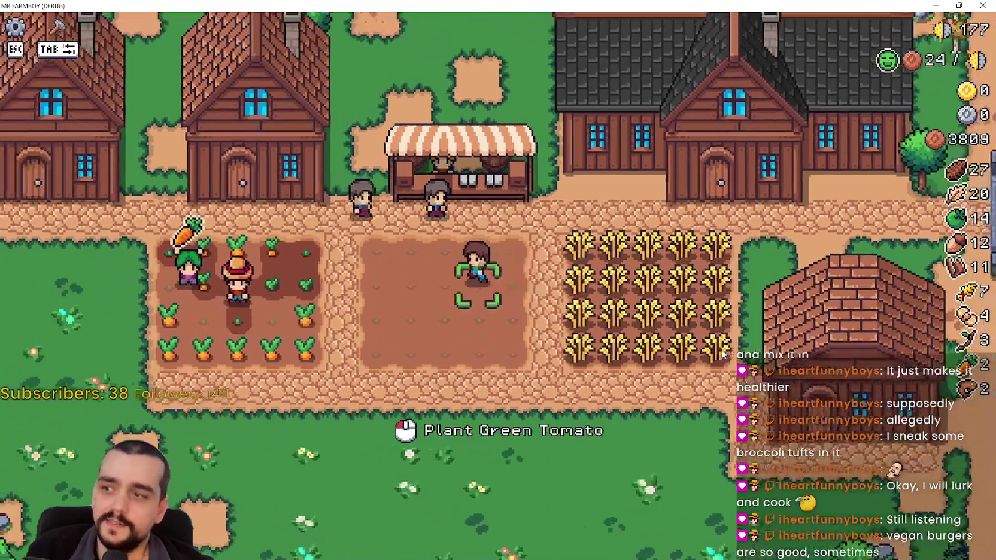
{"action": "key", "text": "s"}
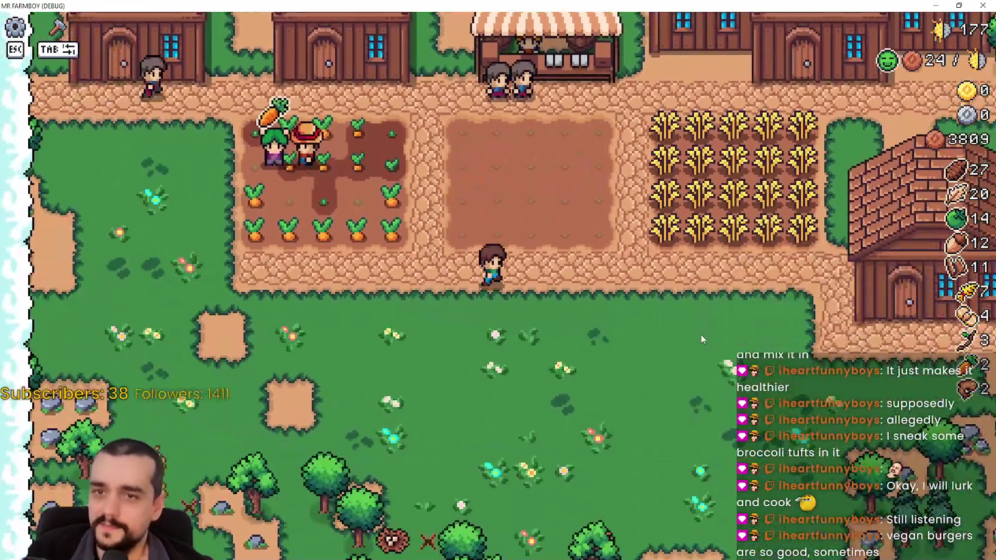
{"action": "key", "text": "d"}
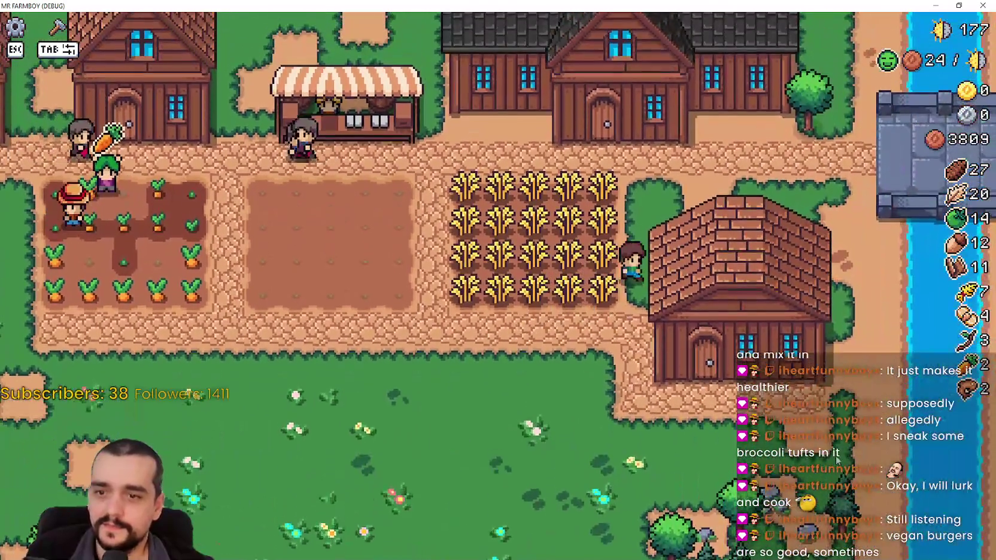
{"action": "key", "text": "s"}
{"action": "key", "text": "s"}
{"action": "key", "text": "d"}
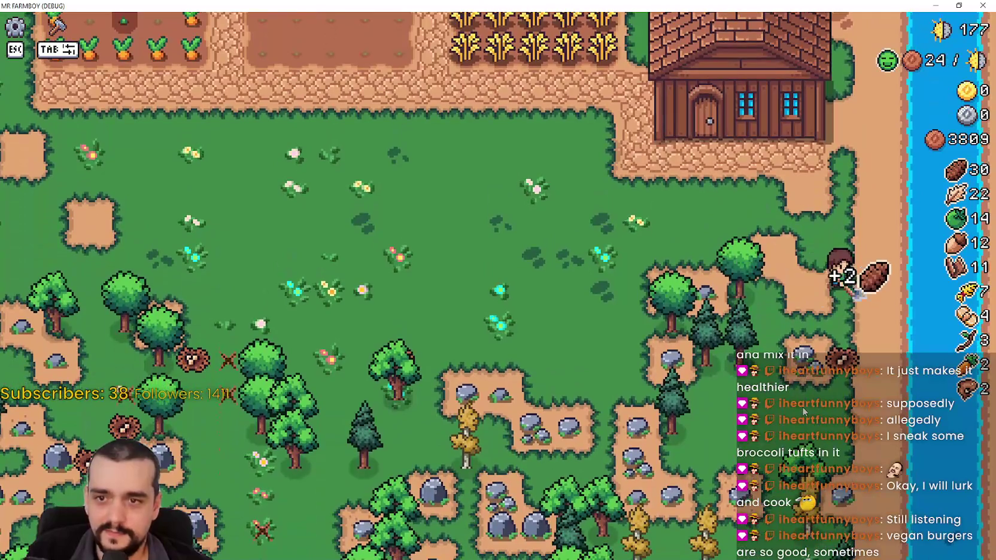
{"action": "key", "text": "a"}
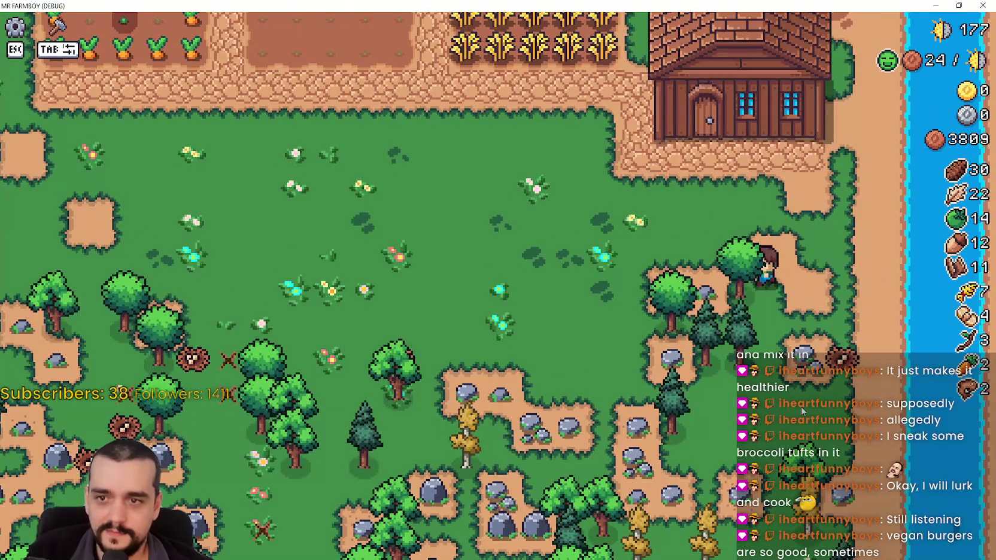
Walk back up onto the empty dirt plot and along its top edge.
{"action": "key", "text": "w"}
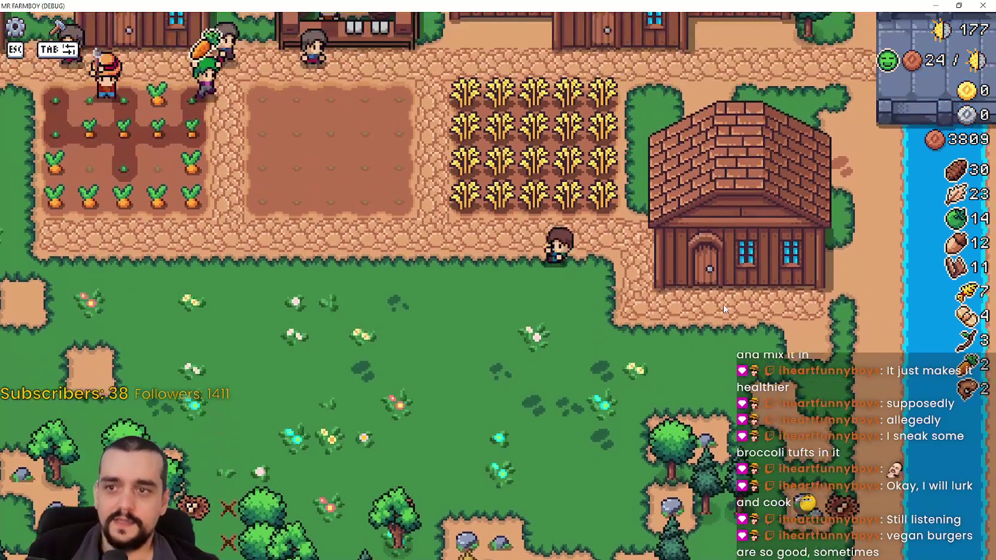
{"action": "key", "text": "a"}
{"action": "key", "text": "w"}
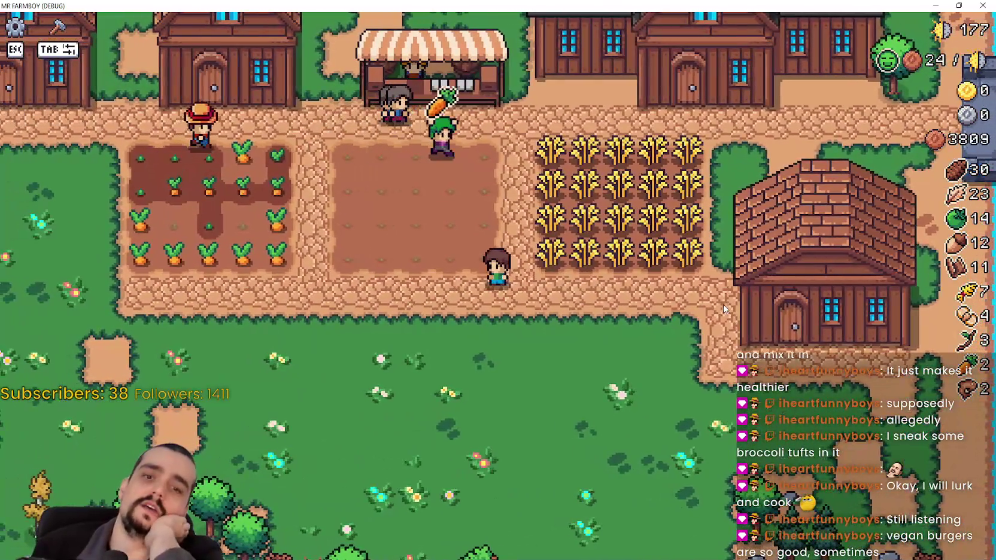
{"action": "key", "text": "w"}
{"action": "key", "text": "a"}
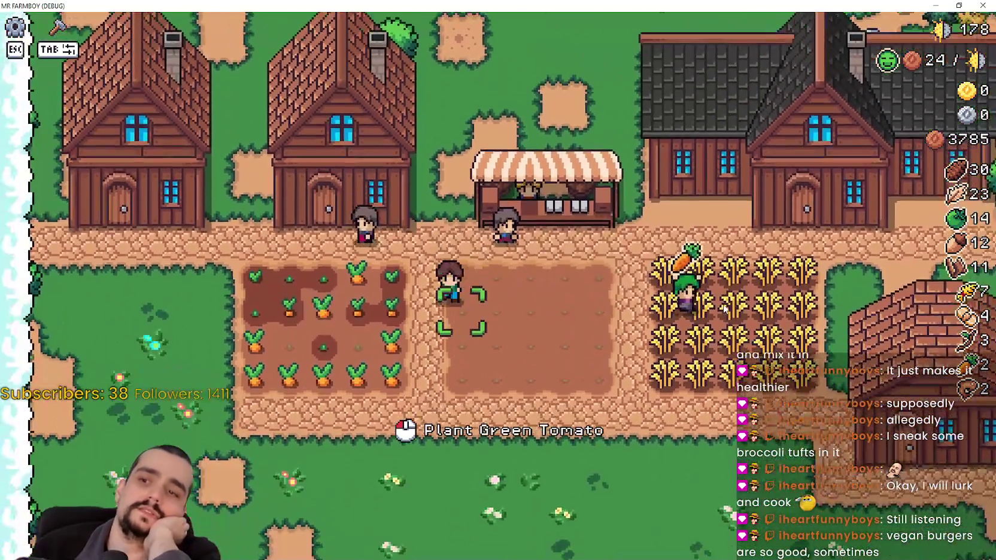
{"action": "key", "text": "d"}
{"action": "key", "text": "w"}
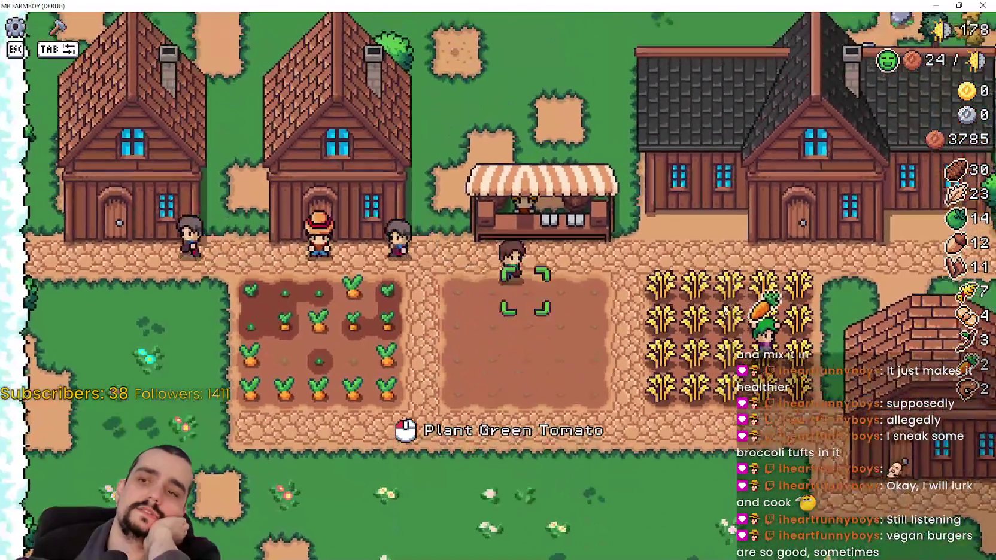
Walk across the dirt plot to the wheat field and open the House panel.
{"action": "key", "text": "d"}
{"action": "key", "text": "s"}
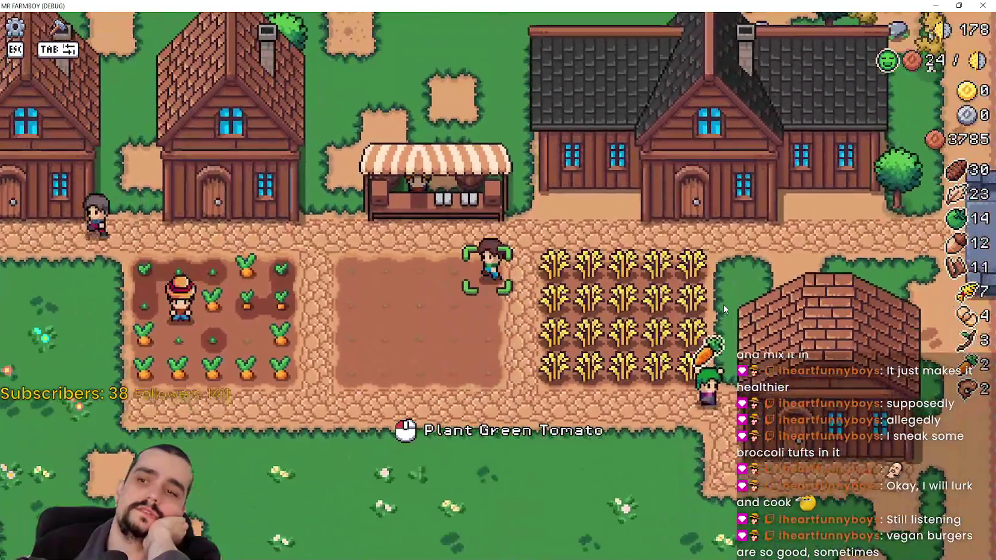
{"action": "key", "text": "a"}
{"action": "key", "text": "s"}
{"action": "key", "text": "d"}
{"action": "key", "text": "w"}
{"action": "key", "text": "w"}
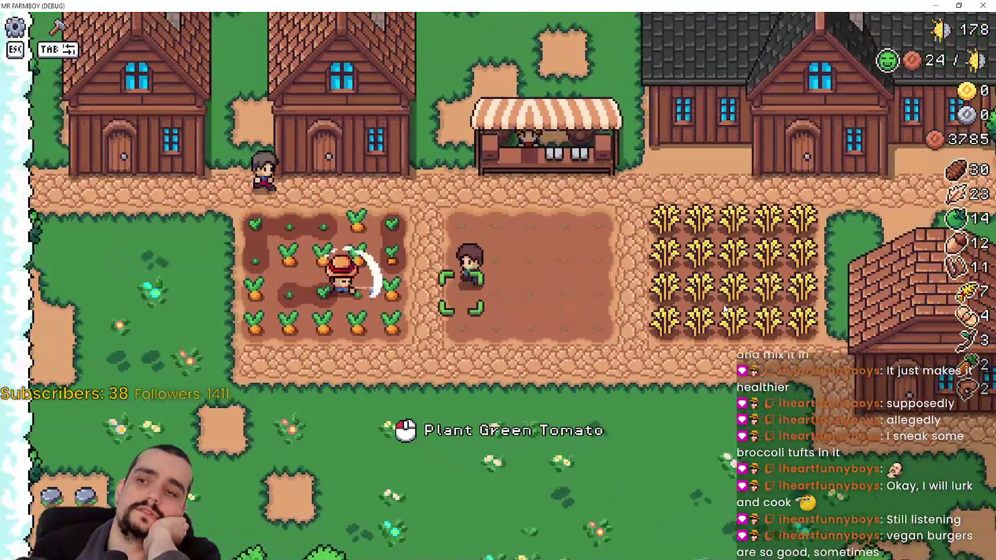
{"action": "key", "text": "a"}
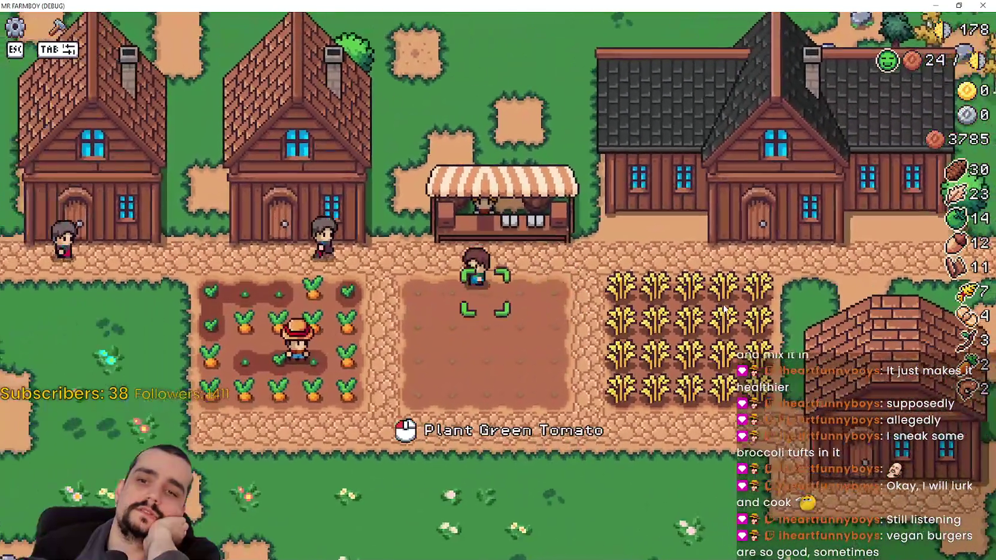
{"action": "key", "text": "a"}
{"action": "key", "text": "d"}
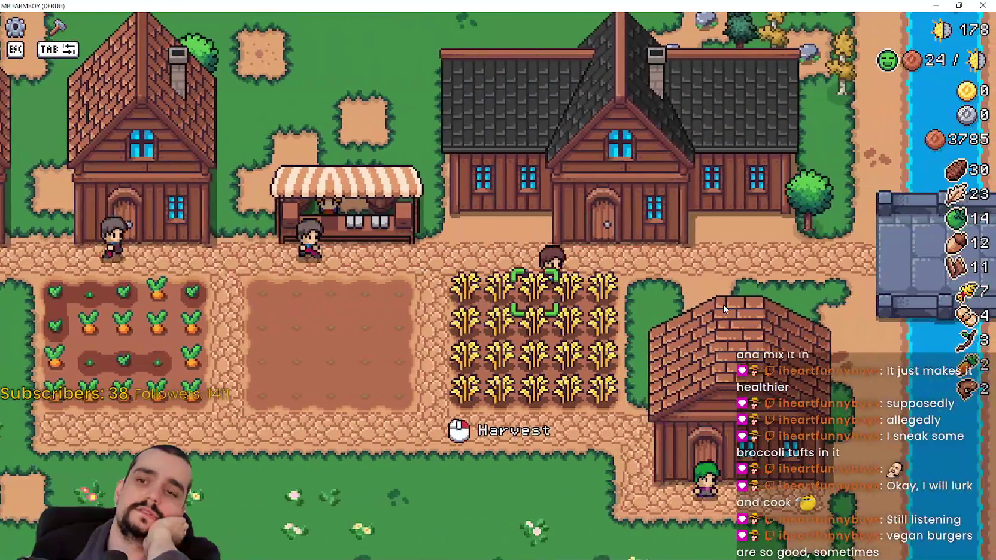
{"action": "key", "text": "a"}
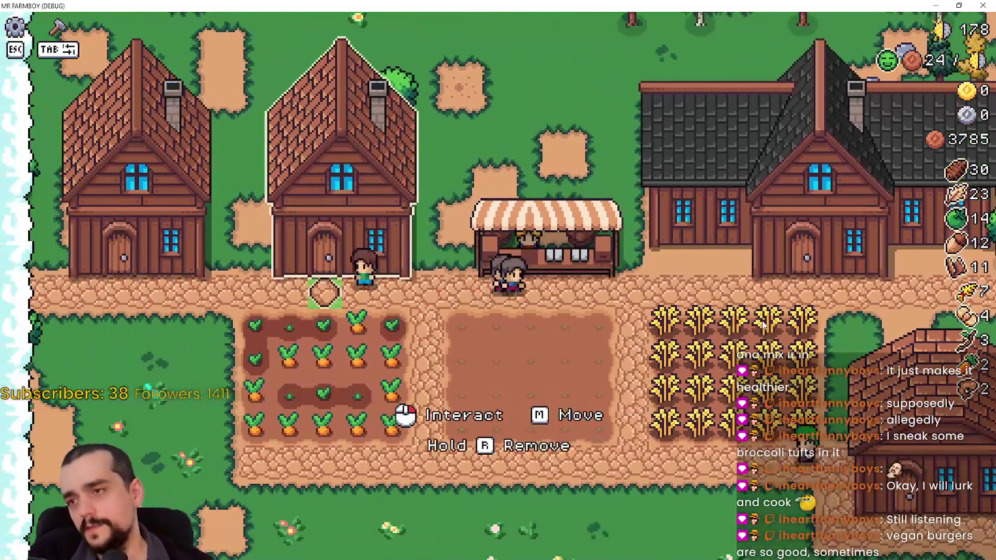
{"action": "left_click", "coordinate": [438, 316]}
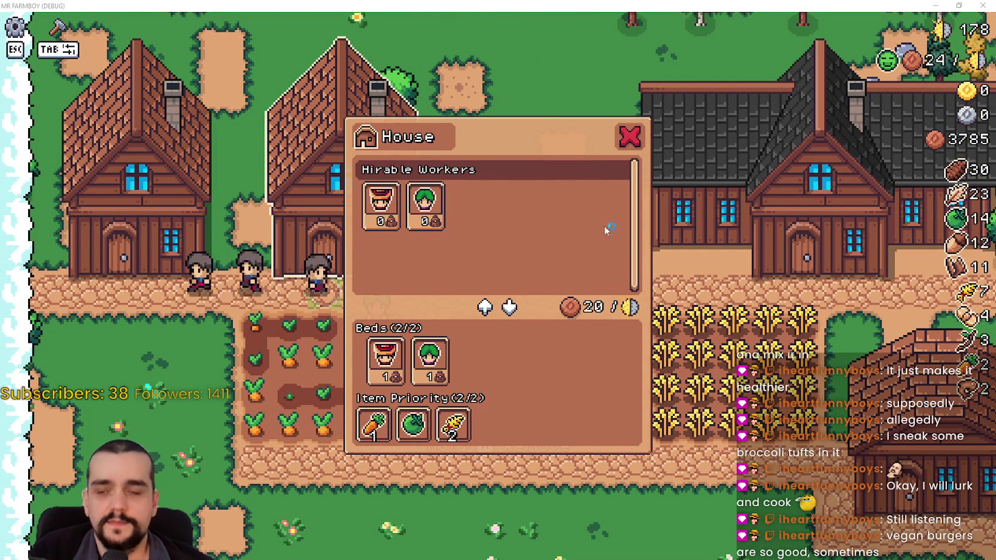
Snip the House panel with its Wheat tooltip and copy the image.
{"action": "key", "text": "super+shift+s"}
{"action": "left_click_drag", "start_coordinate": [466, 407], "coordinate": [470, 419]}
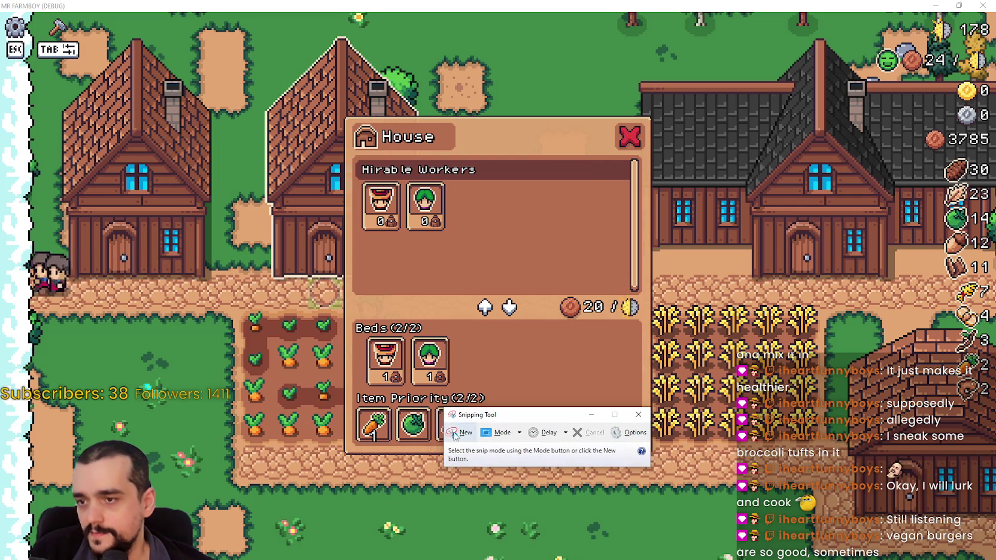
{"action": "left_click", "coordinate": [455, 425]}
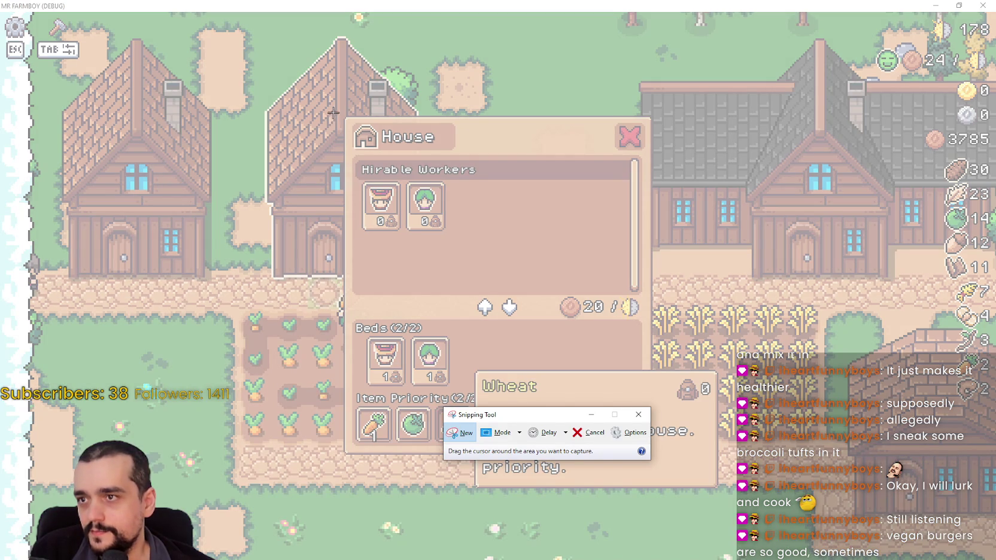
{"action": "left_click_drag", "start_coordinate": [341, 111], "coordinate": [724, 493]}
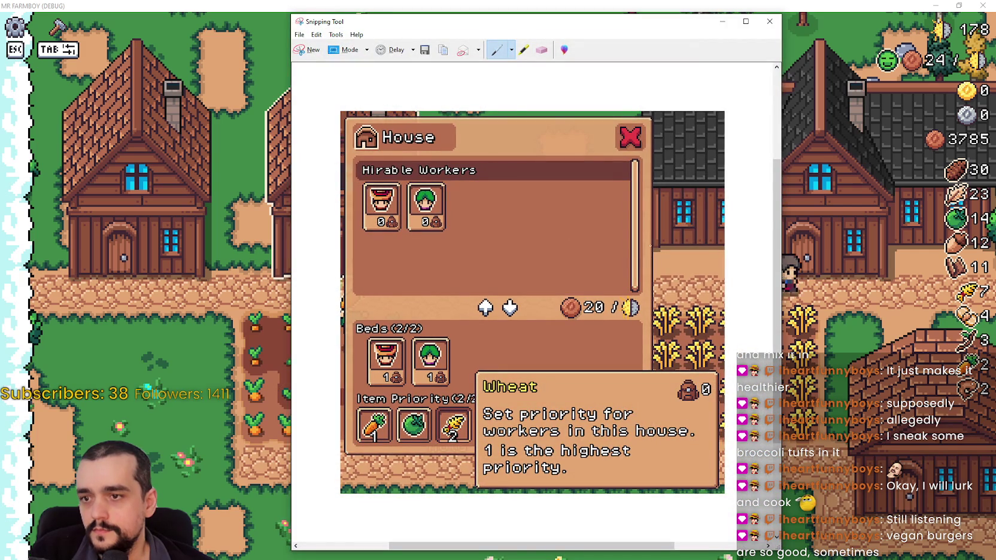
{"action": "left_click", "coordinate": [324, 47]}
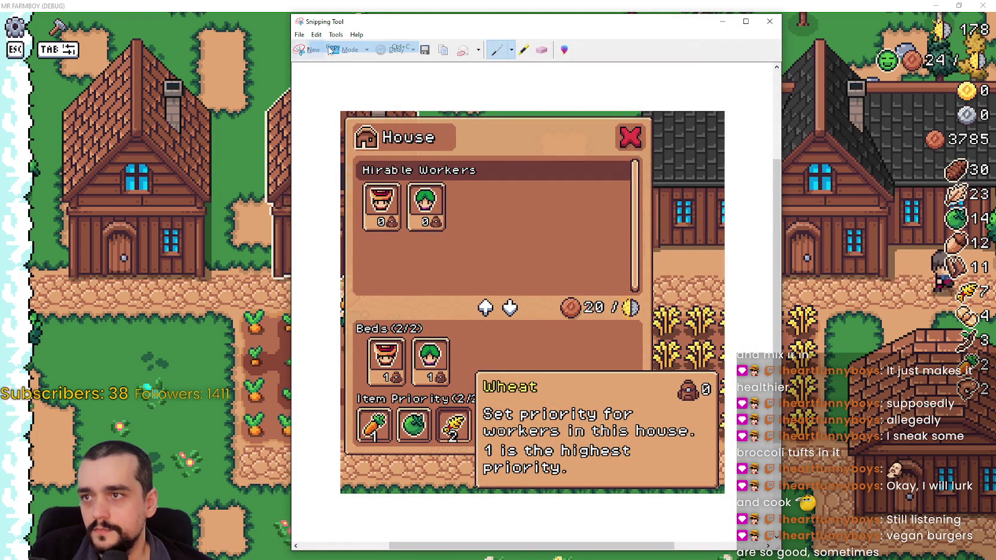
Discard the snip without saving and close the House workers panel in the game.
{"action": "key", "text": "alt+Tab"}
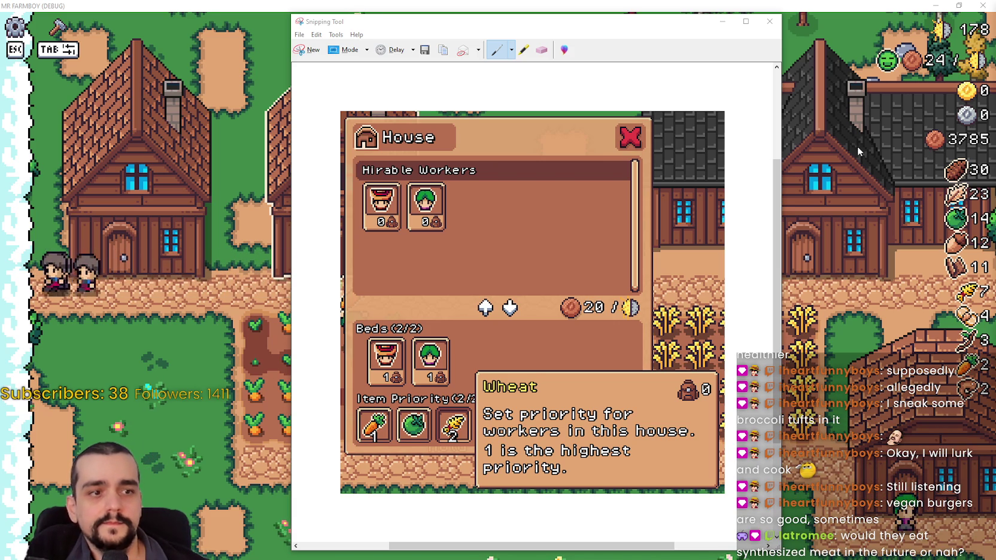
{"action": "left_click", "coordinate": [769, 22]}
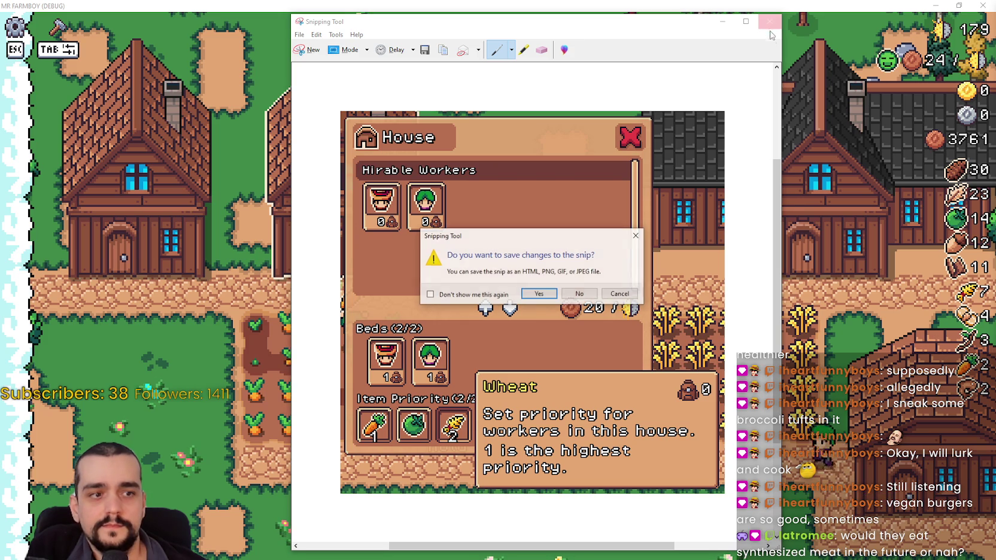
{"action": "left_click", "coordinate": [578, 293]}
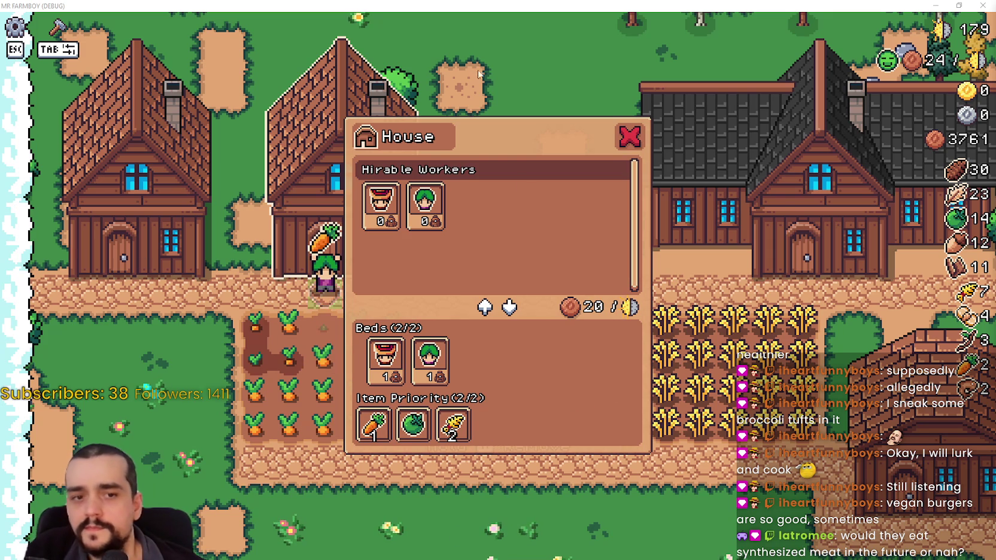
{"action": "left_click", "coordinate": [634, 137]}
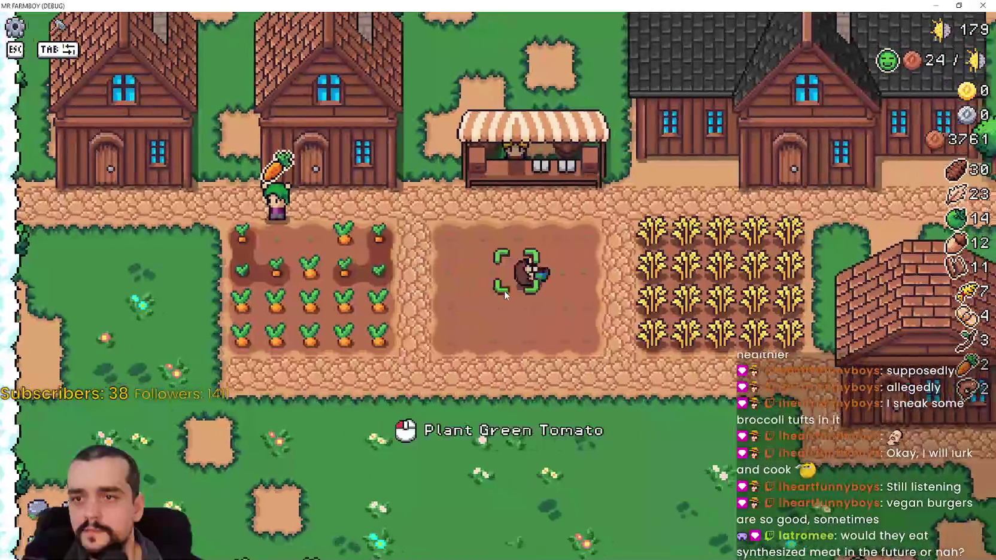
Walk left past the tilled plot to the house, view its panel, and close it.
{"action": "key", "text": "Escape"}
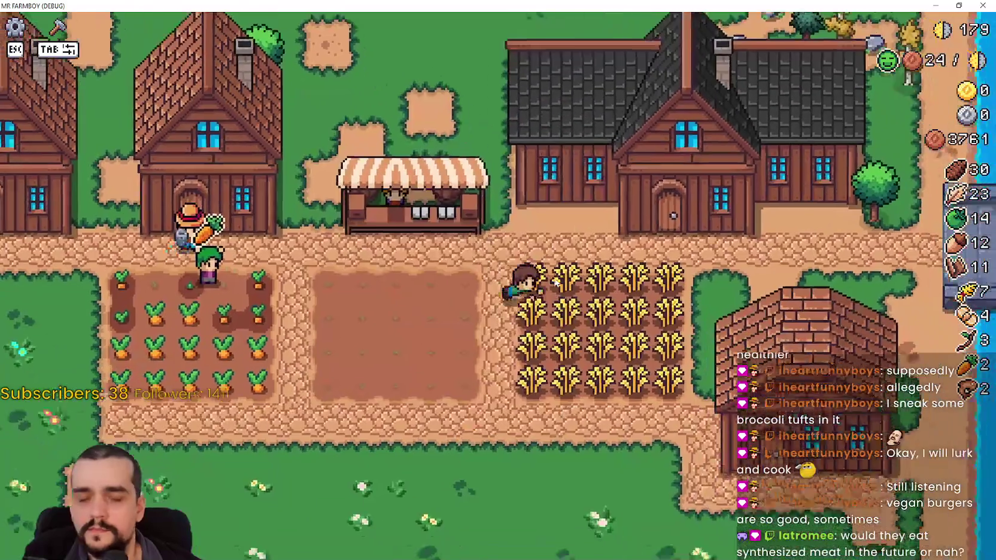
{"action": "key", "text": "a"}
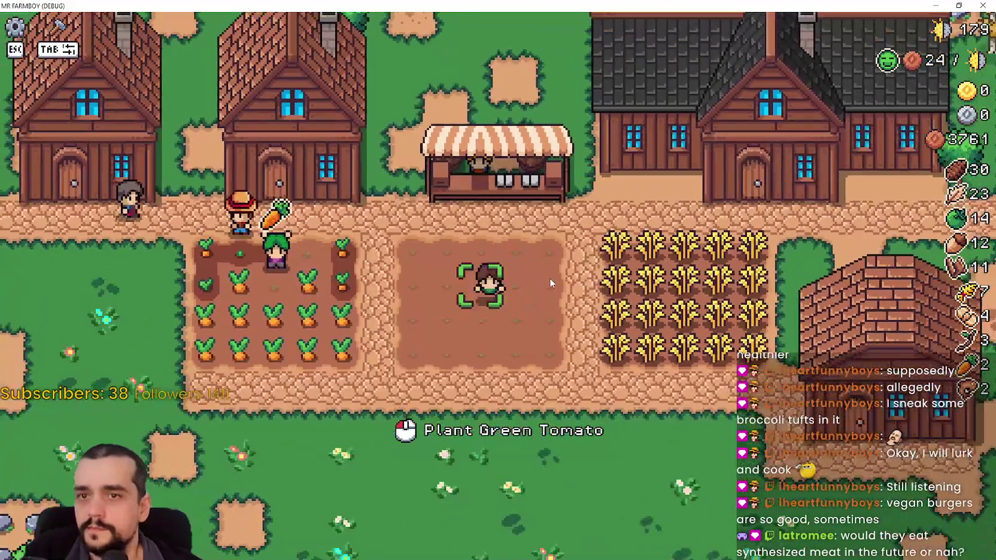
{"action": "key", "text": "a"}
{"action": "key", "text": "e"}
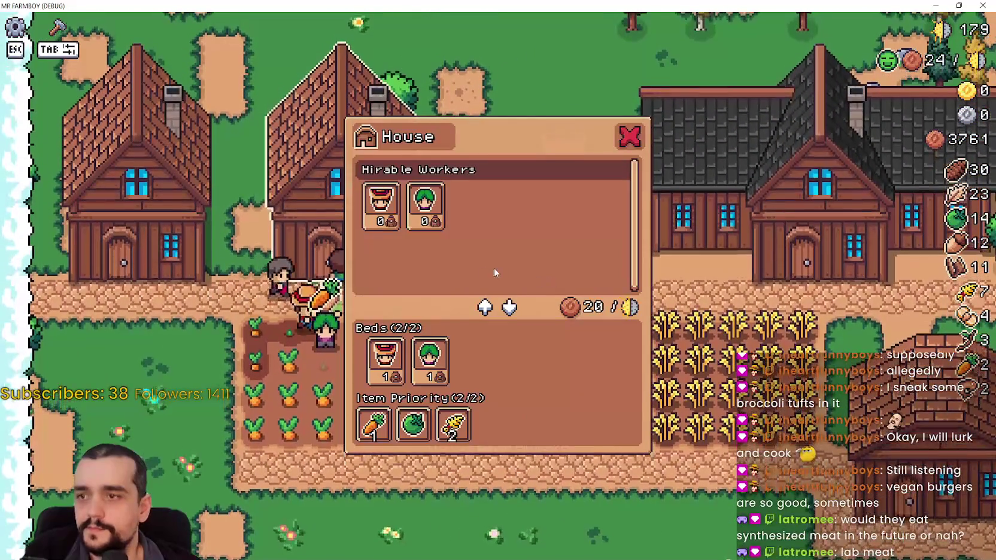
{"action": "key", "text": "Escape"}
{"action": "key", "text": "d"}
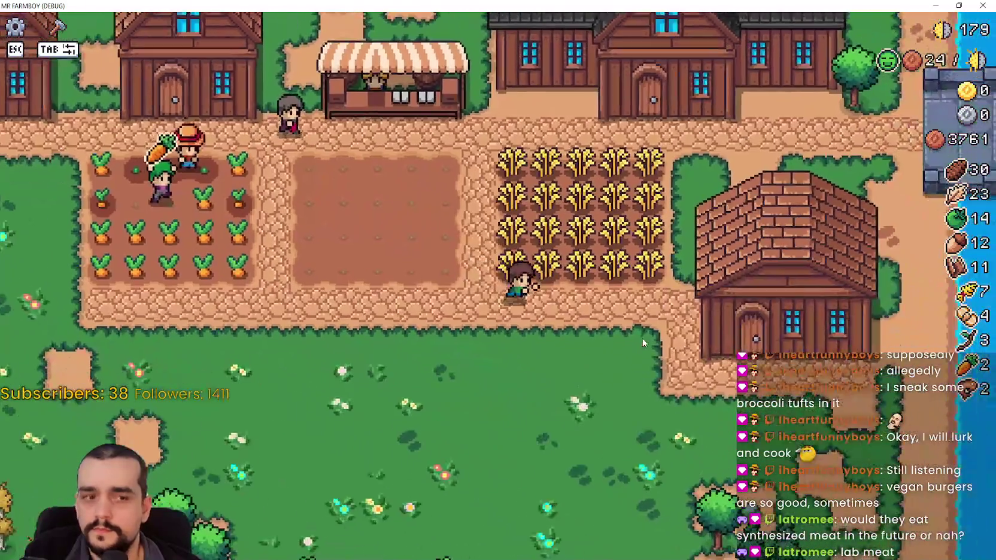
Check the warehouse inventory and the player house panel, closing each afterwards.
{"action": "key", "text": "s"}
{"action": "key", "text": "d"}
{"action": "key", "text": "e"}
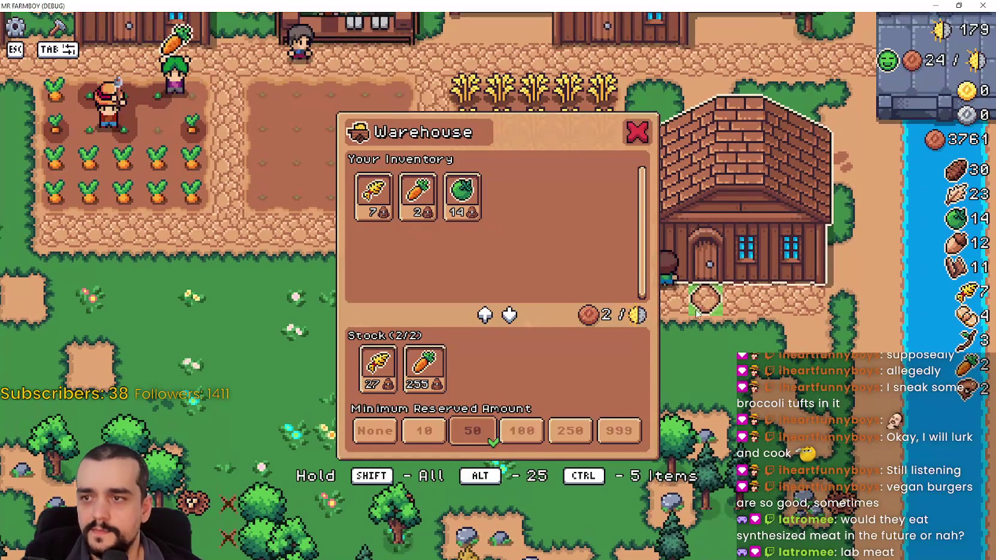
{"action": "key", "text": "Escape"}
{"action": "key", "text": "w"}
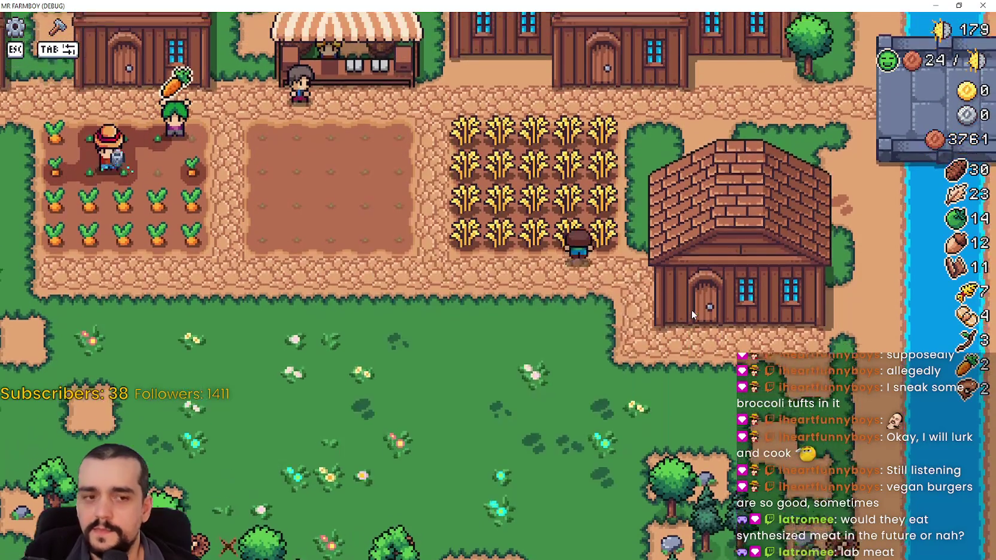
{"action": "key", "text": "e"}
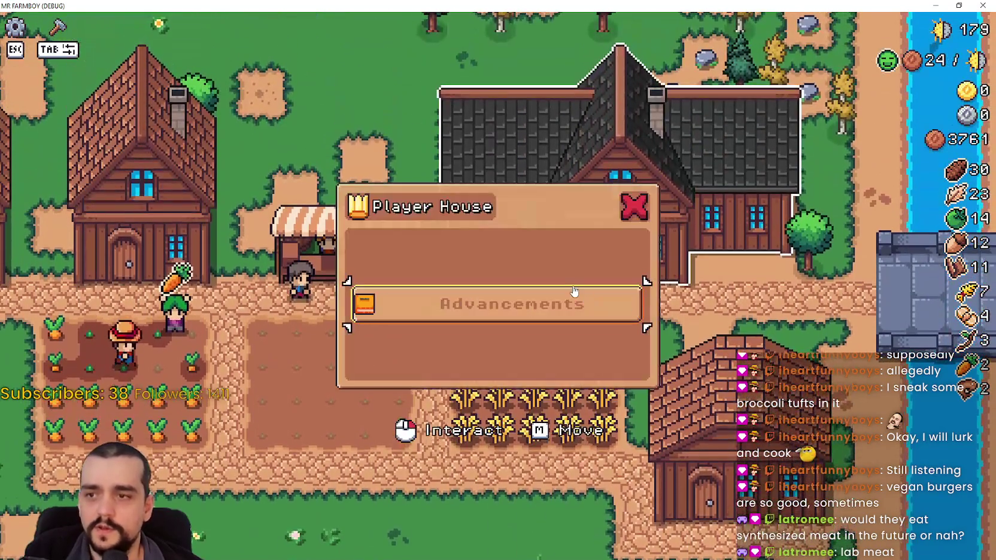
{"action": "key", "text": "Escape"}
{"action": "key", "text": "a"}
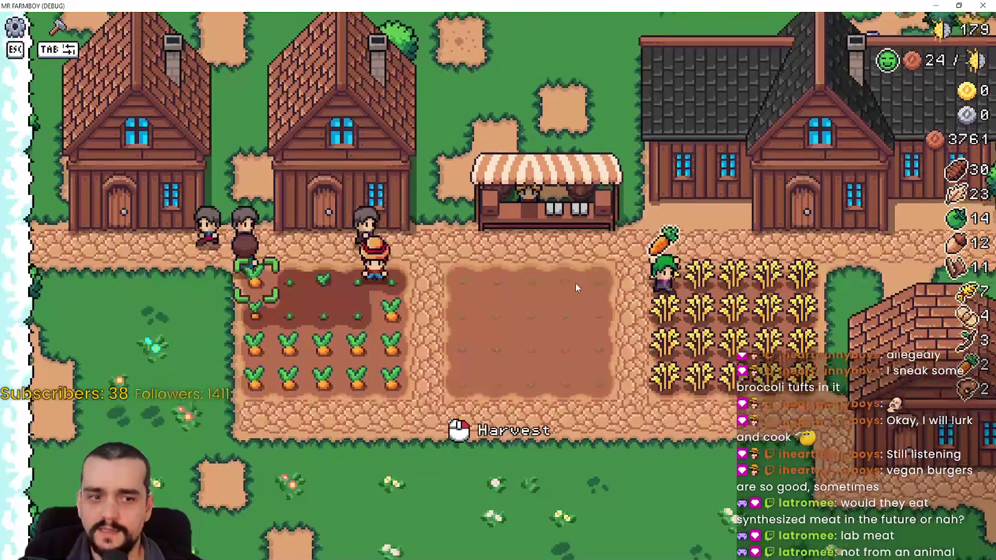
Walk across the carrot rows to the empty tomato plot and pick a Land tile in Crafting.
{"action": "key", "text": "s"}
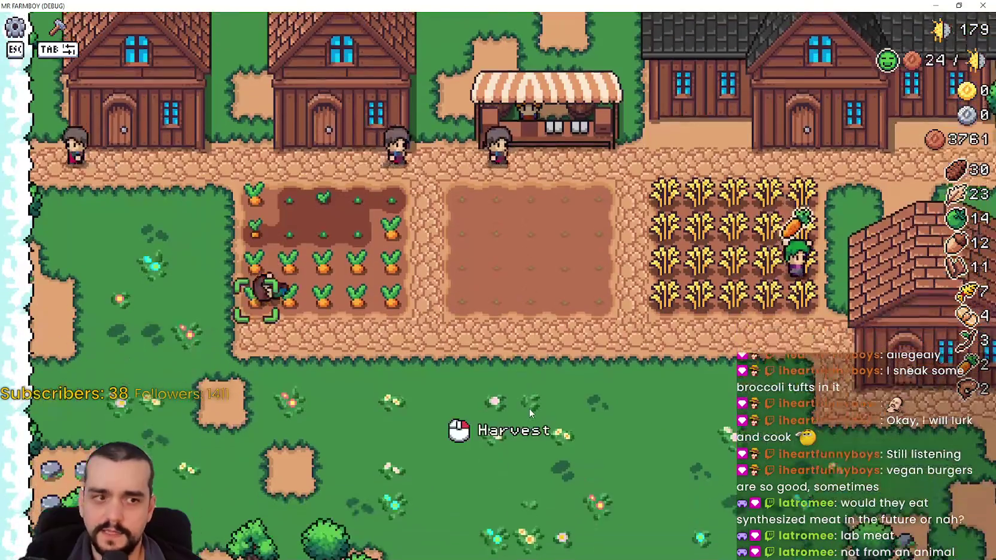
{"action": "key", "text": "a"}
{"action": "key", "text": "d"}
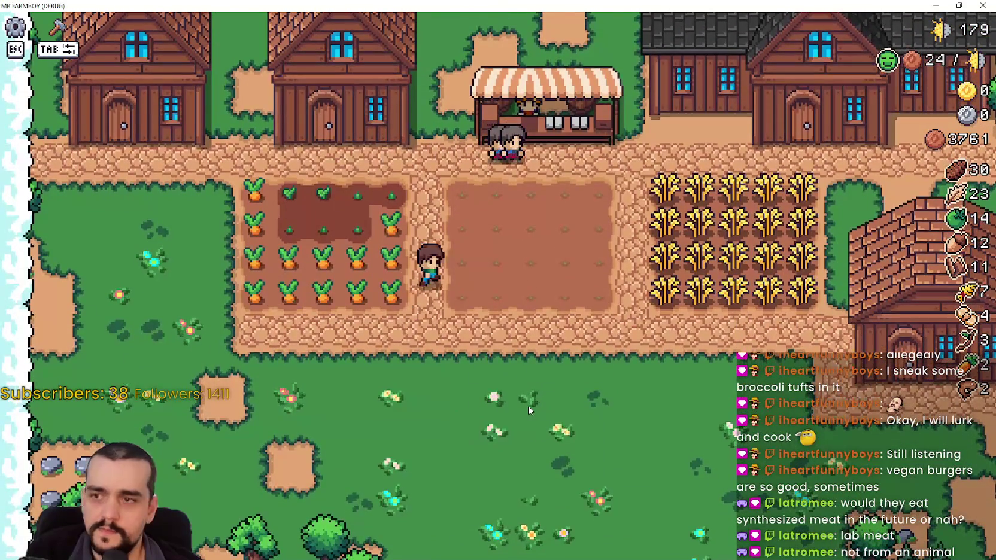
{"action": "key", "text": "a"}
{"action": "key", "text": "d"}
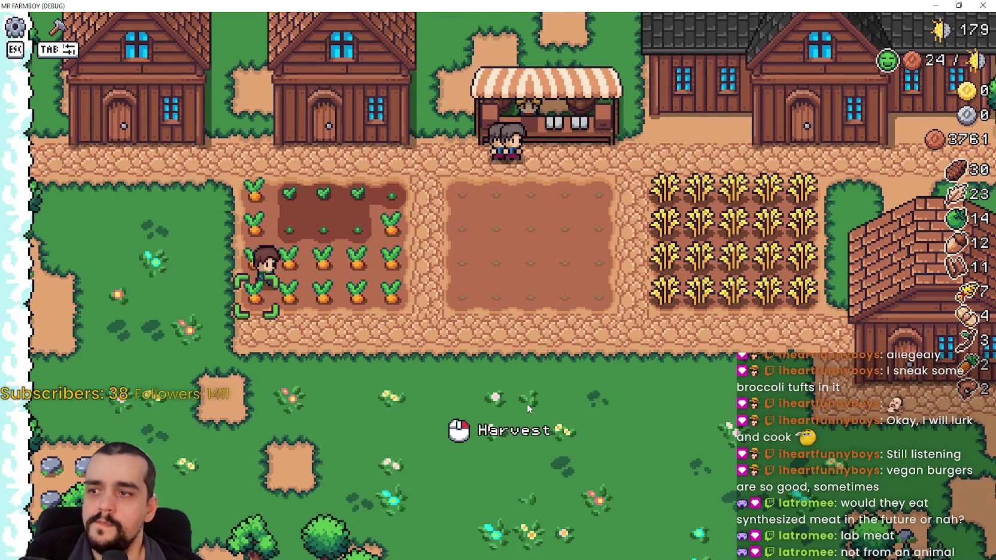
{"action": "key", "text": "s"}
{"action": "key", "text": "Tab"}
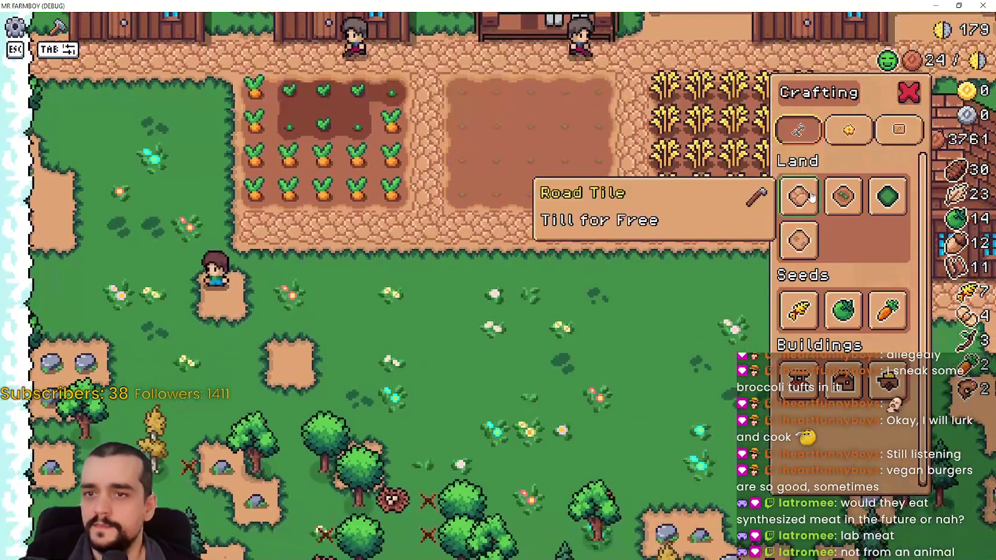
{"action": "left_click", "coordinate": [811, 198]}
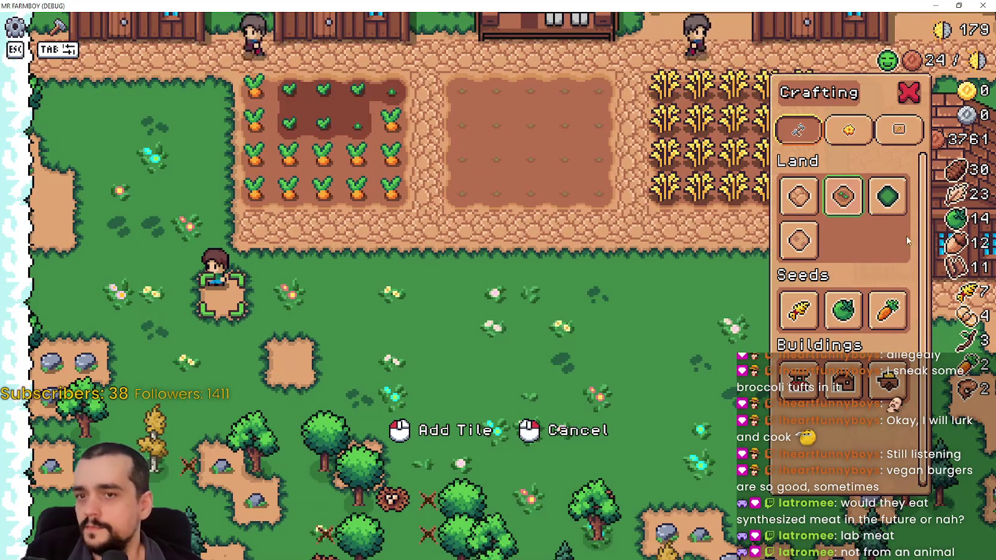
Walk the farmer down into the meadow collecting items, then back across the carrot field.
{"action": "key", "text": "s"}
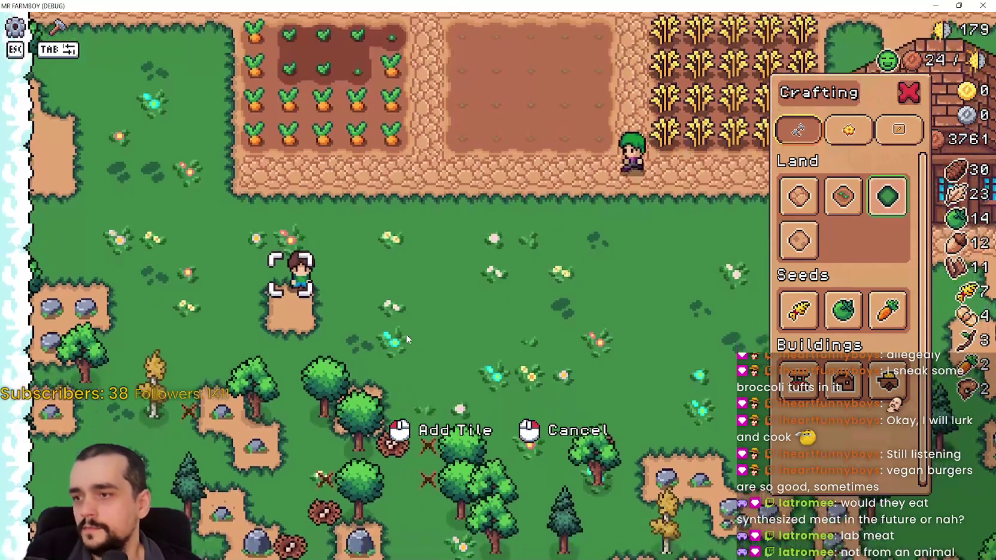
{"action": "key", "text": "a"}
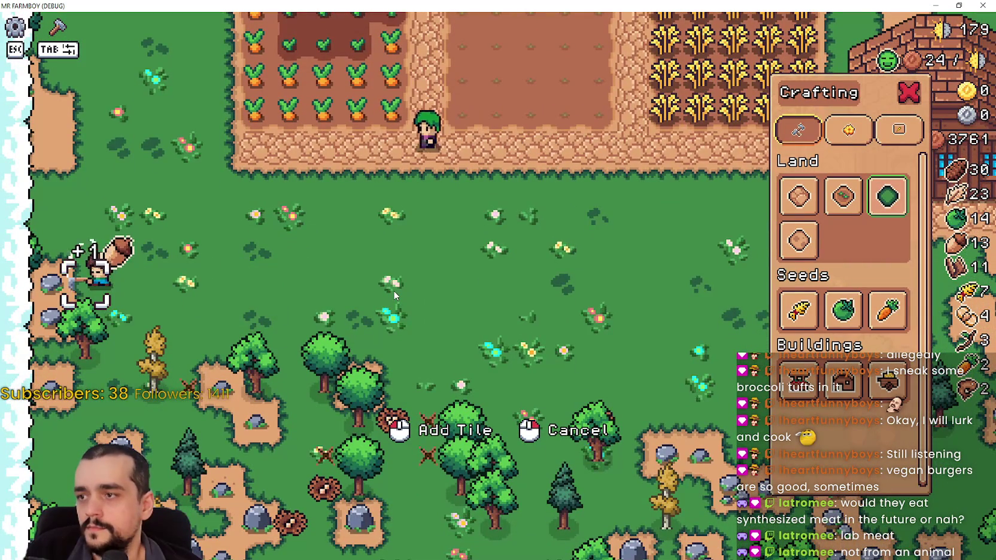
{"action": "key", "text": "s"}
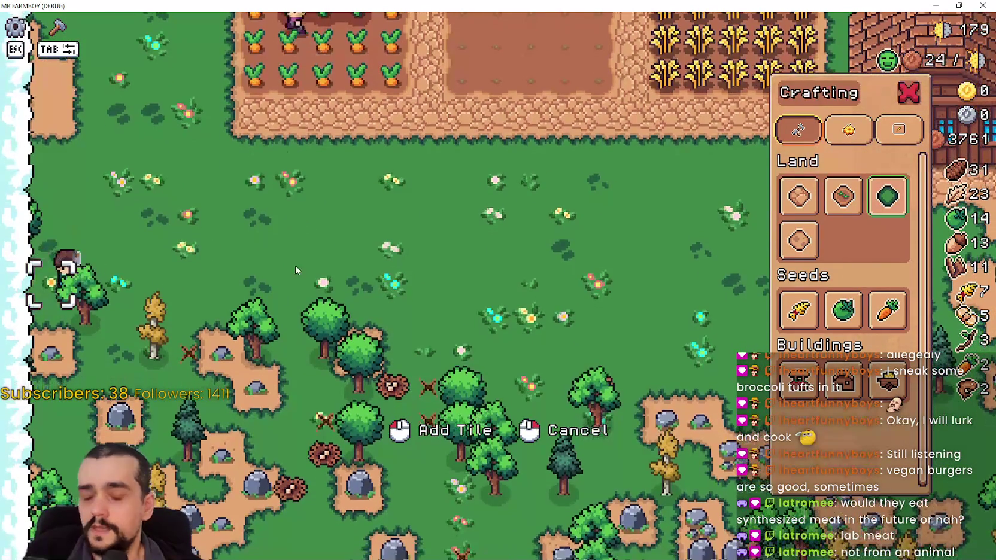
{"action": "key", "text": "d"}
{"action": "key", "text": "a"}
{"action": "key", "text": "w"}
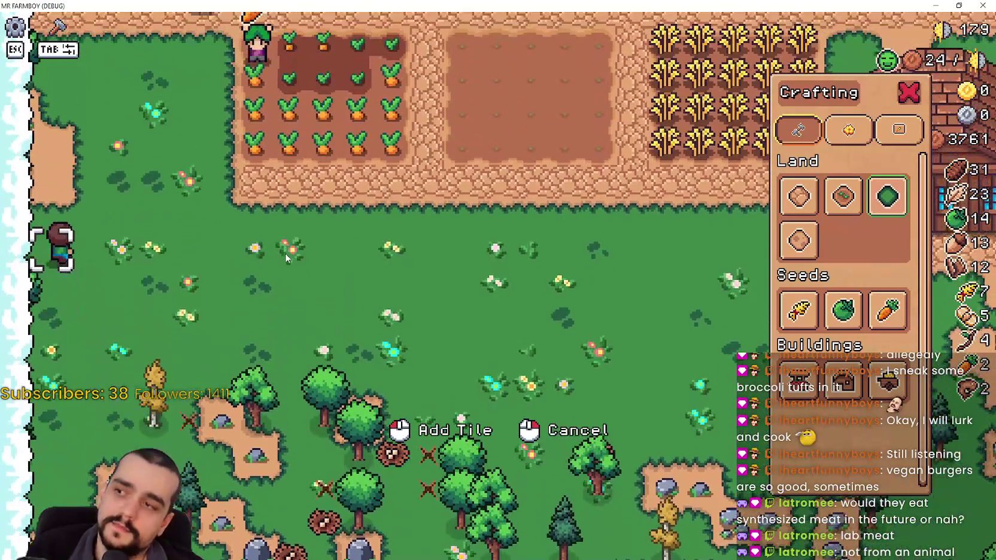
{"action": "key", "text": "w"}
{"action": "key", "text": "a"}
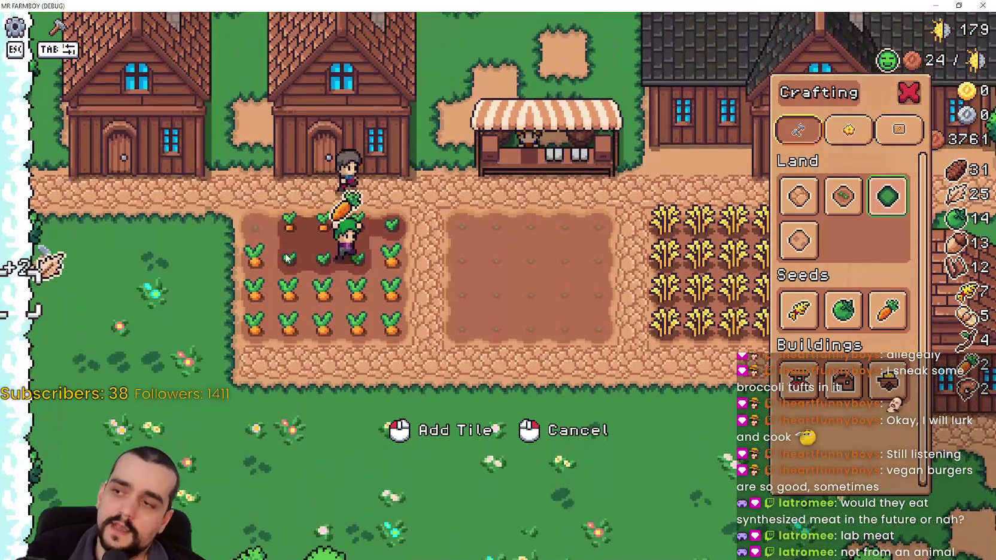
{"action": "key", "text": "d"}
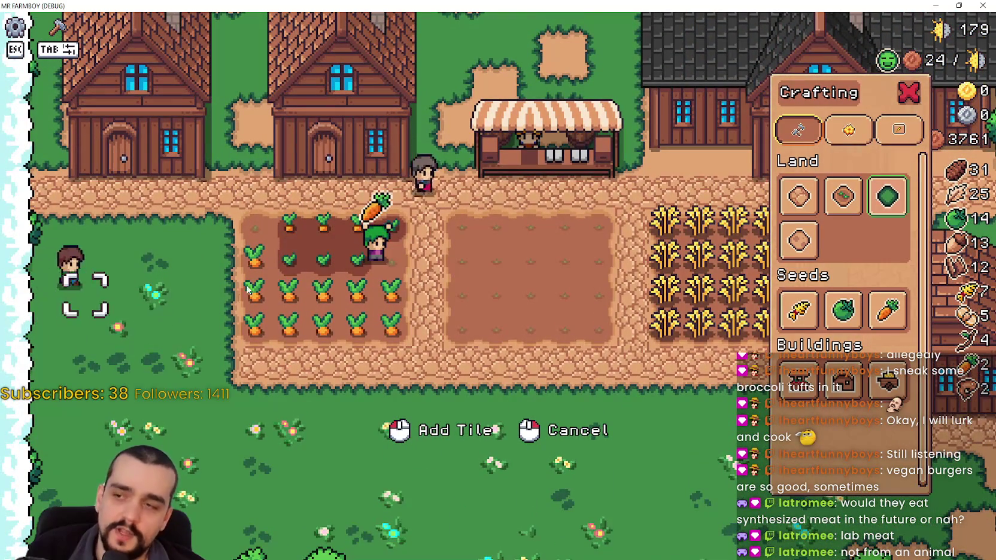
{"action": "key", "text": "a"}
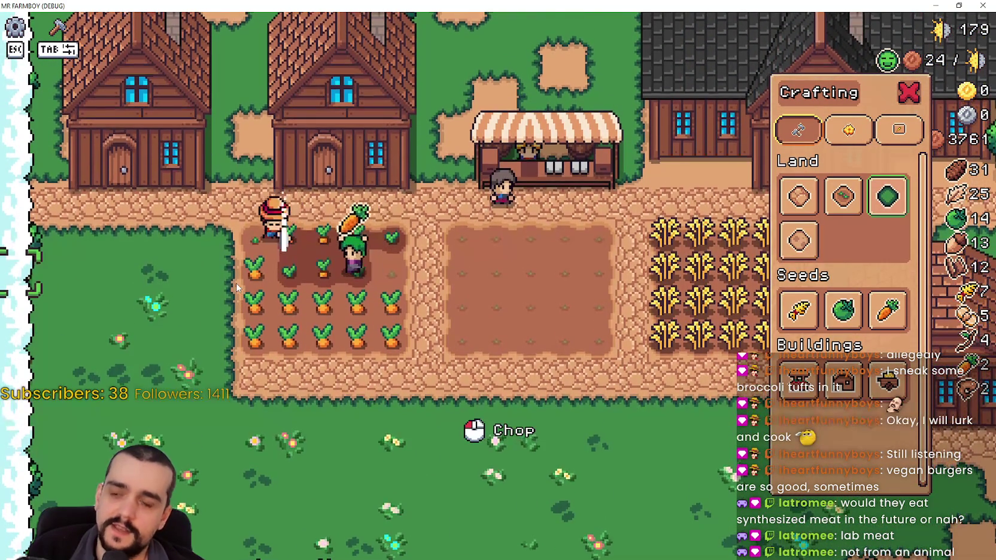
Head down into the forest gathering resources and mine the rock tile for stone.
{"action": "key", "text": "s"}
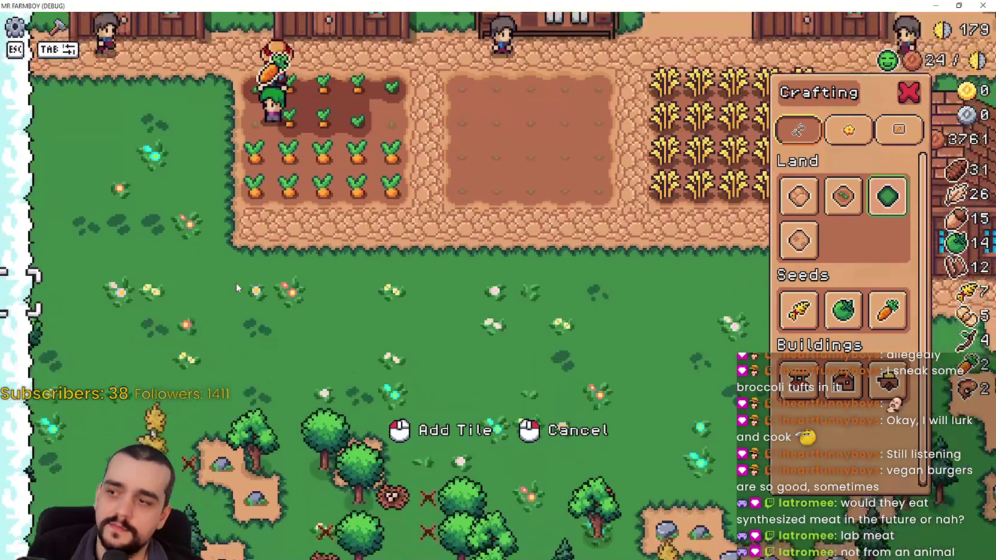
{"action": "key", "text": "s"}
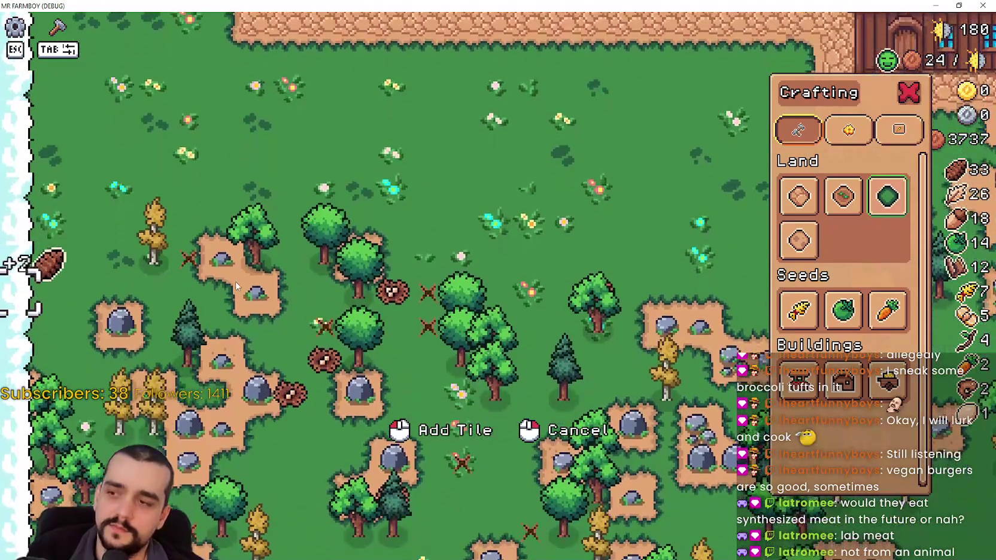
{"action": "key", "text": "s"}
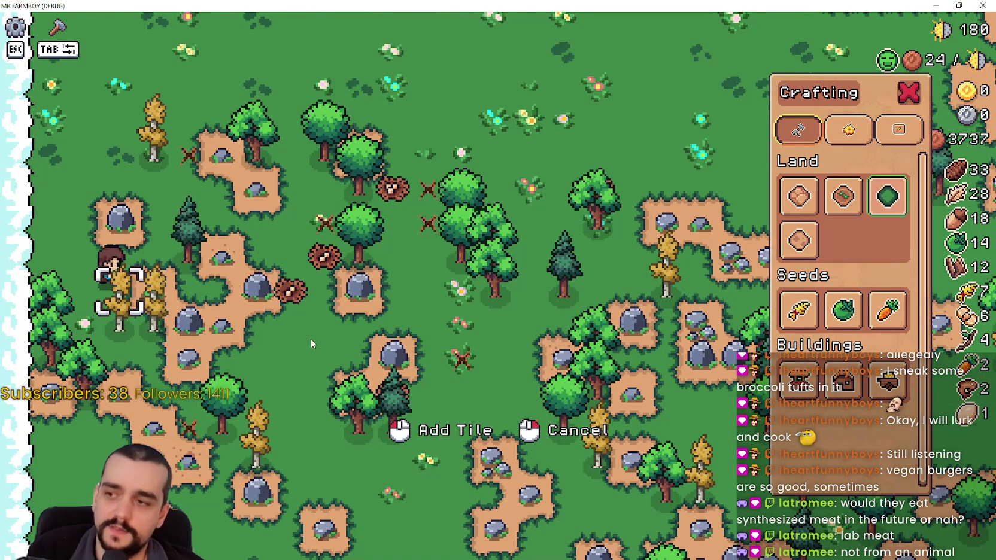
{"action": "key", "text": "d"}
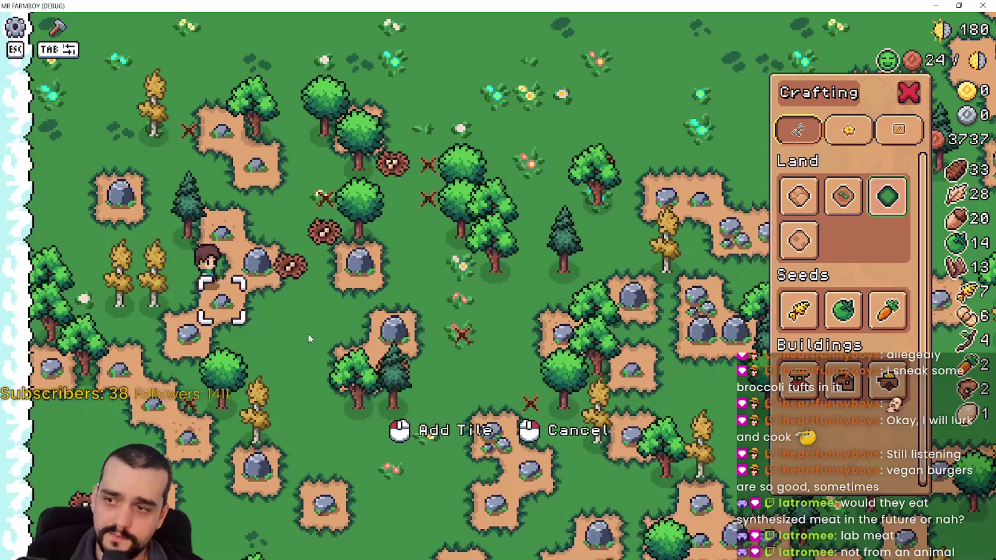
{"action": "key", "text": "d"}
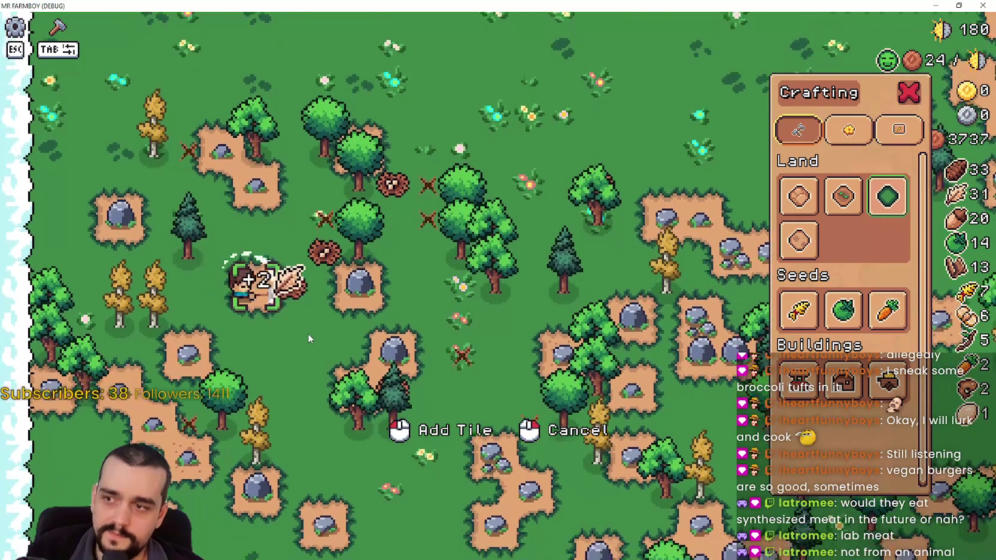
{"action": "key", "text": "d"}
{"action": "key", "text": "w"}
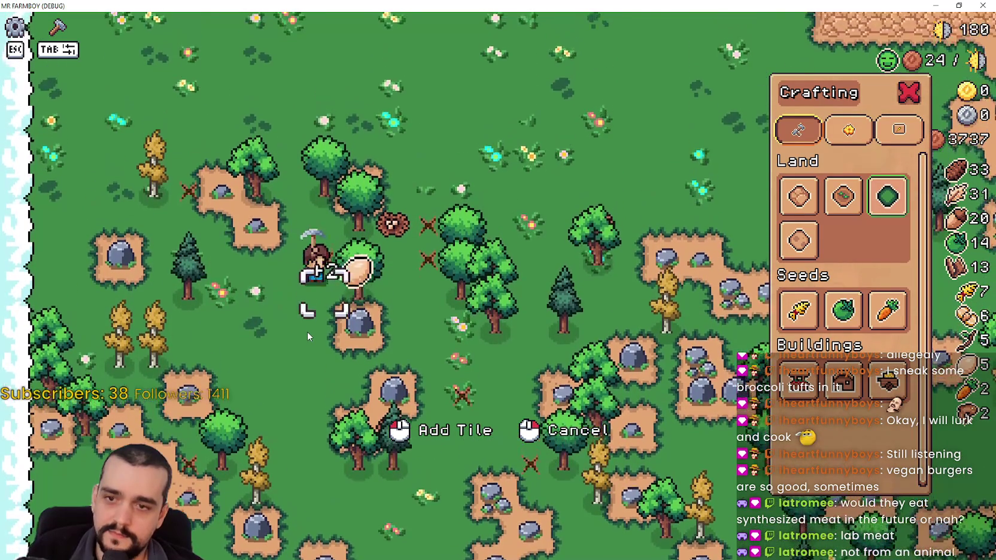
{"action": "key", "text": "w"}
{"action": "key", "text": "d"}
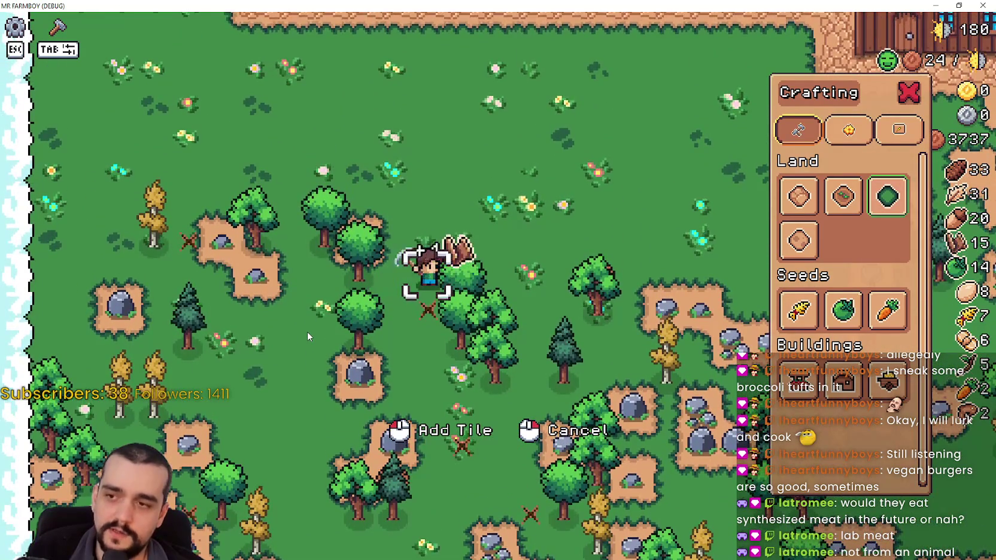
{"action": "key", "text": "a"}
{"action": "key", "text": "w"}
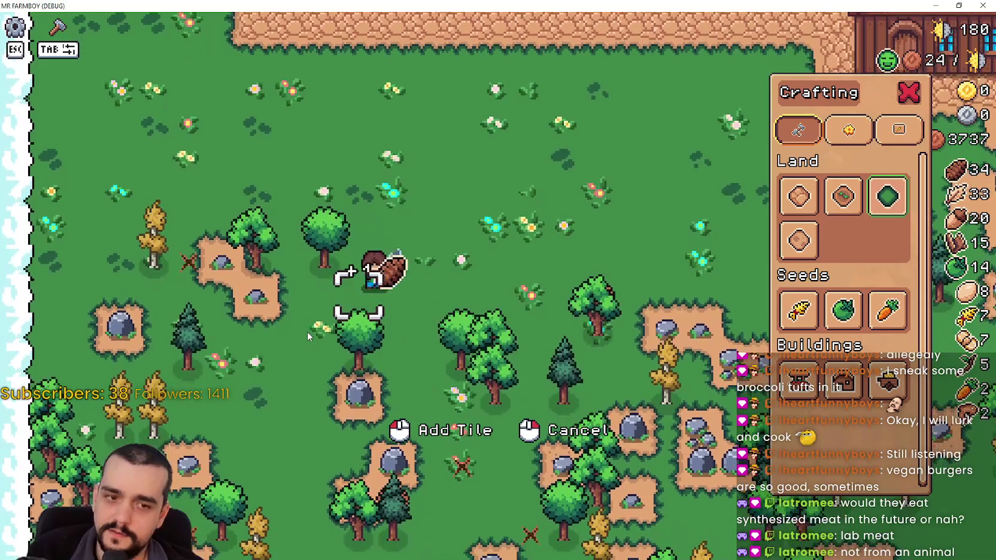
{"action": "key", "text": "a"}
{"action": "key", "text": "a"}
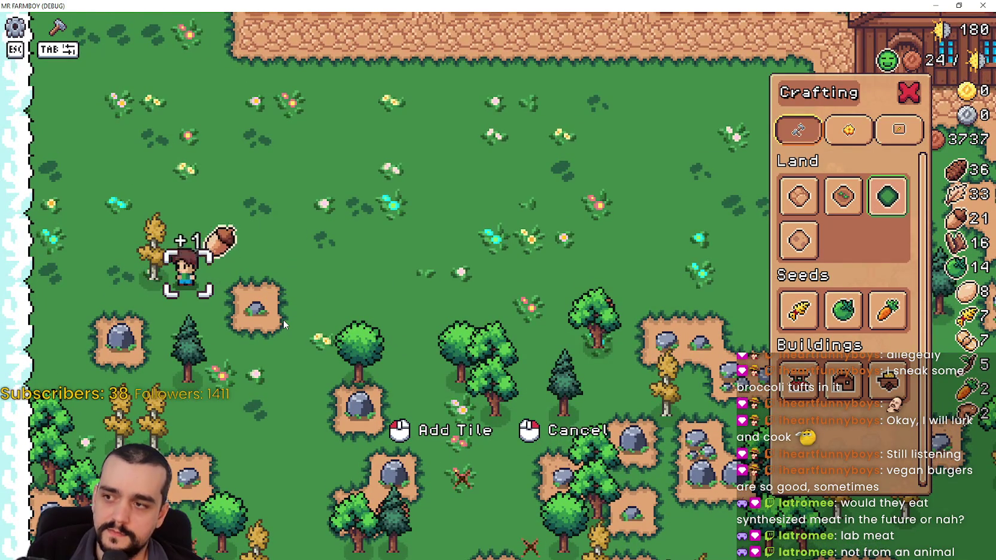
{"action": "key", "text": "s"}
{"action": "key", "text": "d"}
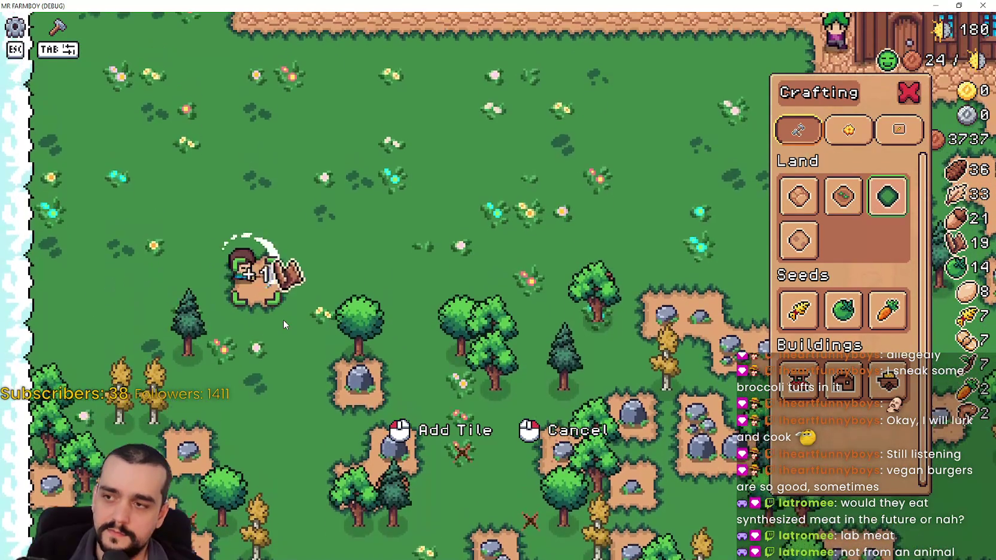
Chop the nearby pine trees and harvest a fiber tuft, raising wood to 46.
{"action": "key", "text": "a"}
{"action": "key", "text": "s"}
{"action": "key", "text": "d"}
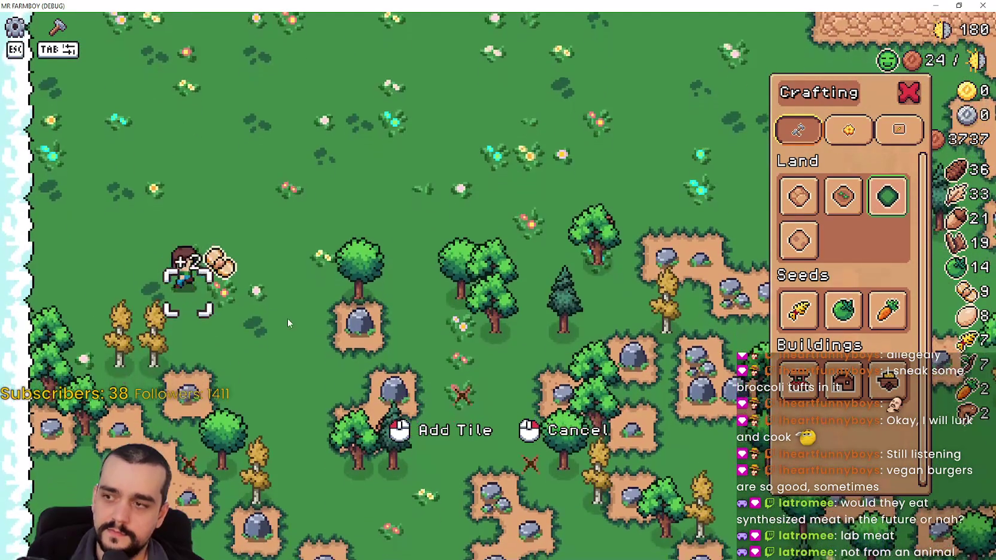
{"action": "key", "text": "d"}
{"action": "key", "text": "s"}
{"action": "key", "text": "d"}
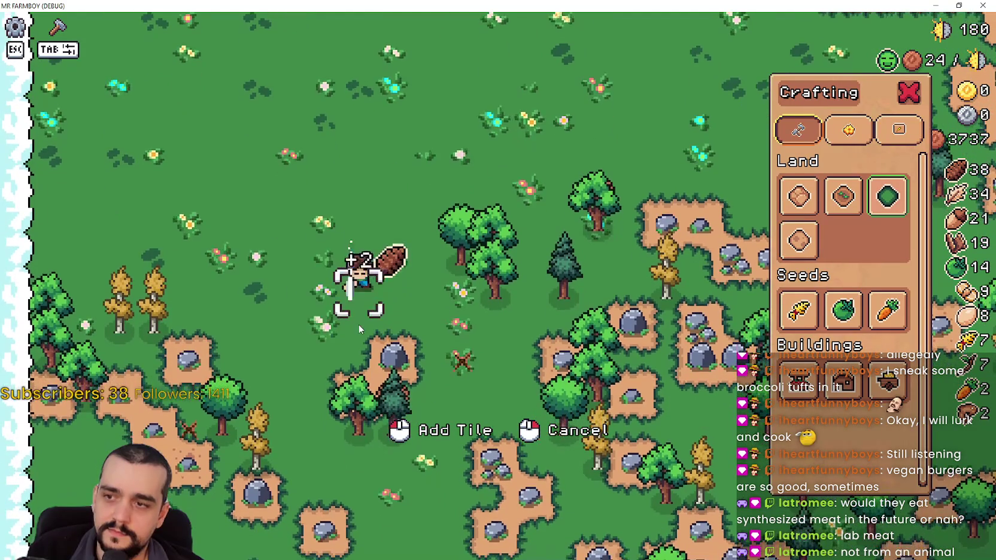
{"action": "key", "text": "d"}
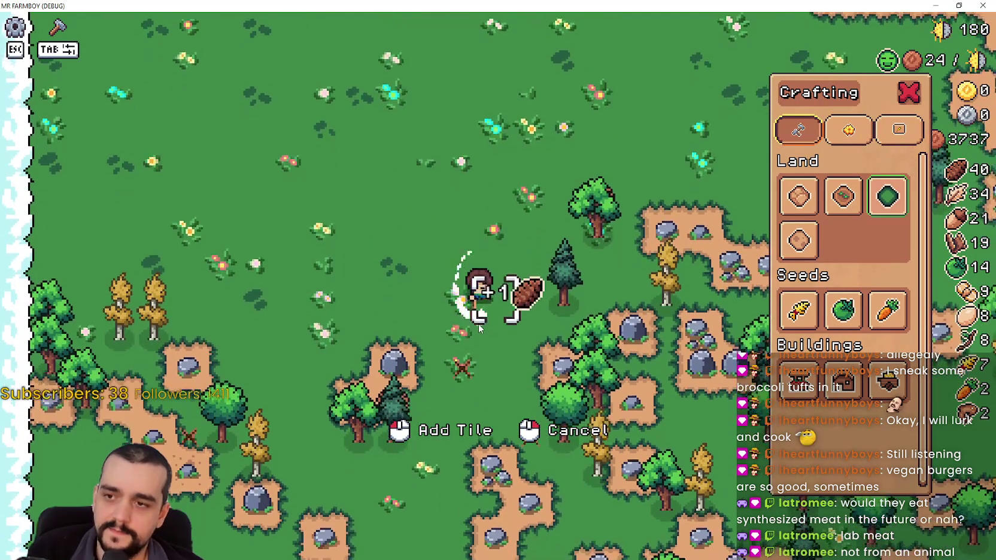
{"action": "key", "text": "w"}
{"action": "key", "text": "d"}
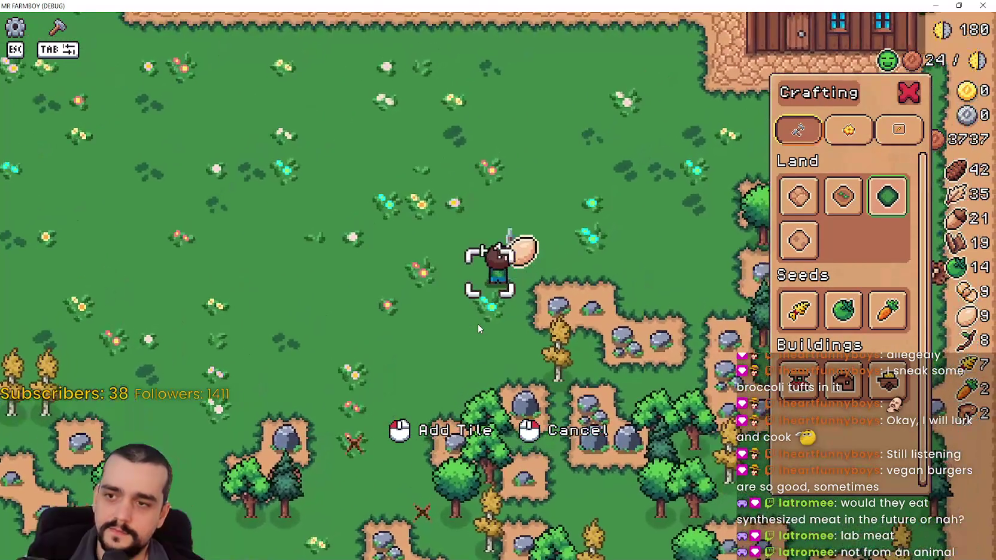
{"action": "key", "text": "d"}
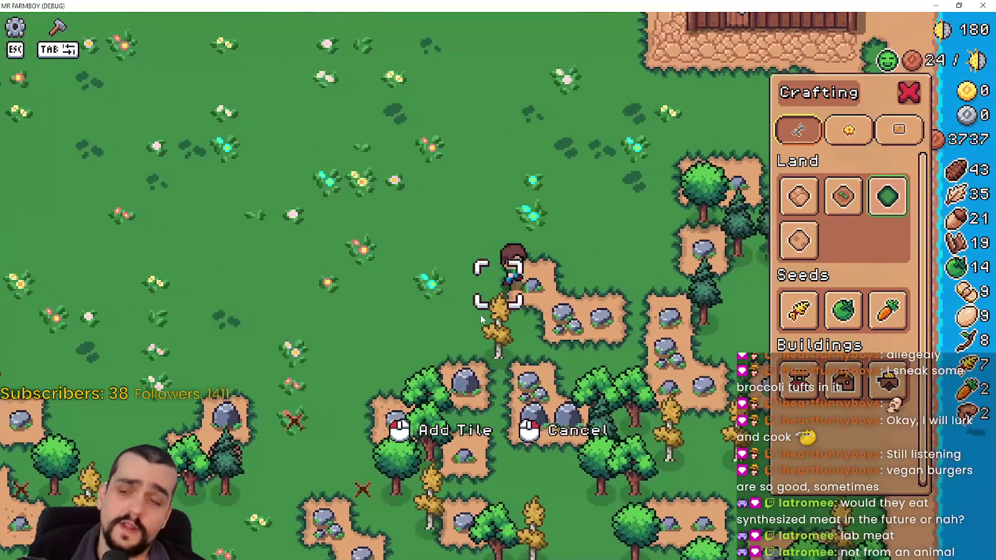
{"action": "key", "text": "d"}
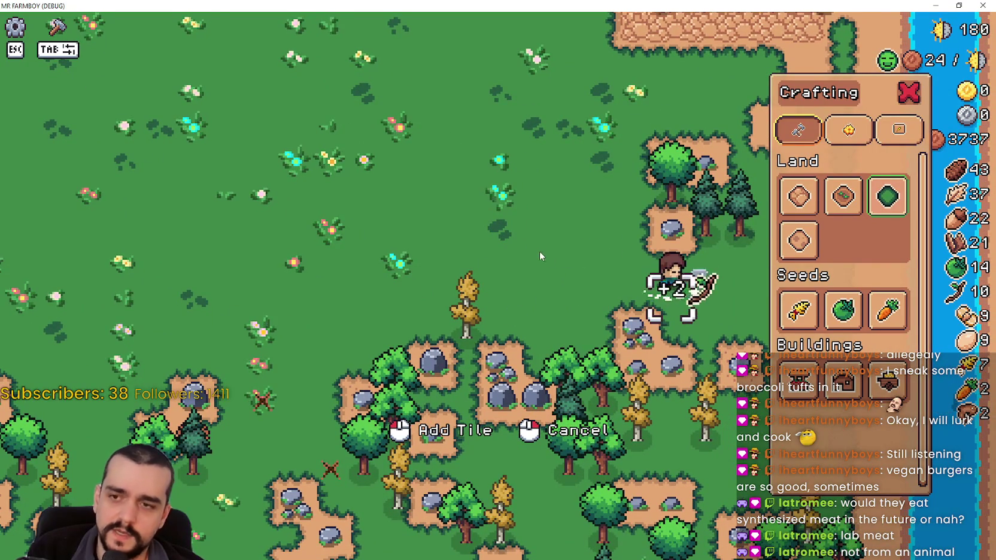
{"action": "key", "text": "w"}
{"action": "key", "text": "d"}
{"action": "key", "text": "w"}
{"action": "key", "text": "a"}
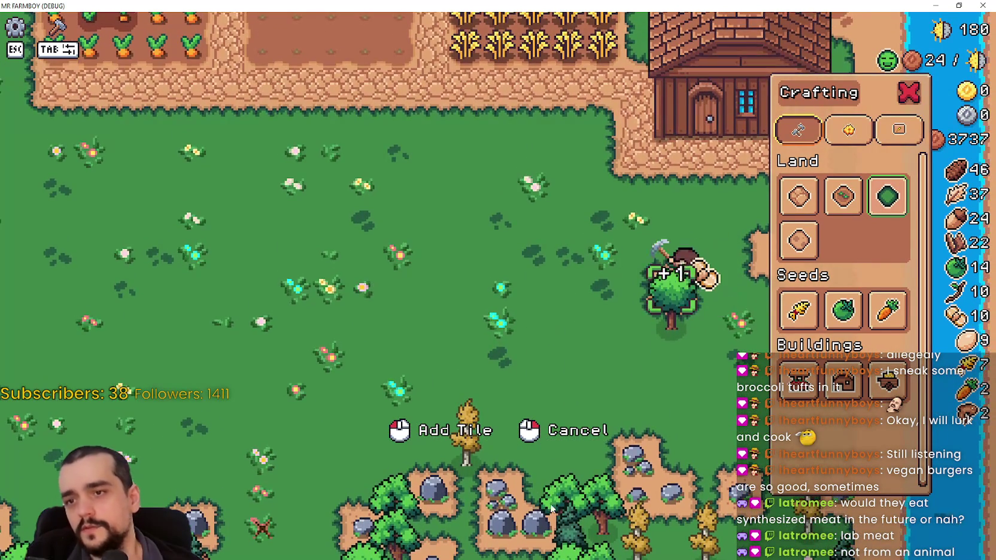
{"action": "key", "text": "a"}
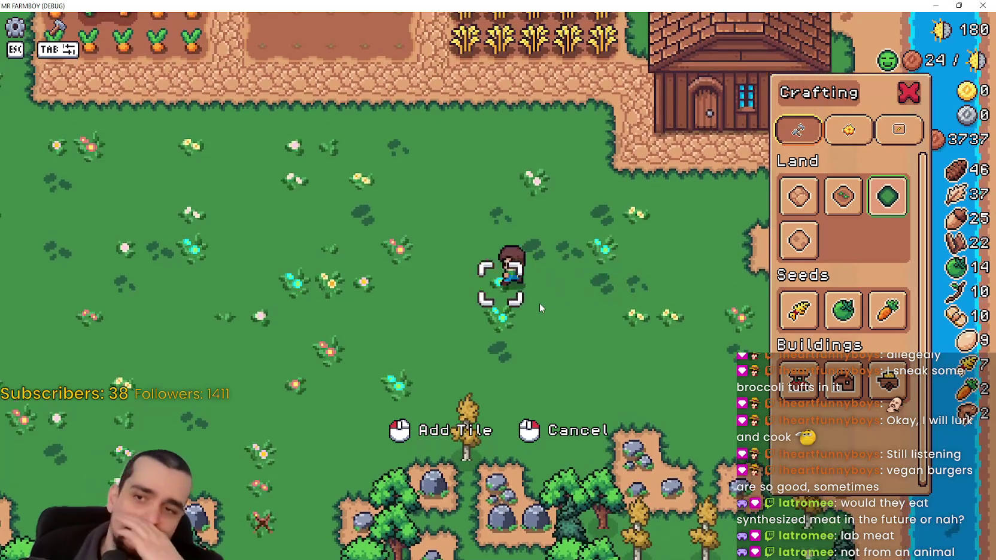
Walk back up to the carrot farm and toward the brick house.
{"action": "key", "text": "a"}
{"action": "key", "text": "w"}
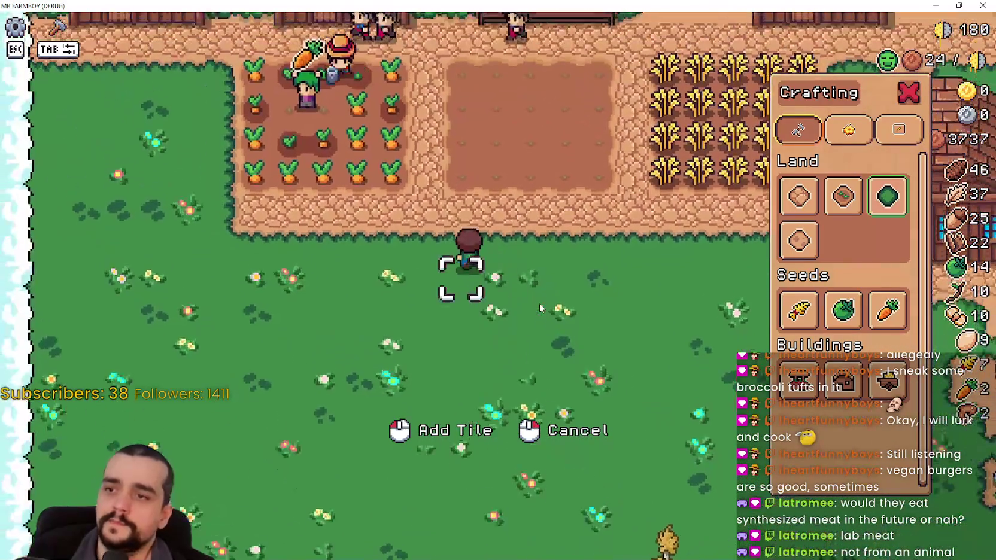
{"action": "key", "text": "w"}
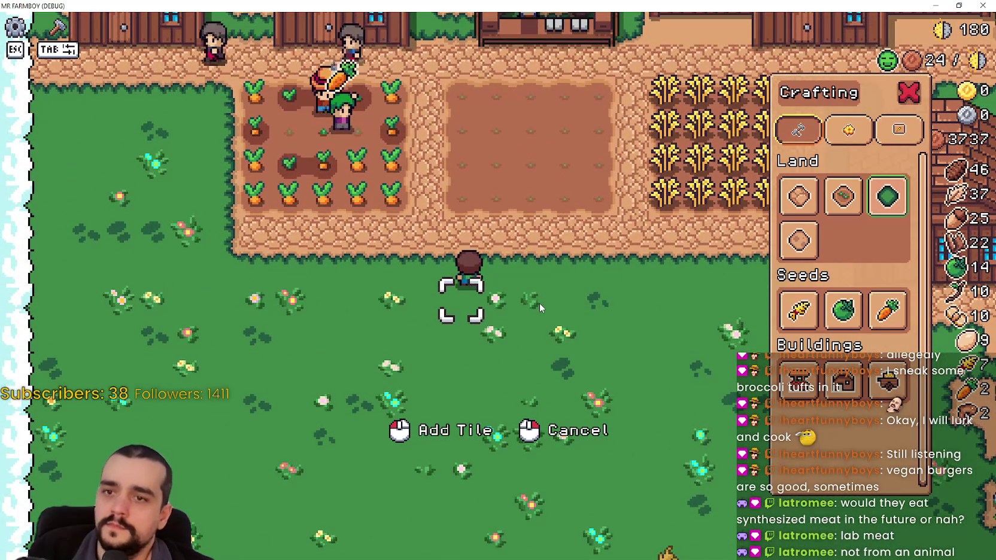
{"action": "key", "text": "s"}
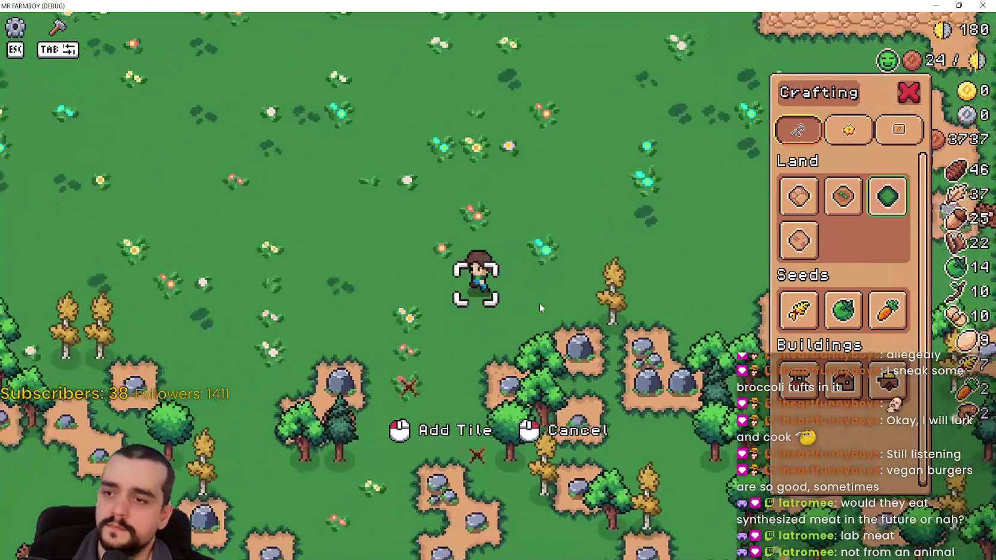
{"action": "key", "text": "a"}
{"action": "key", "text": "w"}
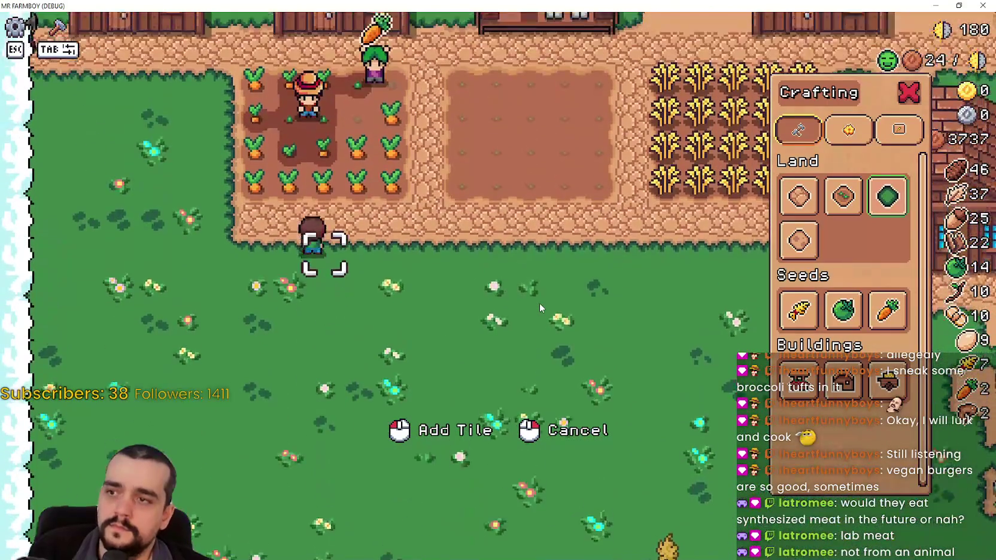
{"action": "key", "text": "d"}
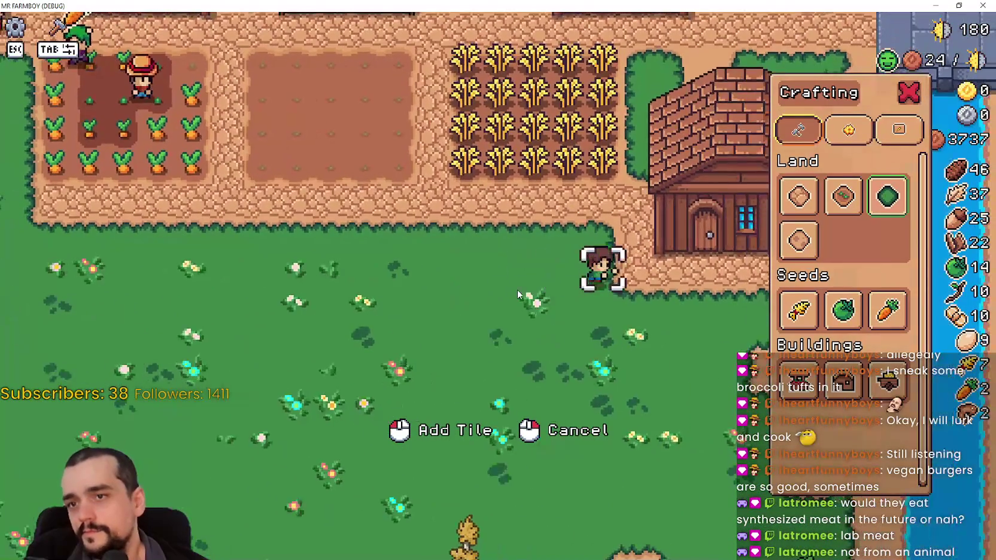
Wander past the sand tile collecting resources, then return toward the houses above the fields.
{"action": "key", "text": "s"}
{"action": "key", "text": "d"}
{"action": "key", "text": "s"}
{"action": "key", "text": "d"}
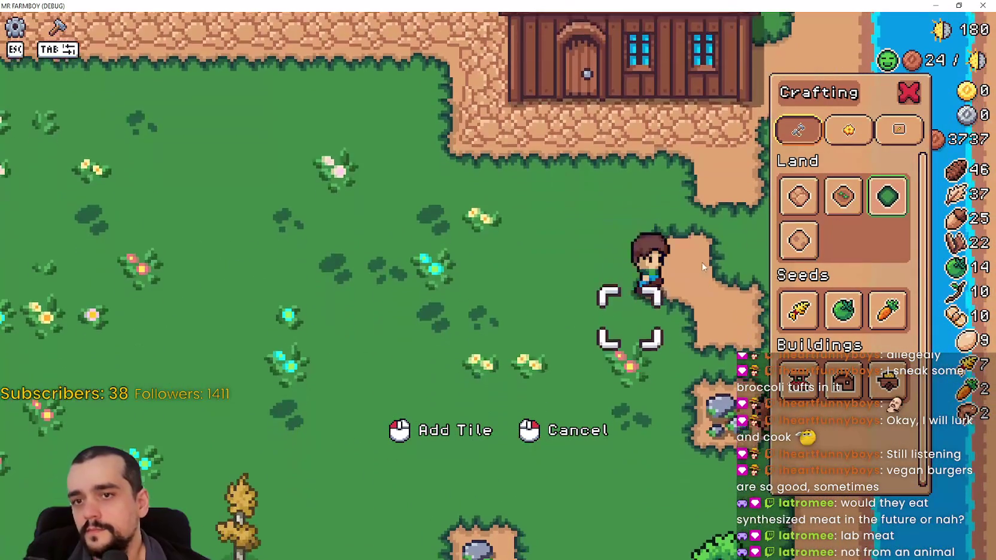
{"action": "key", "text": "w"}
{"action": "key", "text": "s"}
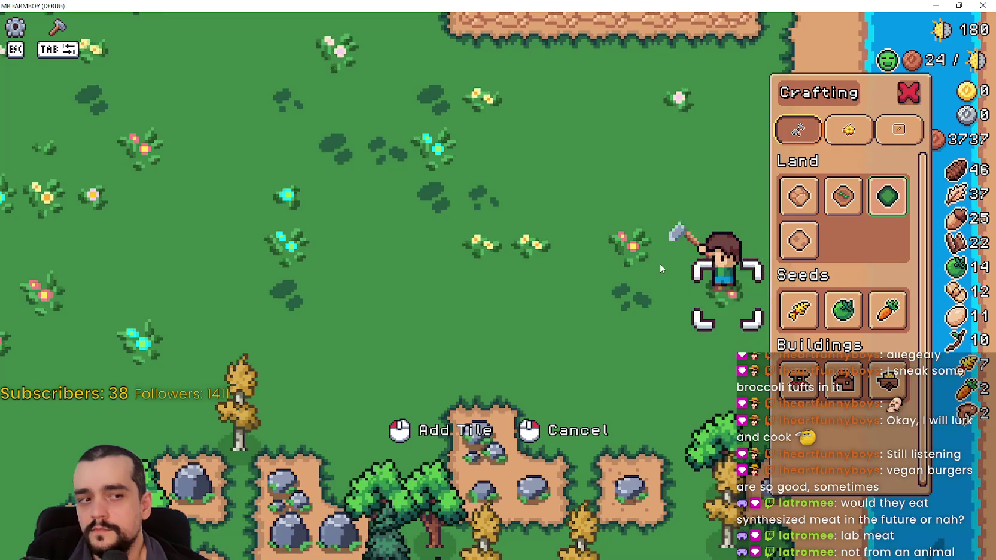
{"action": "key", "text": "w"}
{"action": "key", "text": "a"}
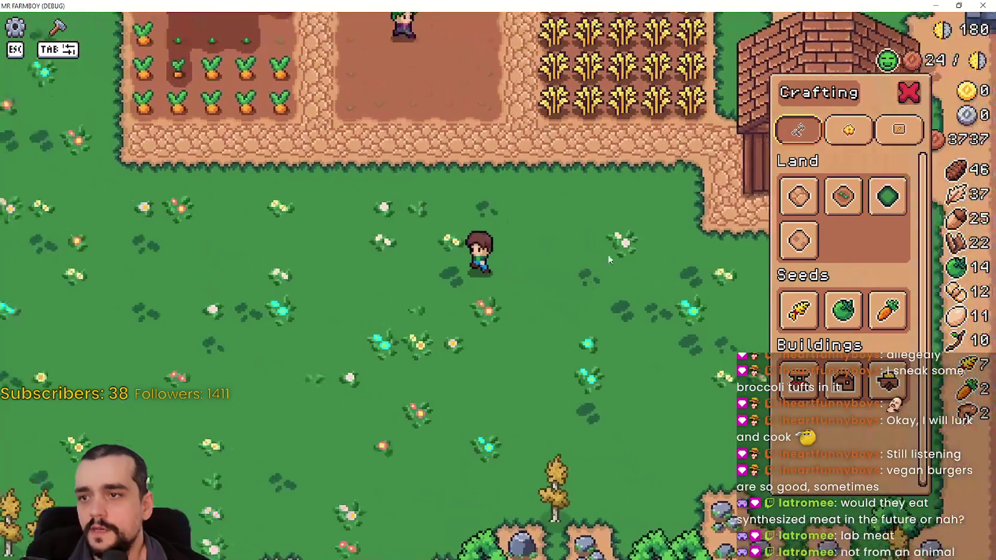
{"action": "key", "text": "w"}
{"action": "key", "text": "a"}
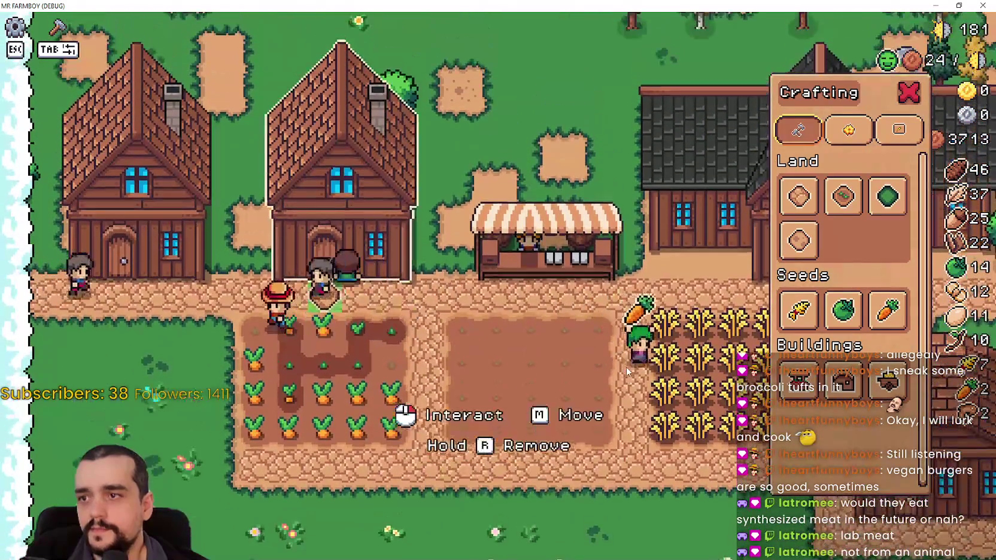
Check both houses' workers panels and the market stall's sell window.
{"action": "left_click", "coordinate": [627, 371]}
{"action": "key", "text": "Escape"}
{"action": "left_click", "coordinate": [430, 483]}
{"action": "key", "text": "d"}
{"action": "key", "text": "s"}
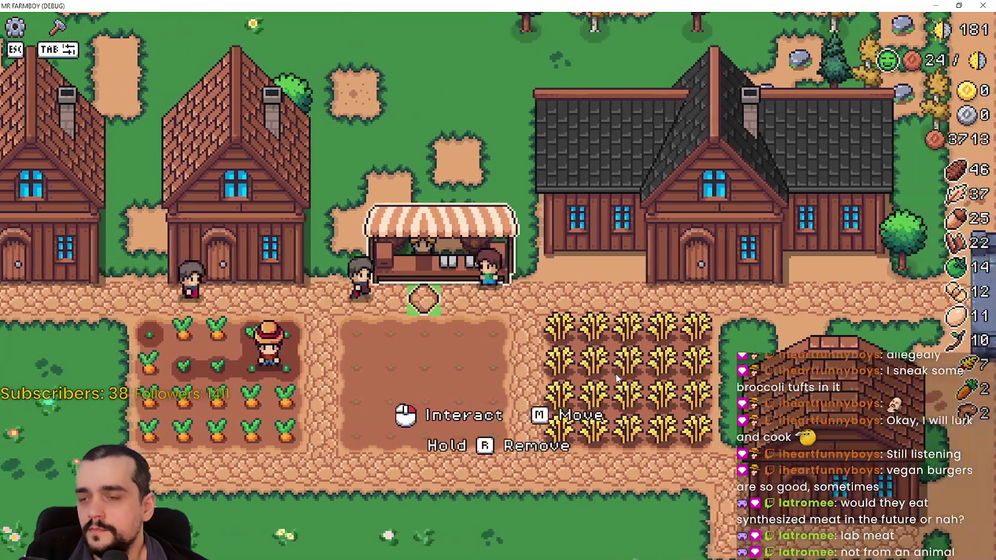
{"action": "left_click", "coordinate": [473, 263]}
View the Player House advancements tree, close the menu, and walk back left below the empty plot.
{"action": "key", "text": "d"}
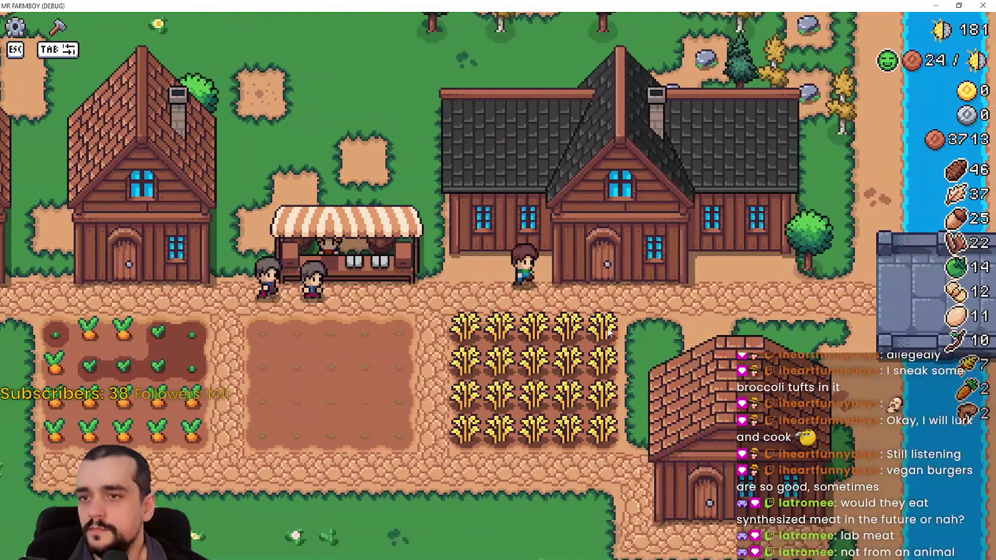
{"action": "left_click", "coordinate": [608, 324]}
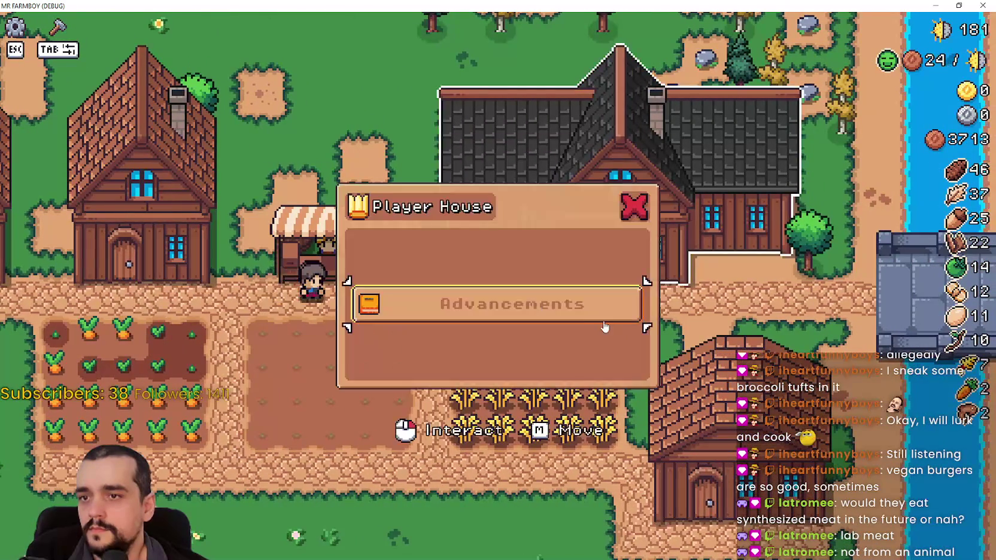
{"action": "left_click", "coordinate": [609, 325]}
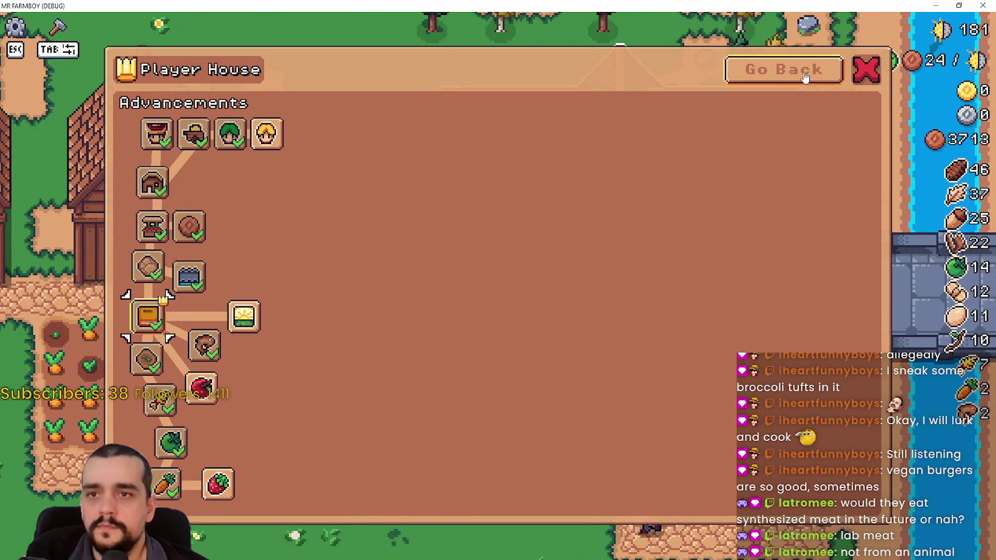
{"action": "left_click", "coordinate": [805, 76]}
{"action": "left_click", "coordinate": [633, 206]}
{"action": "key", "text": "a"}
{"action": "key", "text": "w"}
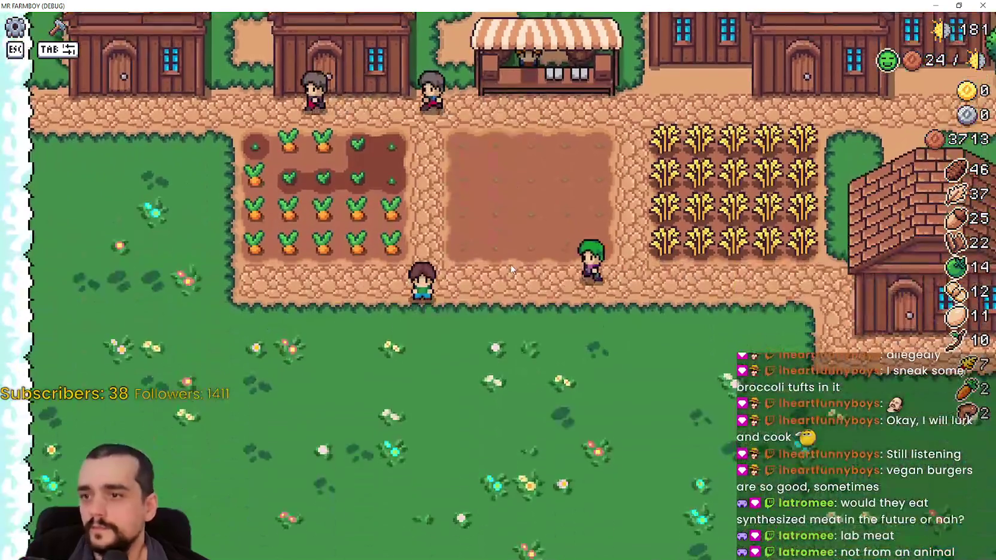
{"action": "key", "text": "a"}
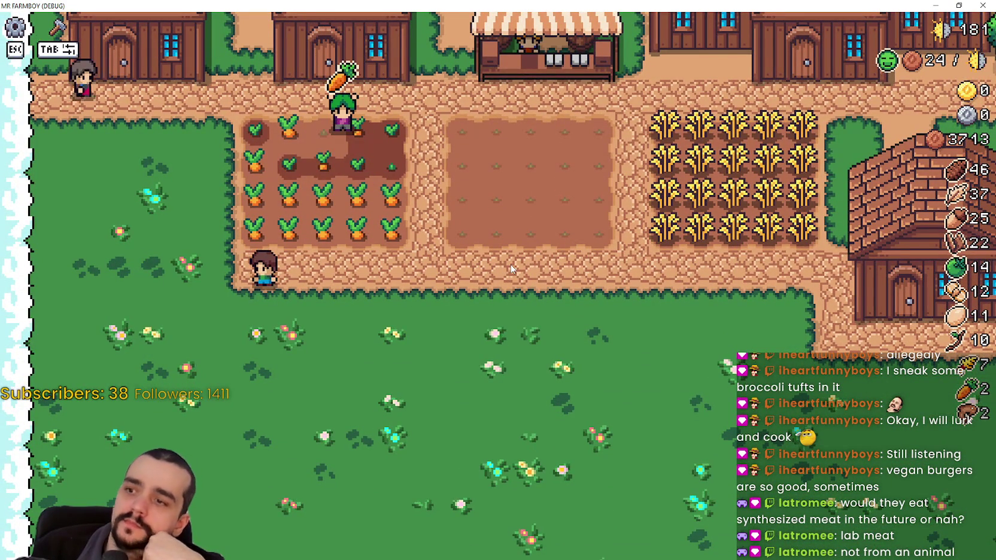
Return to the farm and bring up the crafting panel with the Green Tomato seeds.
{"action": "key", "text": "s"}
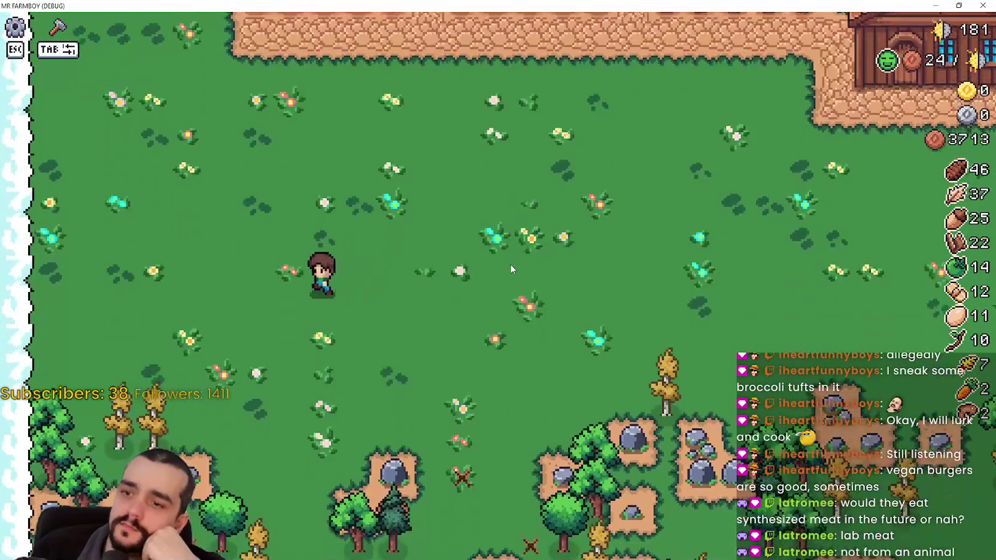
{"action": "key", "text": "w"}
{"action": "key", "text": "Tab"}
{"action": "key", "text": "d"}
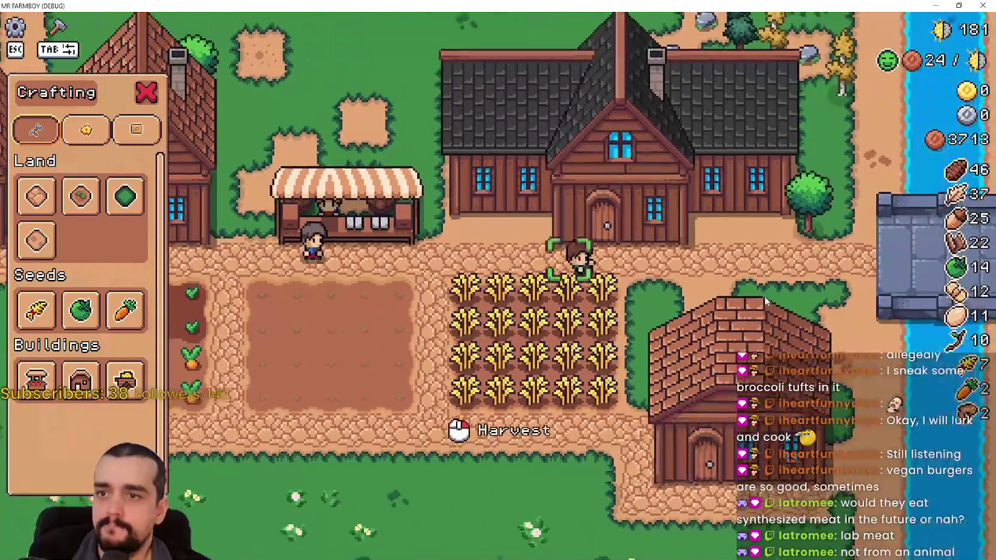
Recheck the Player House advancements tree, close it, then glance at the house's hirable workers list.
{"action": "left_click", "coordinate": [728, 298]}
{"action": "left_click", "coordinate": [497, 304]}
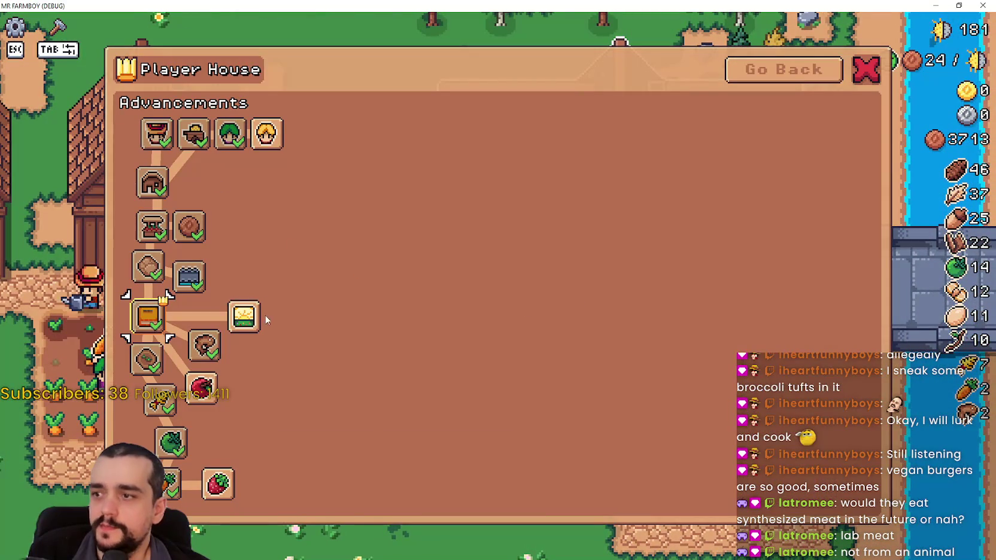
{"action": "left_click", "coordinate": [813, 67]}
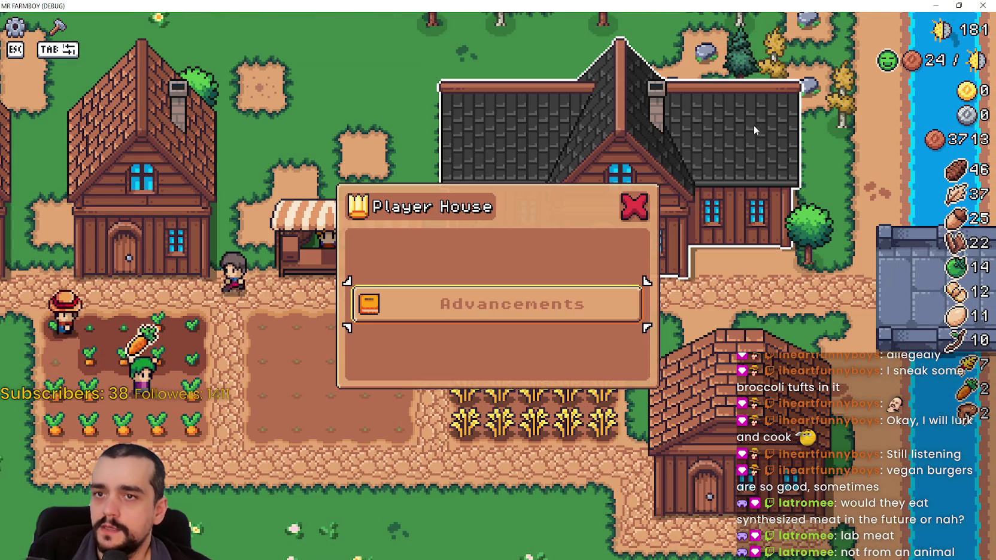
{"action": "left_click", "coordinate": [639, 207]}
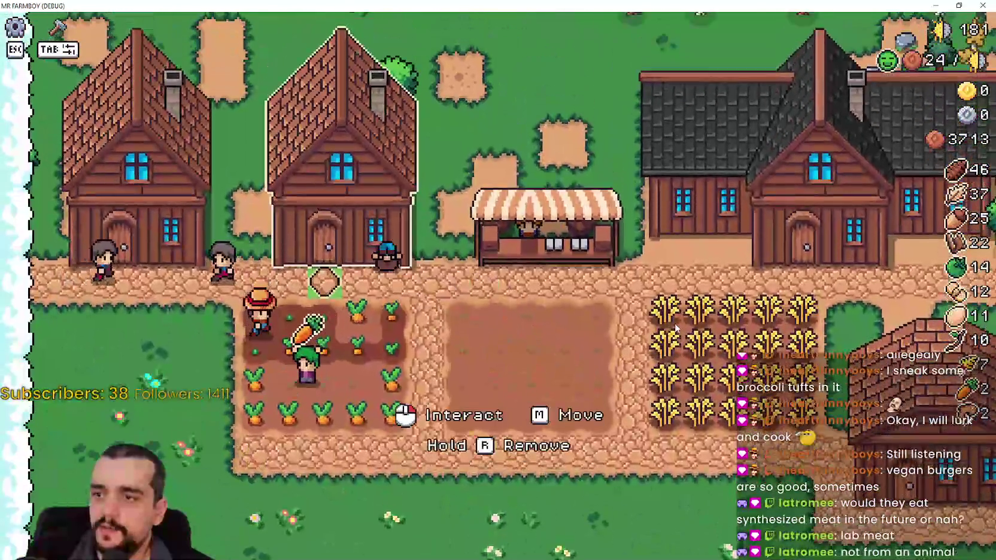
{"action": "left_click", "coordinate": [675, 326]}
{"action": "left_click", "coordinate": [668, 379]}
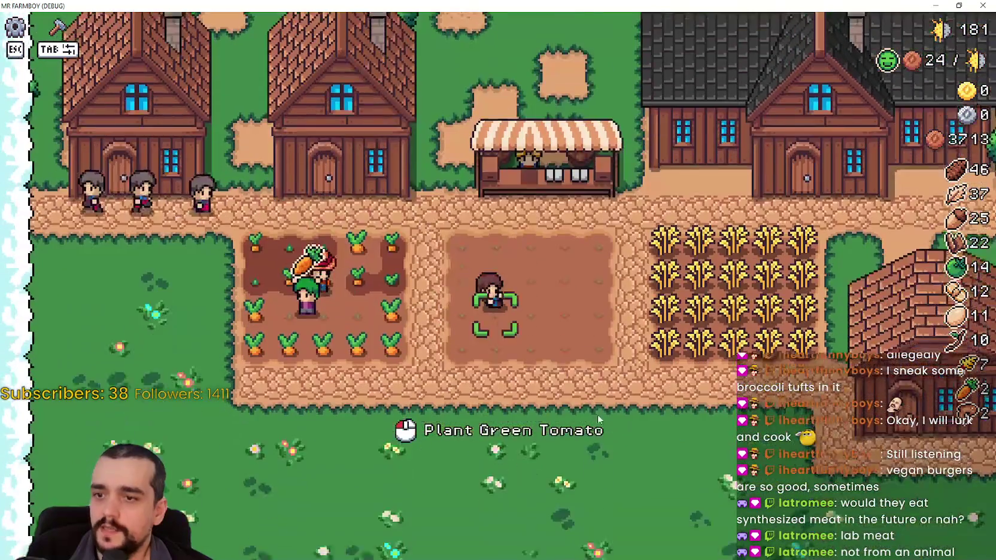
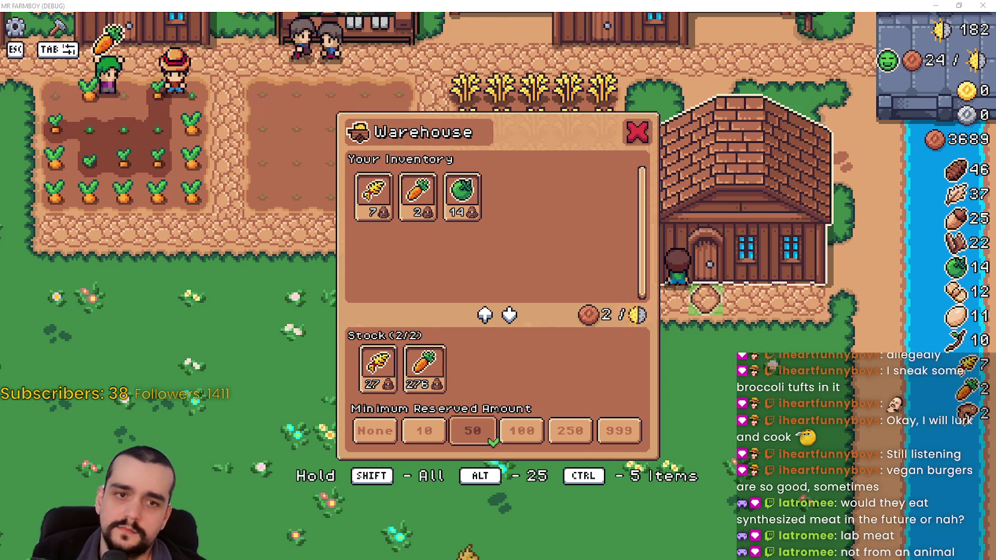
Capture the Warehouse panel area as a screenshot with Snipping Tool.
{"action": "key", "text": "super+shift+s"}
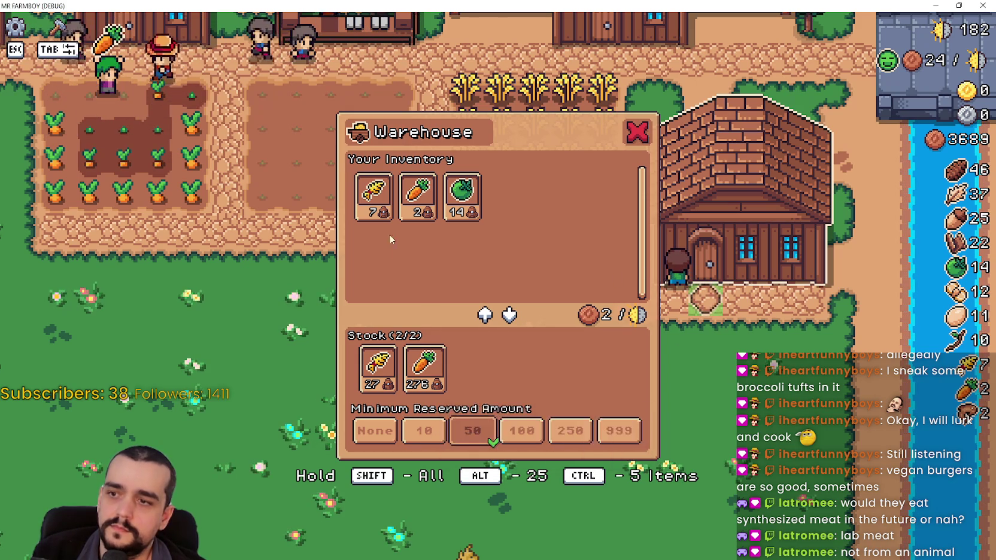
{"action": "left_click", "coordinate": [453, 435]}
{"action": "mouse_move", "coordinate": [332, 111]}
{"action": "left_mouse_down"}
{"action": "mouse_move", "coordinate": [596, 462]}
{"action": "mouse_move", "coordinate": [660, 462]}
{"action": "left_mouse_up"}
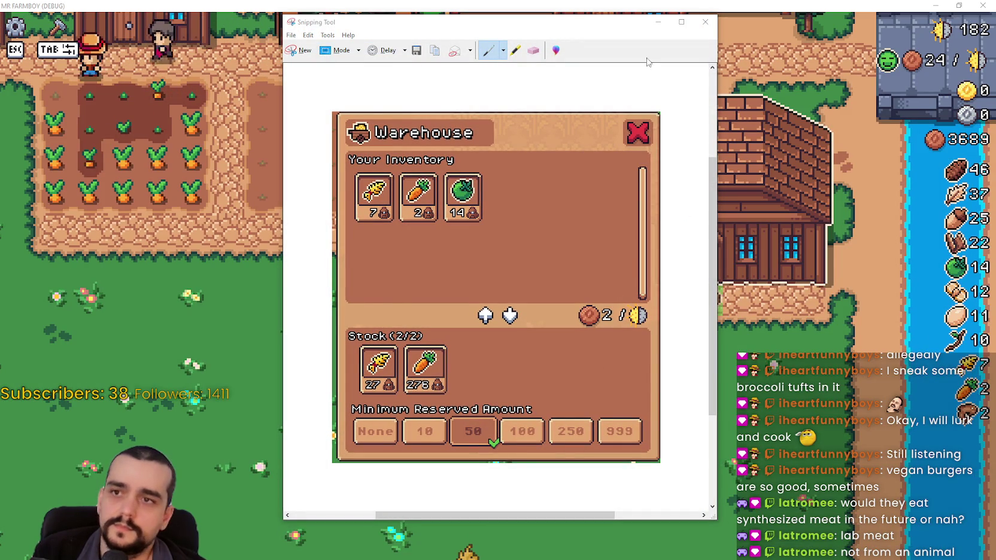
{"action": "left_click", "coordinate": [658, 22]}
Close the Warehouse panel and walk the farmer between the tilled plot, wheat and carrot fields.
{"action": "left_click", "coordinate": [638, 133]}
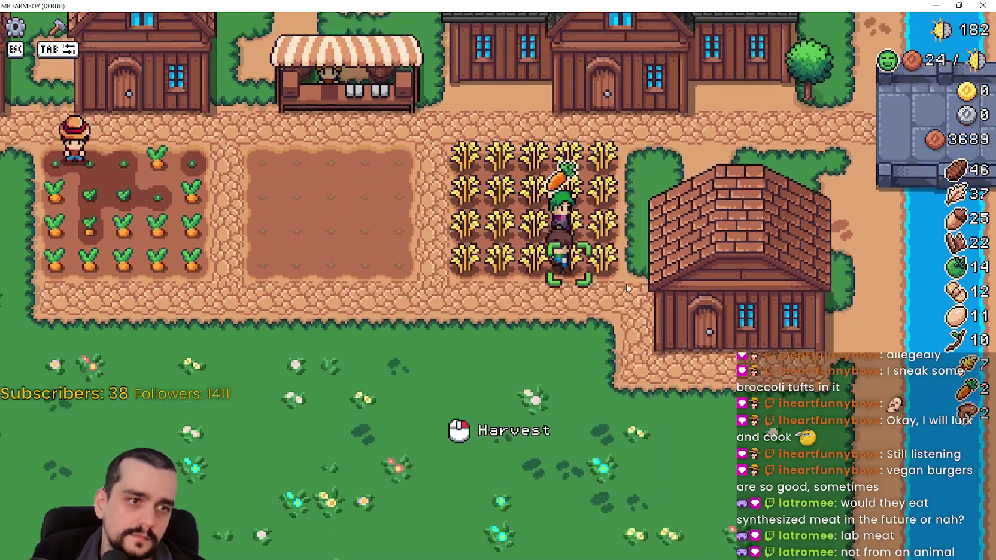
{"action": "key", "text": "a"}
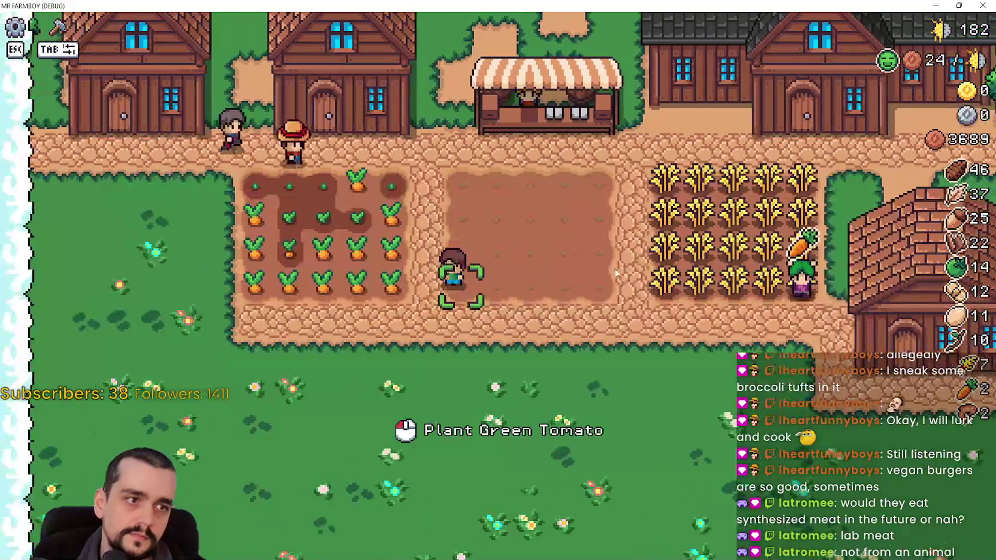
{"action": "key", "text": "d"}
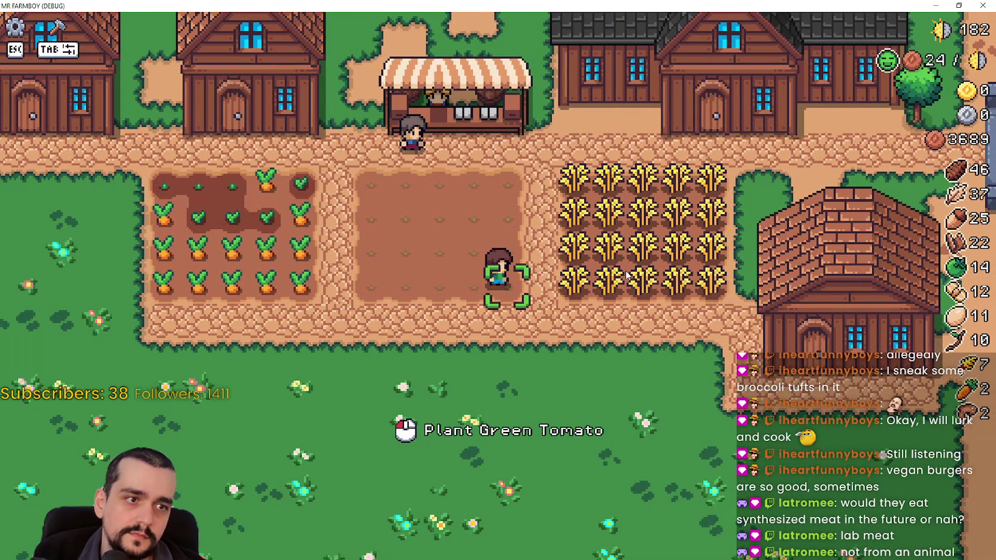
{"action": "key", "text": "a"}
{"action": "key", "text": "w"}
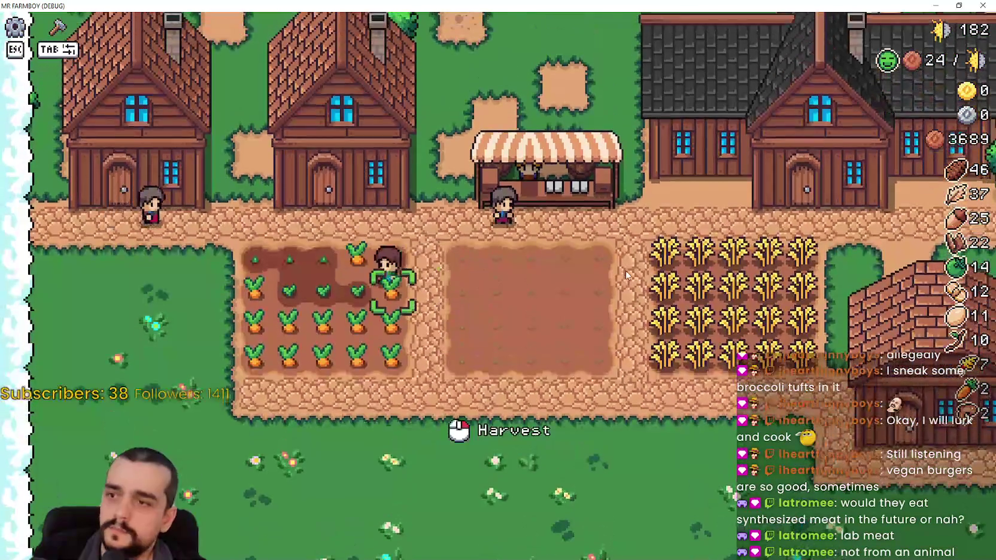
Pause the game and return to the title screen.
{"action": "key", "text": "Escape"}
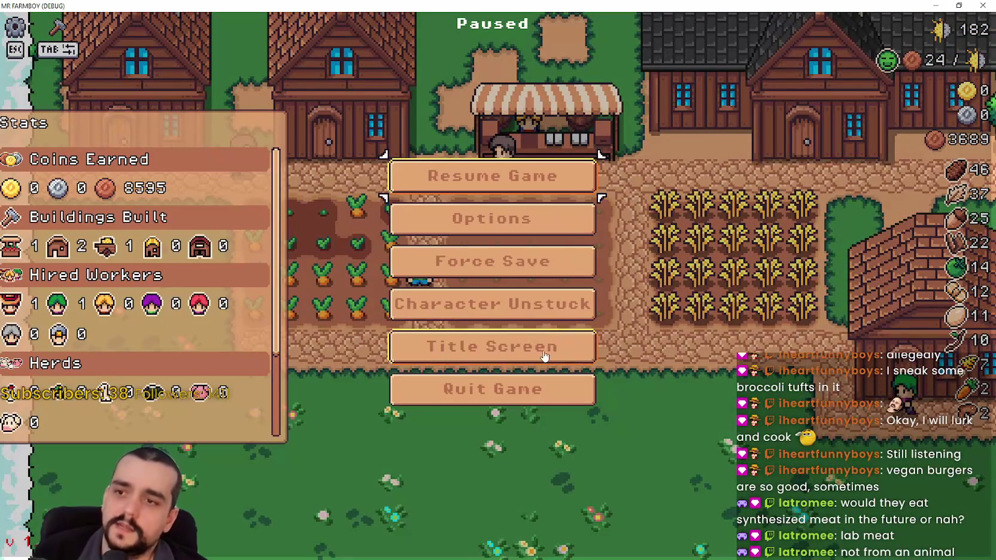
{"action": "key", "text": "Return"}
{"action": "left_click", "coordinate": [510, 241]}
Browse the save list, expanding Save 4 and Save 8 to view their options.
{"action": "scroll", "coordinate": [586, 402], "scroll_direction": "down", "scroll_amount": 3}
{"action": "scroll", "coordinate": [586, 402], "scroll_direction": "down", "scroll_amount": 2}
{"action": "scroll", "coordinate": [588, 393], "scroll_direction": "up", "scroll_amount": 2}
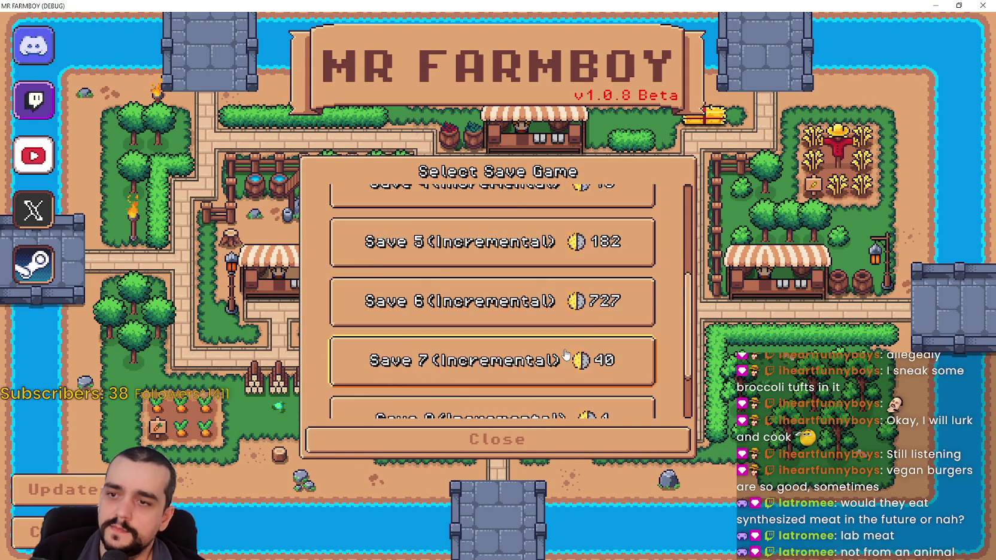
{"action": "scroll", "coordinate": [479, 294], "scroll_direction": "up", "scroll_amount": 1}
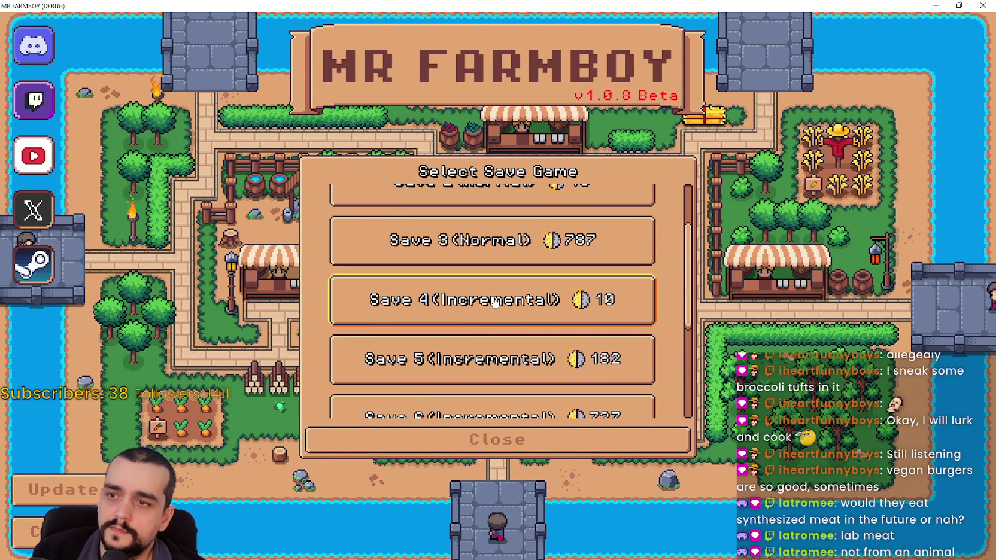
{"action": "left_click", "coordinate": [512, 314]}
{"action": "scroll", "coordinate": [515, 314], "scroll_direction": "up", "scroll_amount": 2}
{"action": "scroll", "coordinate": [517, 312], "scroll_direction": "down", "scroll_amount": 2}
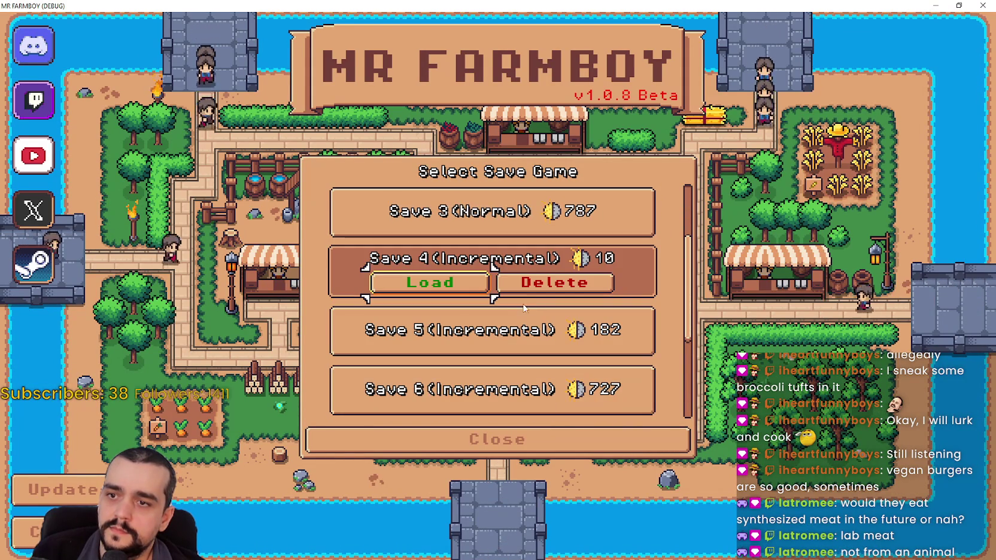
{"action": "scroll", "coordinate": [517, 311], "scroll_direction": "down", "scroll_amount": 1}
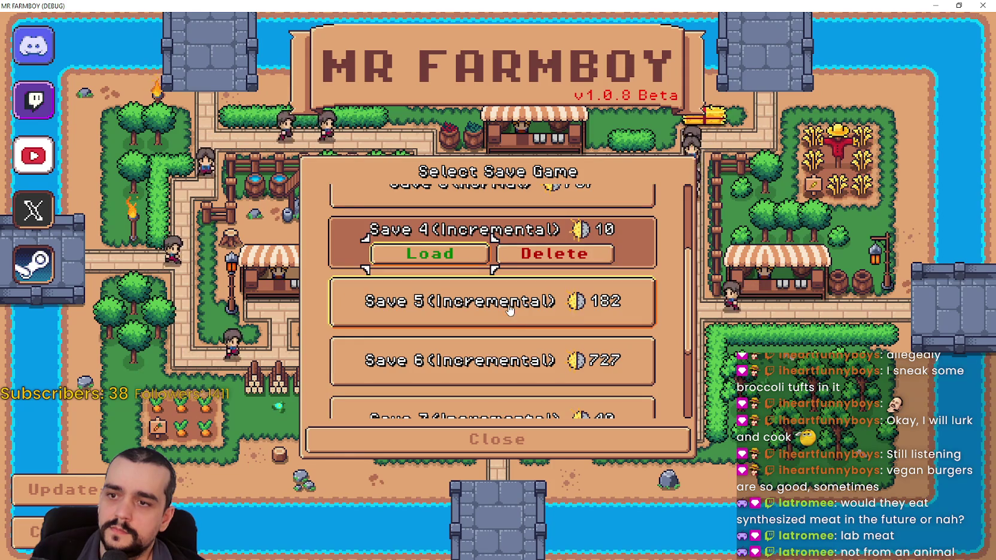
{"action": "scroll", "coordinate": [518, 333], "scroll_direction": "down", "scroll_amount": 2}
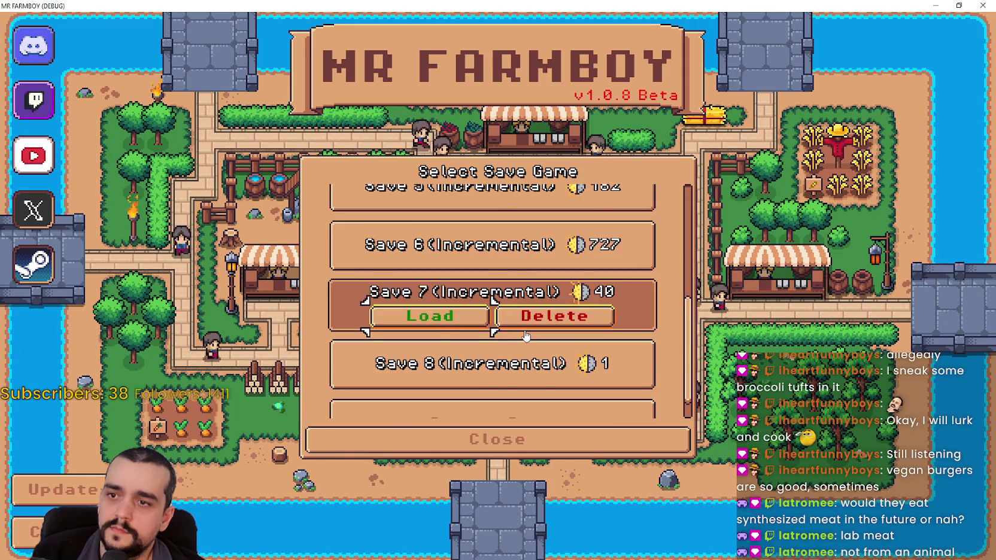
{"action": "left_click", "coordinate": [518, 322]}
{"action": "scroll", "coordinate": [517, 318], "scroll_direction": "up", "scroll_amount": 5}
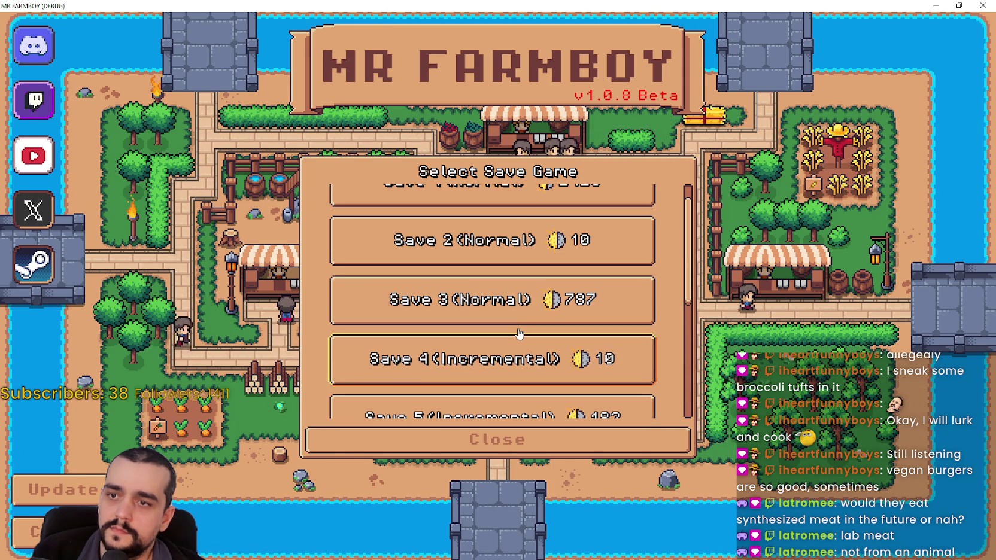
Expand Save 3 and Save 2, then load the Save 3 game.
{"action": "left_click", "coordinate": [516, 310]}
{"action": "scroll", "coordinate": [508, 243], "scroll_direction": "up", "scroll_amount": 1}
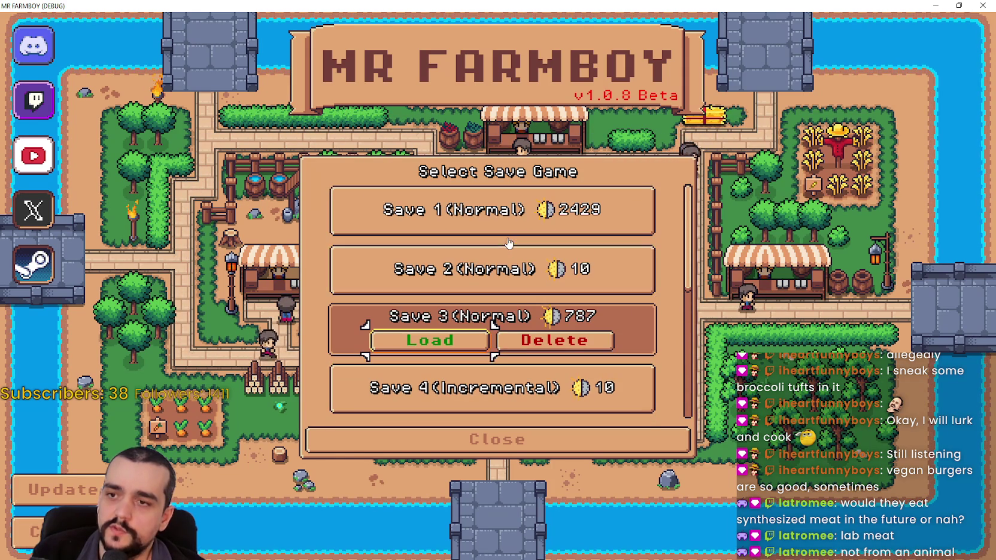
{"action": "left_click", "coordinate": [525, 291]}
{"action": "scroll", "coordinate": [539, 328], "scroll_direction": "down", "scroll_amount": 5}
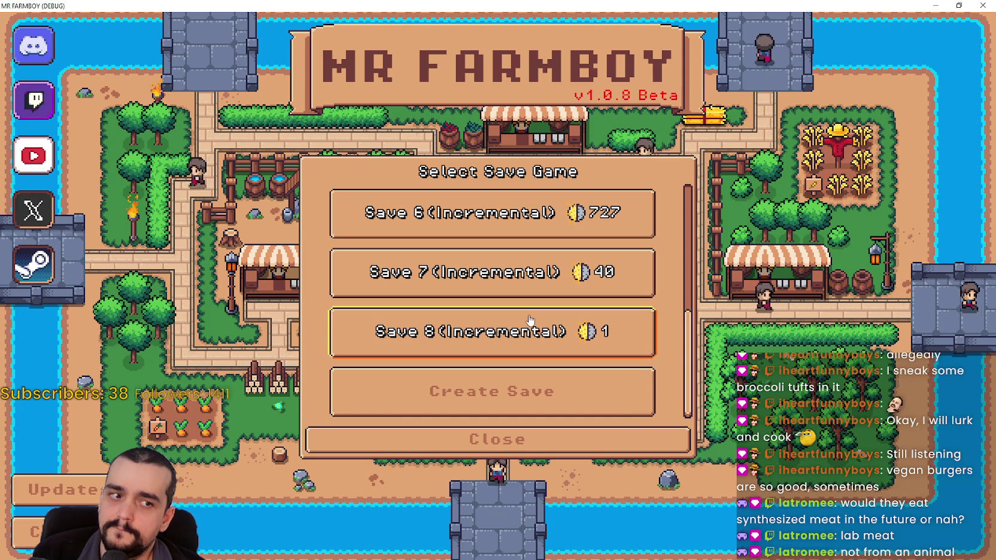
{"action": "scroll", "coordinate": [484, 371], "scroll_direction": "up", "scroll_amount": 2}
{"action": "scroll", "coordinate": [473, 269], "scroll_direction": "up", "scroll_amount": 3}
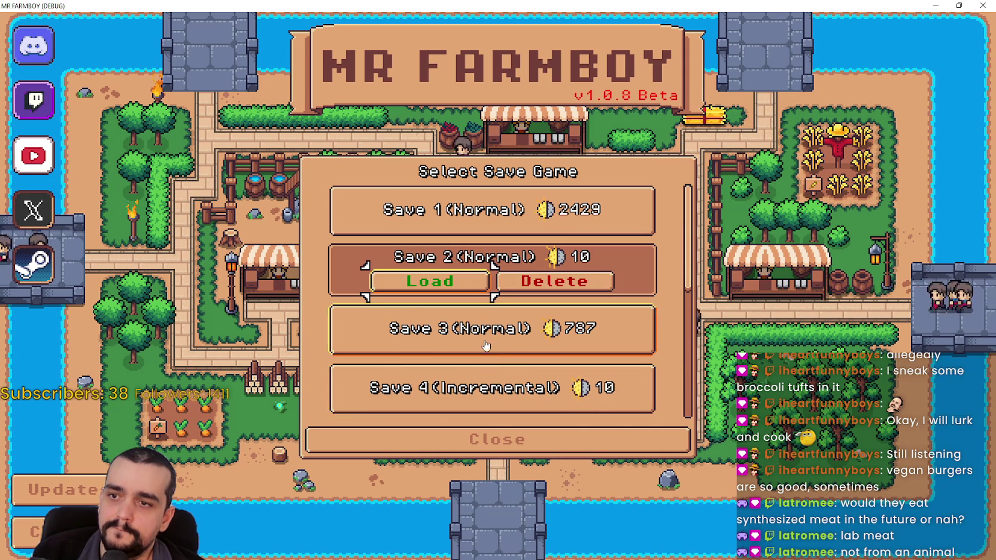
{"action": "left_click", "coordinate": [440, 340]}
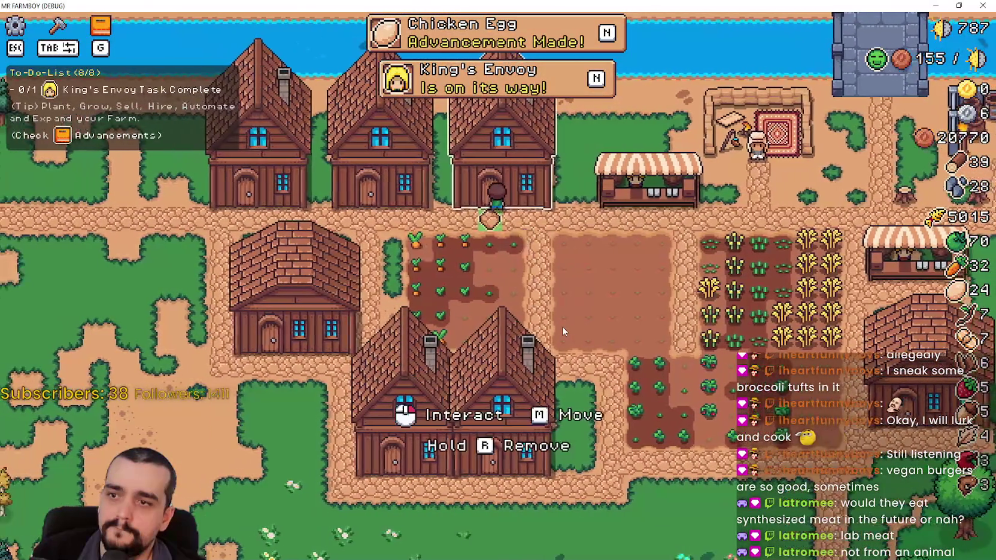
Review the House's item priority list, then open the Warehouse showing 250 wheat and 323 strawberries.
{"action": "left_click", "coordinate": [564, 327]}
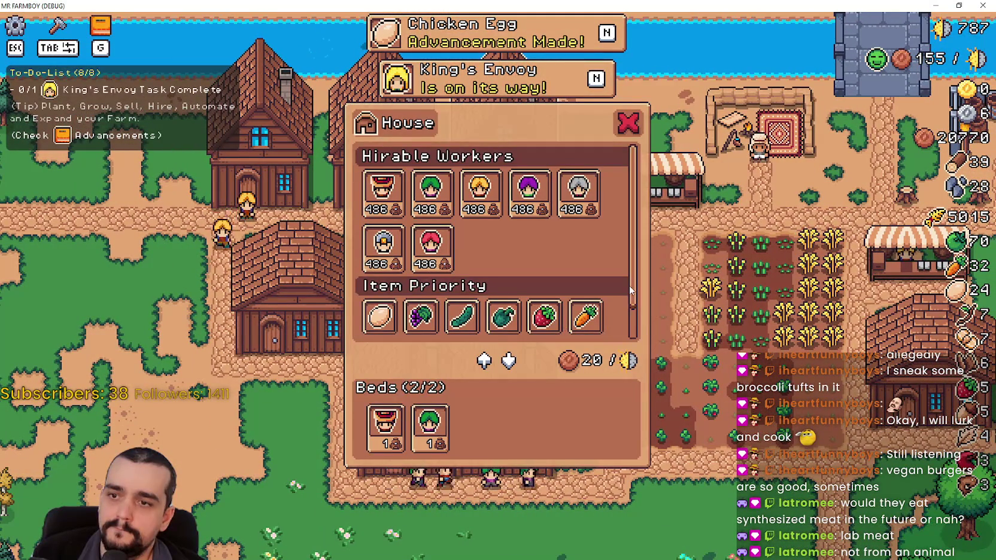
{"action": "scroll", "coordinate": [640, 309], "scroll_direction": "down", "scroll_amount": 2}
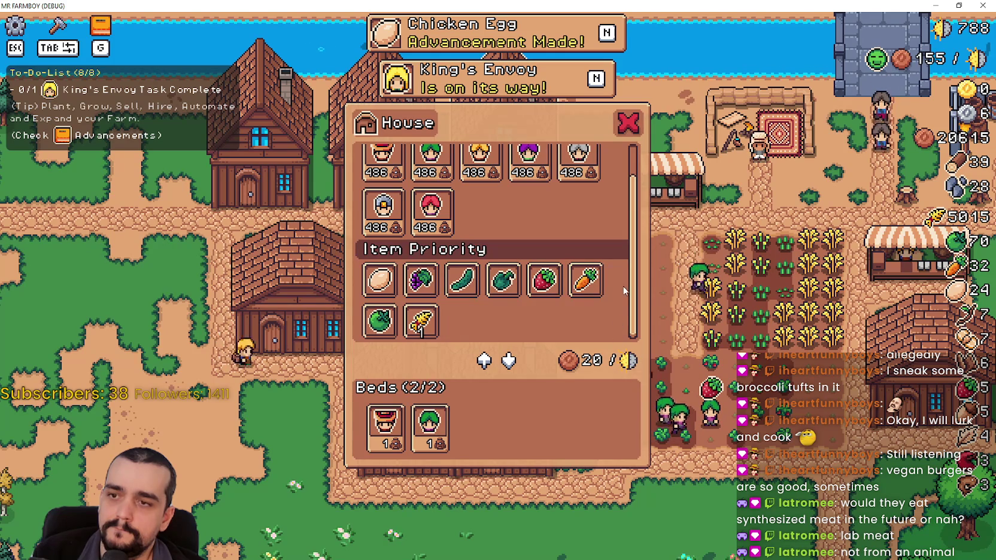
{"action": "scroll", "coordinate": [634, 270], "scroll_direction": "up", "scroll_amount": 2}
{"action": "scroll", "coordinate": [633, 303], "scroll_direction": "down", "scroll_amount": 2}
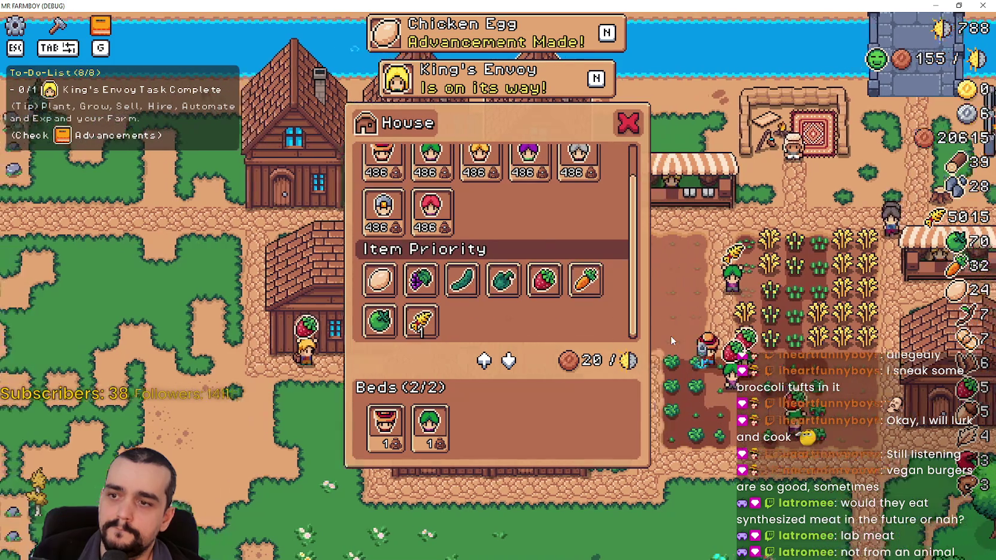
{"action": "key", "text": "Escape"}
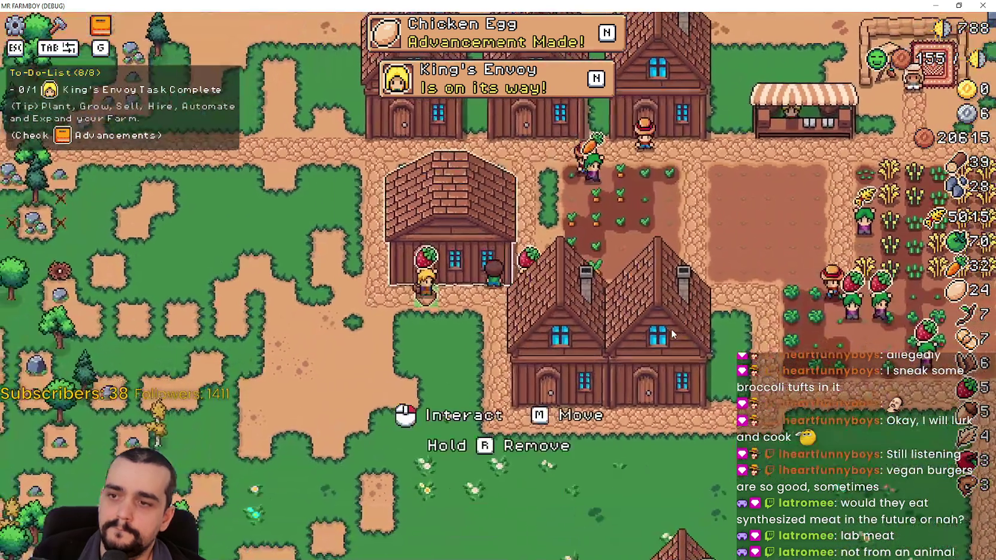
{"action": "left_click", "coordinate": [672, 334]}
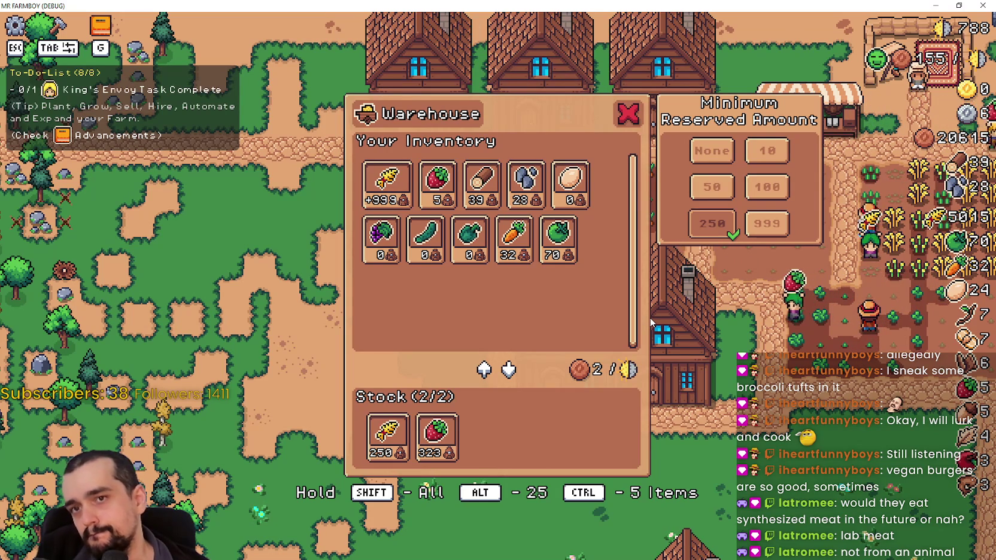
Inspect and close two houses' panels while panning across the farm.
{"action": "left_click", "coordinate": [678, 261]}
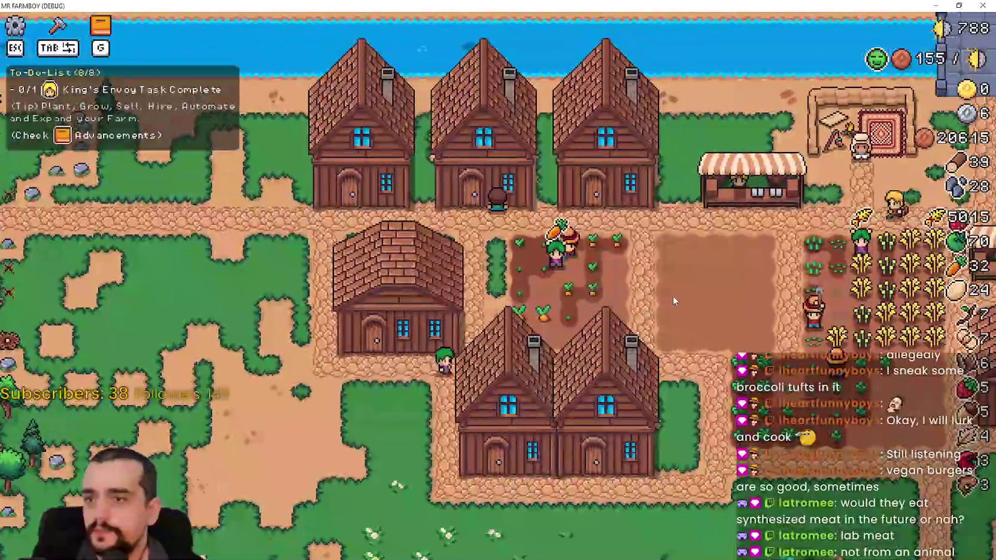
{"action": "scroll", "coordinate": [599, 251], "scroll_direction": "down", "scroll_amount": 2}
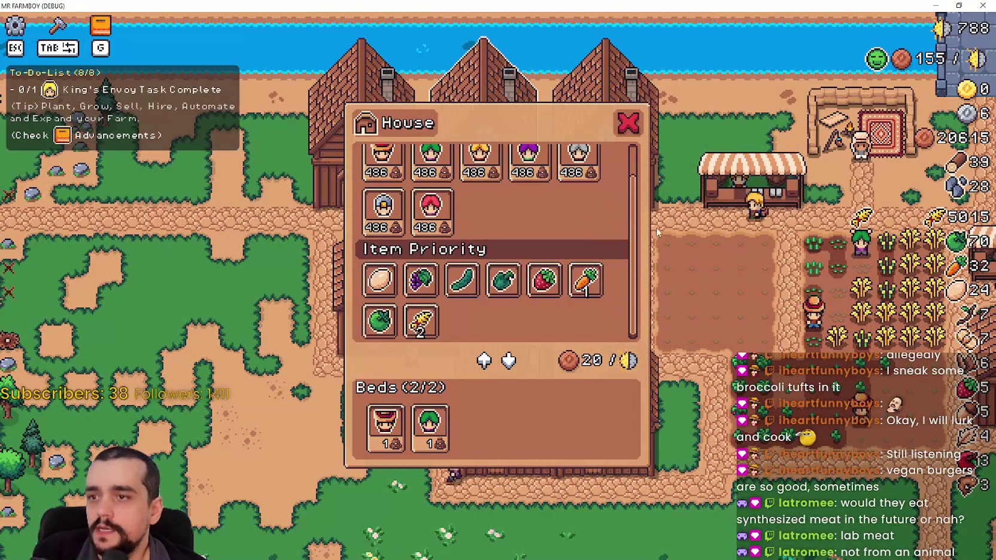
{"action": "scroll", "coordinate": [598, 251], "scroll_direction": "up", "scroll_amount": 2}
{"action": "scroll", "coordinate": [673, 306], "scroll_direction": "down", "scroll_amount": 2}
{"action": "left_click", "coordinate": [664, 317]}
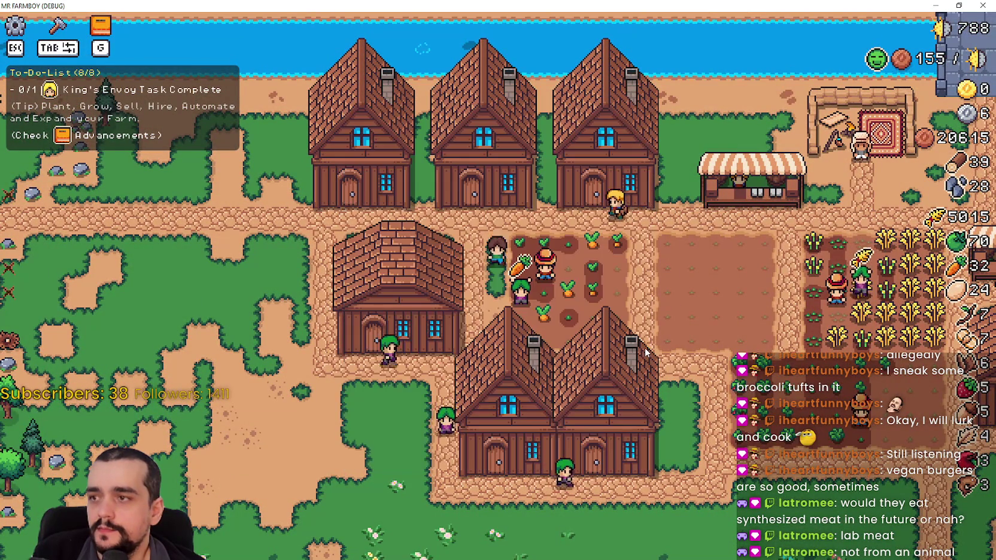
{"action": "key", "text": "s"}
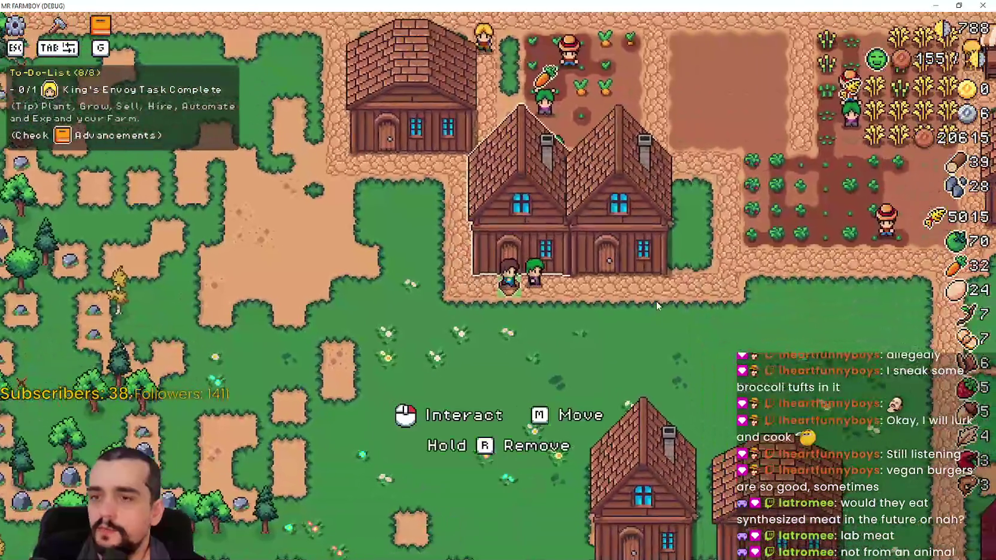
{"action": "left_click", "coordinate": [655, 300]}
{"action": "scroll", "coordinate": [655, 301], "scroll_direction": "up", "scroll_amount": 1}
{"action": "left_click", "coordinate": [655, 300]}
{"action": "key", "text": "s"}
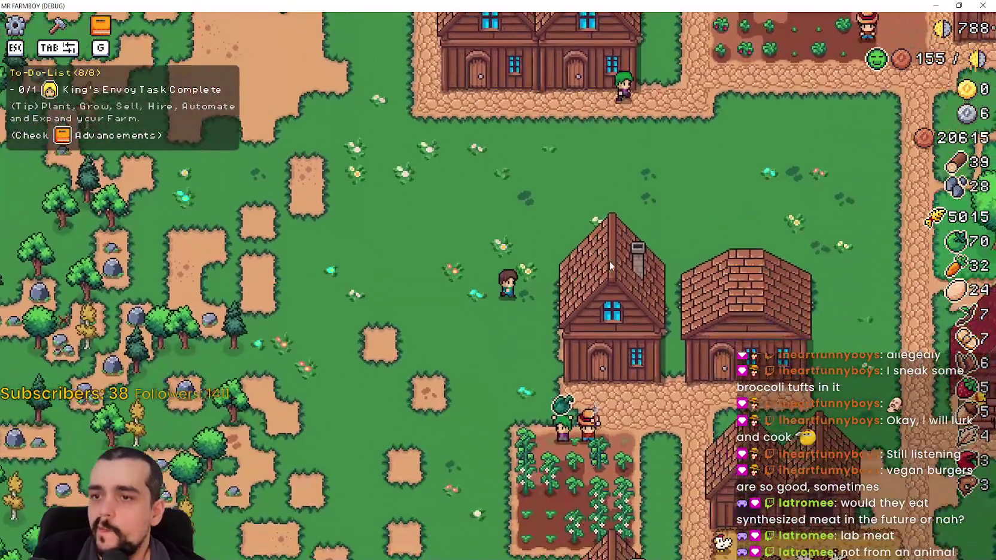
{"action": "key", "text": "s"}
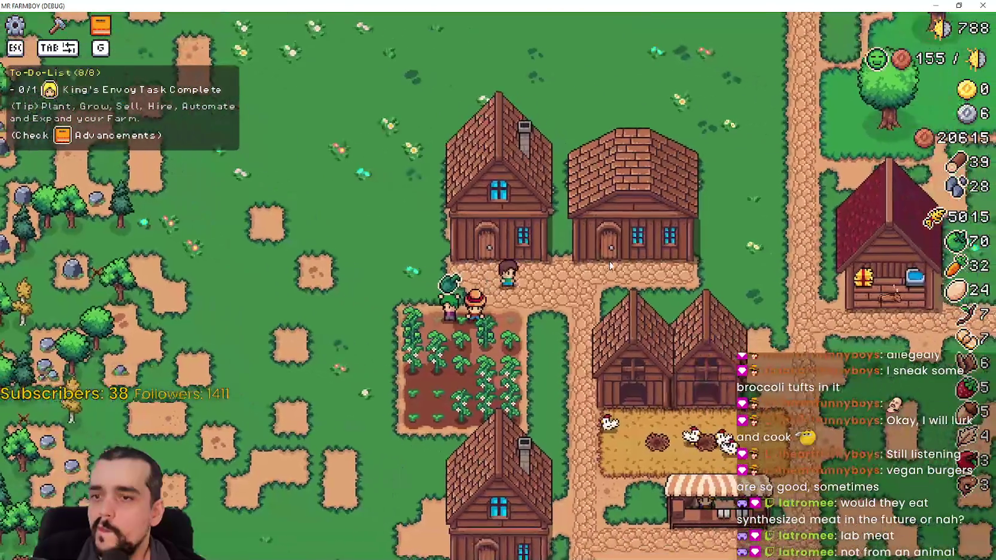
Check one more house, then open the Coop offering 70 green tomatoes and 32 carrots.
{"action": "left_click", "coordinate": [609, 261]}
{"action": "left_click", "coordinate": [617, 312]}
{"action": "key", "text": "d"}
{"action": "left_click", "coordinate": [679, 338]}
{"action": "left_click", "coordinate": [682, 336]}
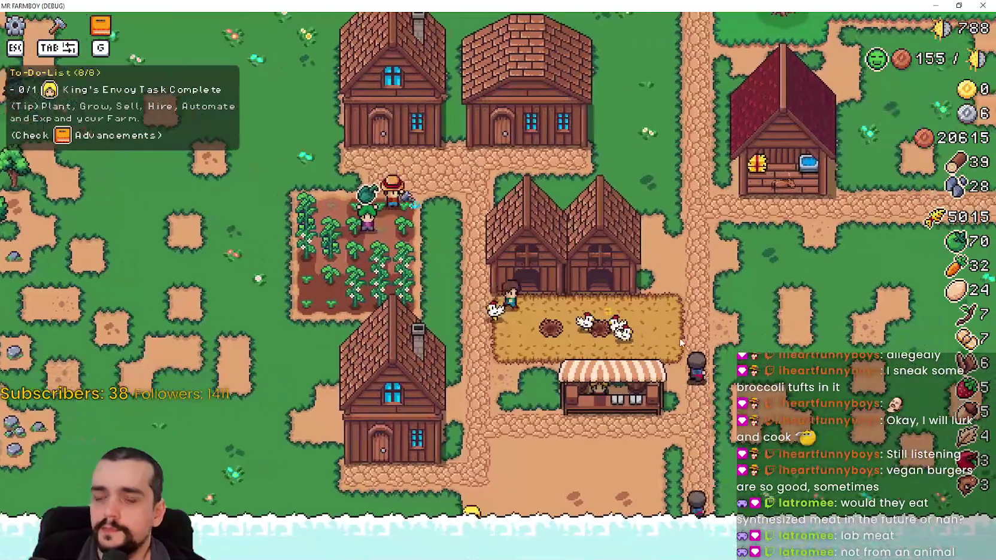
{"action": "left_click", "coordinate": [682, 339]}
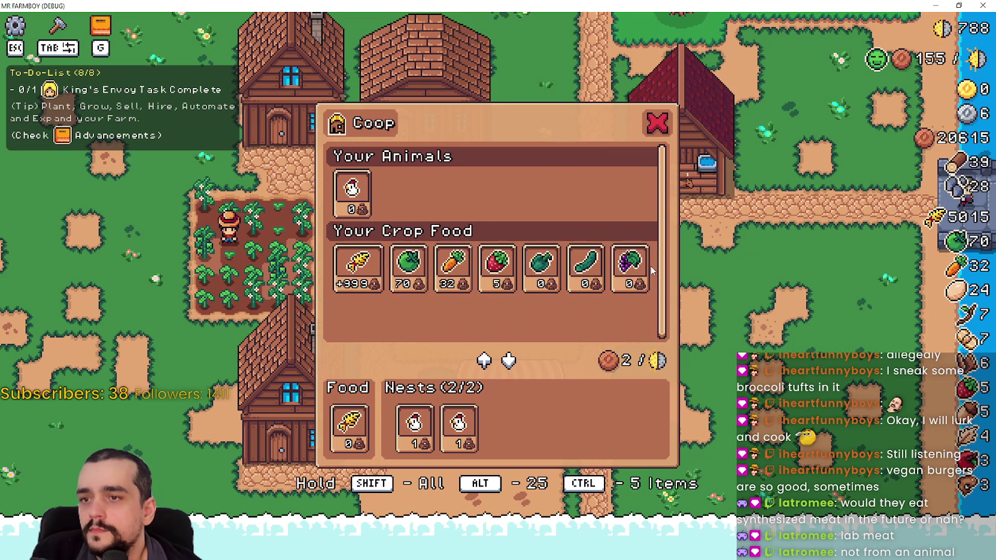
{"action": "key", "text": "Escape"}
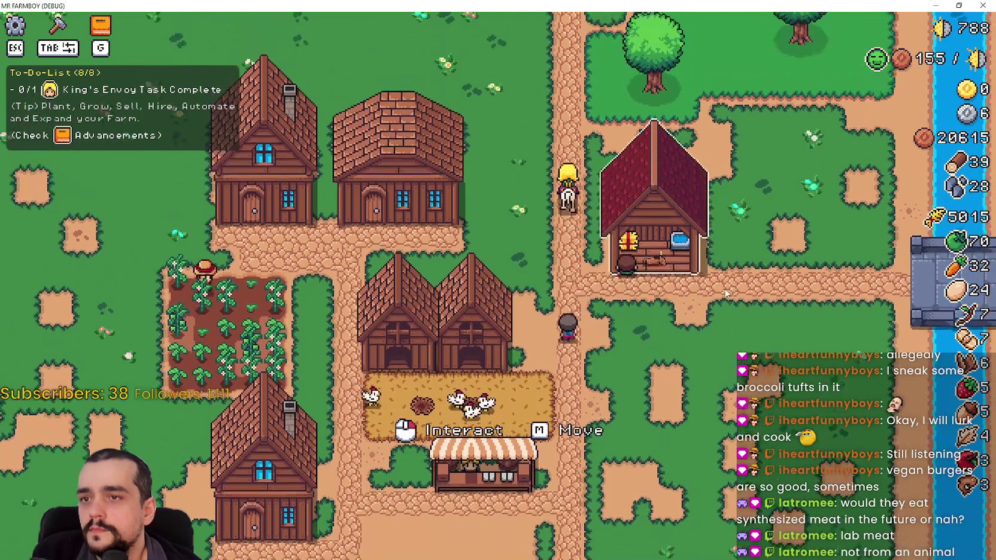
{"action": "left_click", "coordinate": [653, 251]}
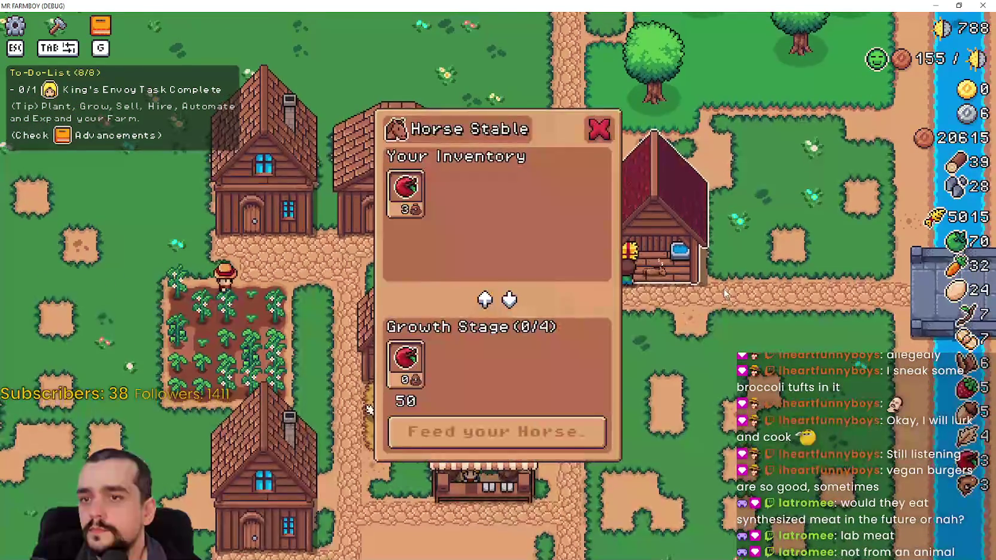
{"action": "key", "text": "Escape"}
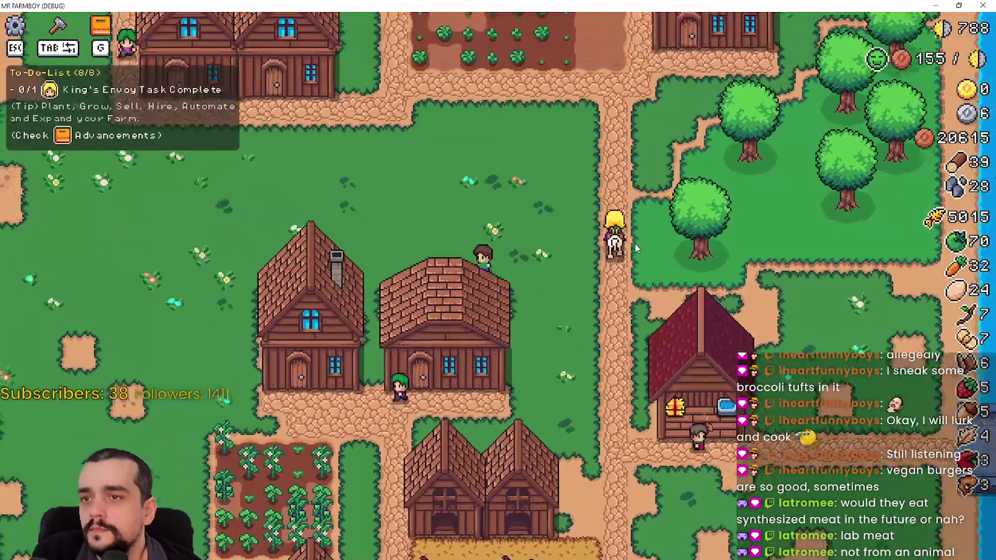
{"action": "key", "text": "w"}
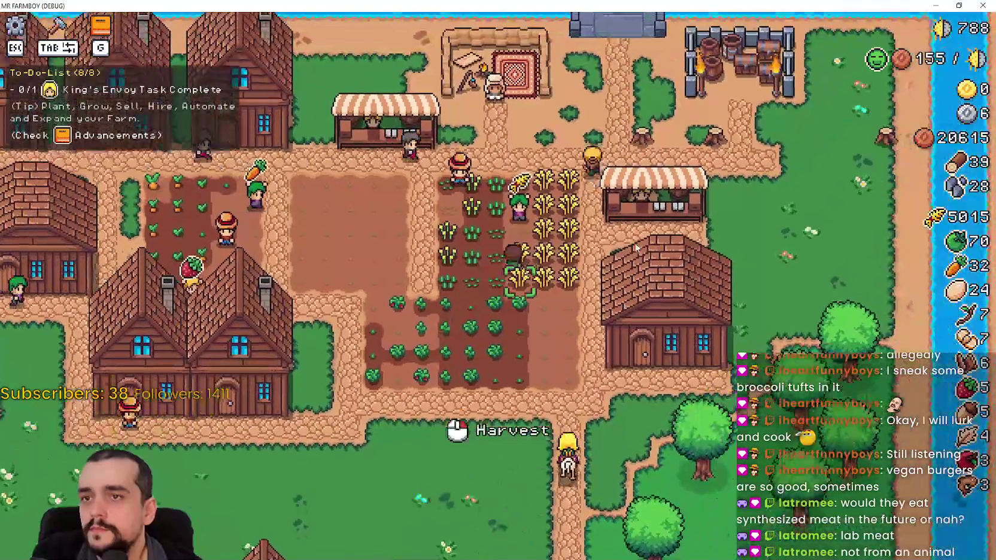
{"action": "key", "text": "e"}
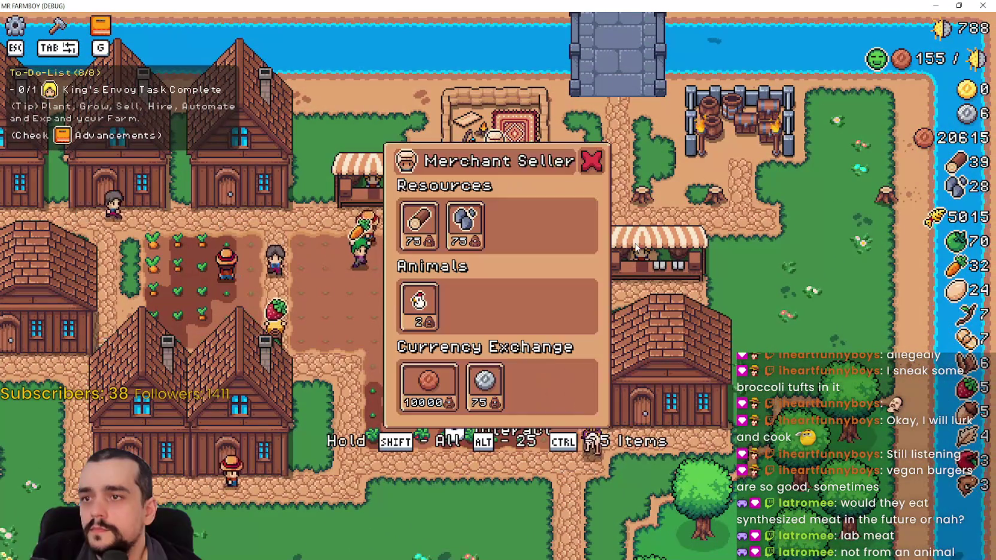
{"action": "key", "text": "Escape"}
{"action": "key", "text": "a"}
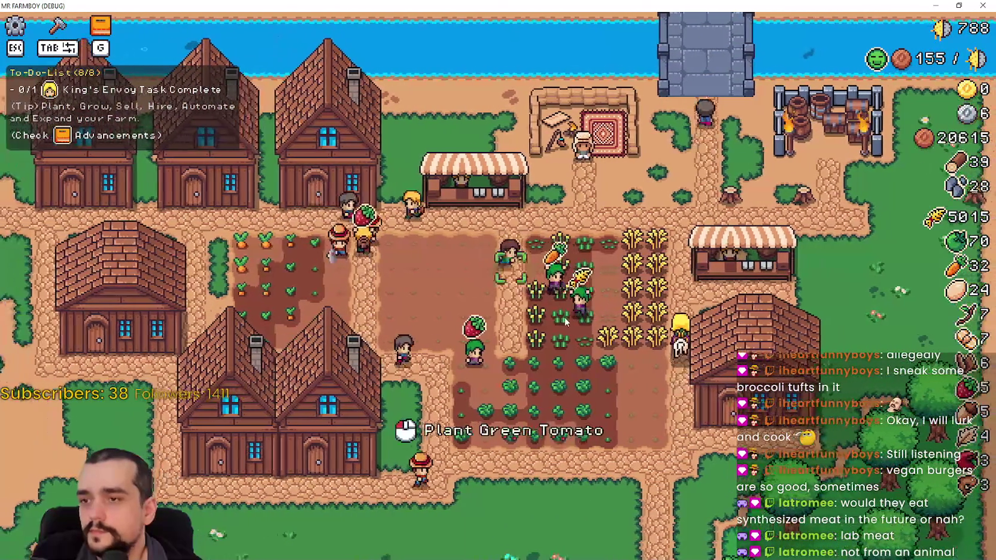
{"action": "key", "text": "e"}
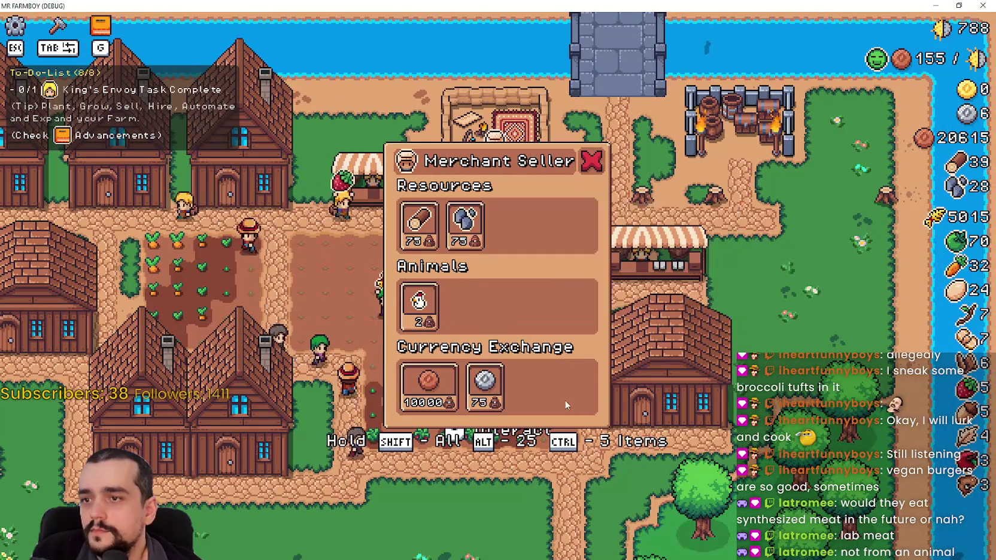
{"action": "key", "text": "Escape"}
{"action": "key", "text": "s"}
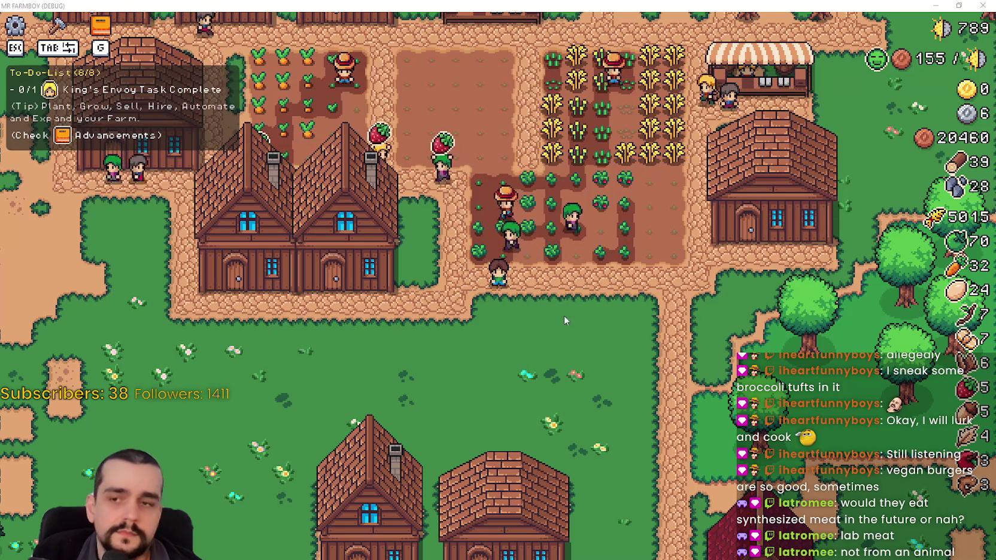
Ride across the farm, checking and closing the Warehouse and House panels.
{"action": "key", "text": "w"}
{"action": "key", "text": "a"}
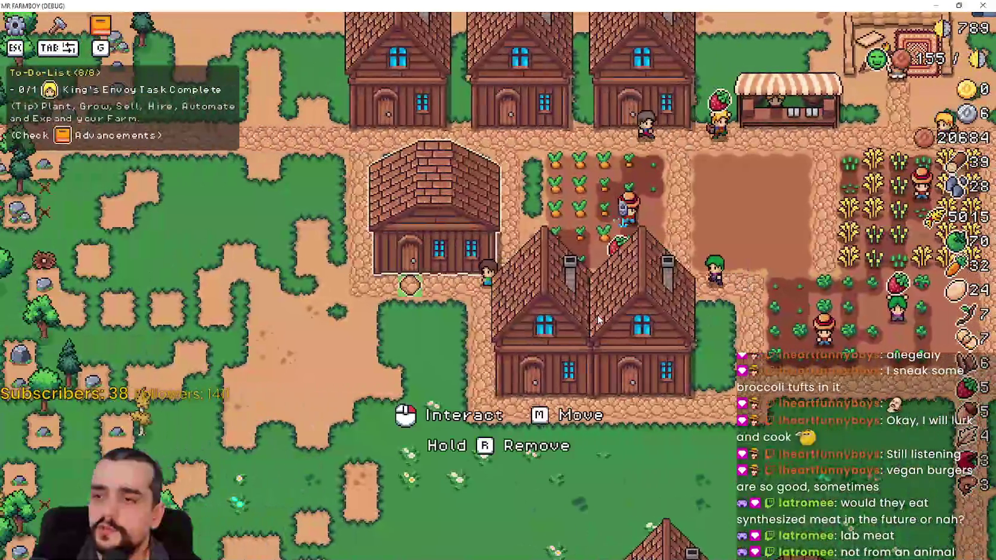
{"action": "left_click", "coordinate": [596, 313]}
{"action": "key", "text": "Escape"}
{"action": "left_click", "coordinate": [610, 343]}
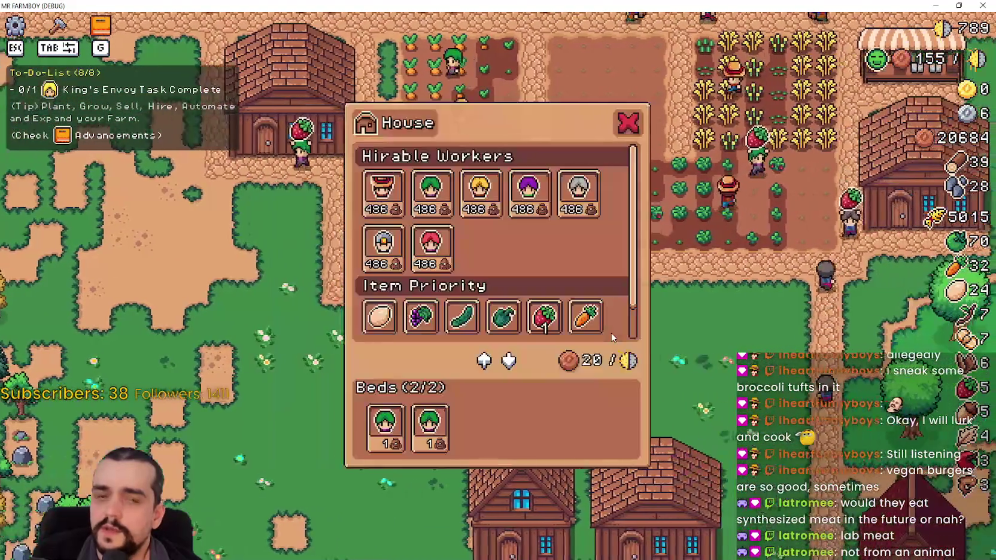
{"action": "key", "text": "Escape"}
{"action": "key", "text": "d"}
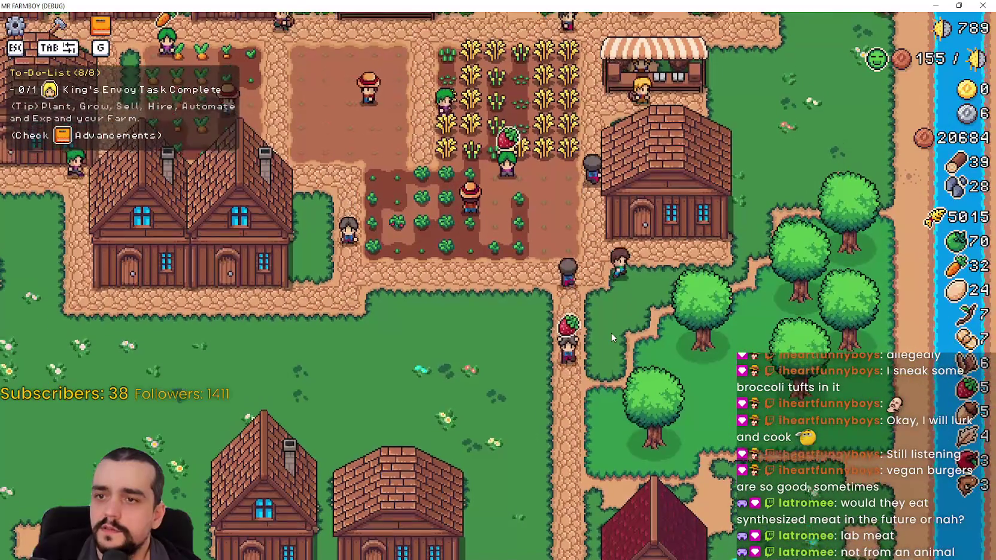
{"action": "left_click", "coordinate": [611, 333]}
{"action": "key", "text": "Escape"}
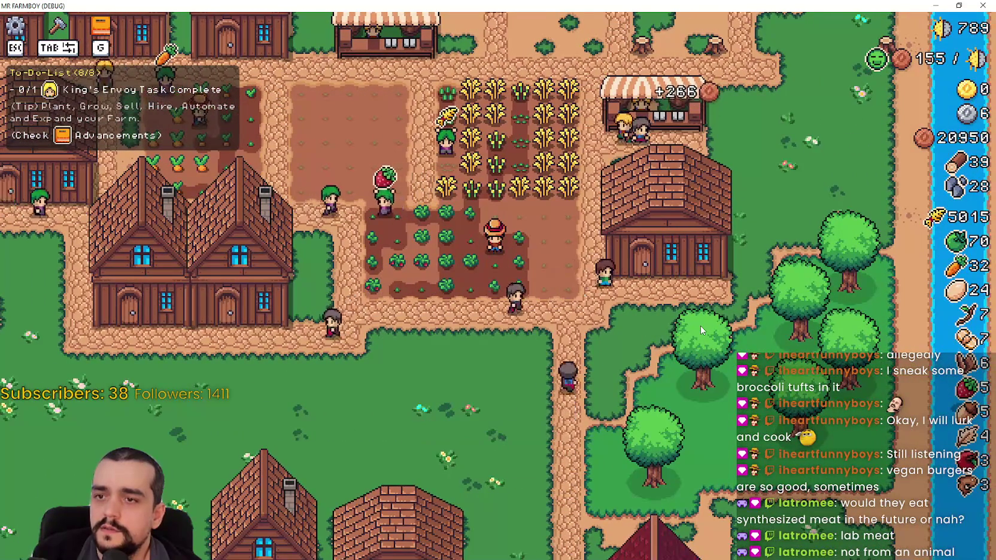
Recheck Warehouse reserve settings and House item priorities, then bring up Advancements with B.
{"action": "key", "text": "e"}
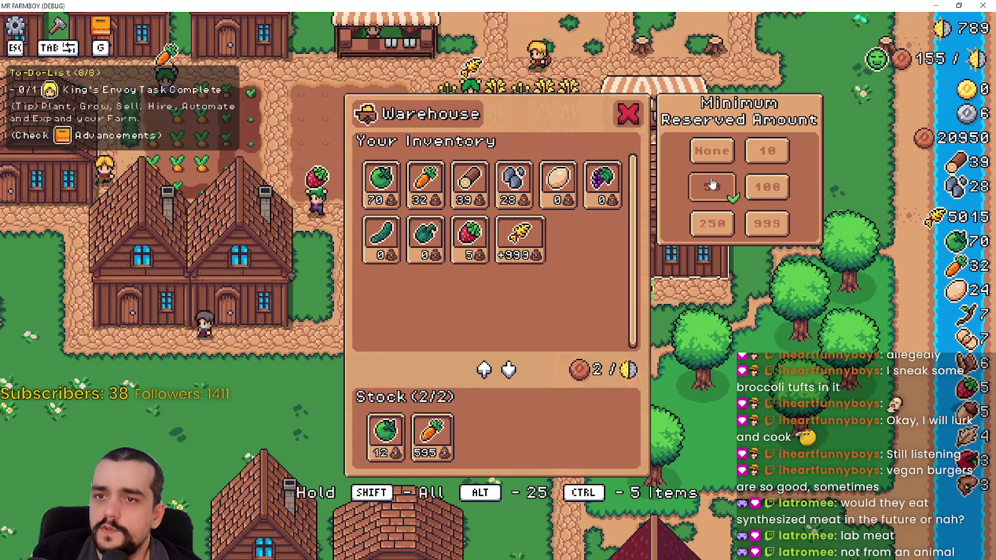
{"action": "key", "text": "Escape"}
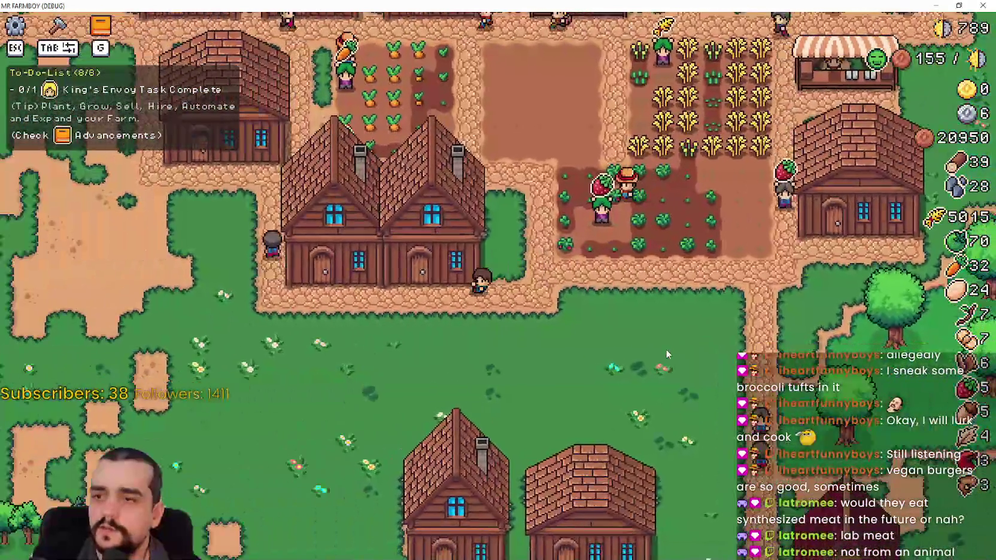
{"action": "left_click", "coordinate": [431, 245]}
{"action": "scroll", "coordinate": [418, 317], "scroll_direction": "down", "scroll_amount": 2}
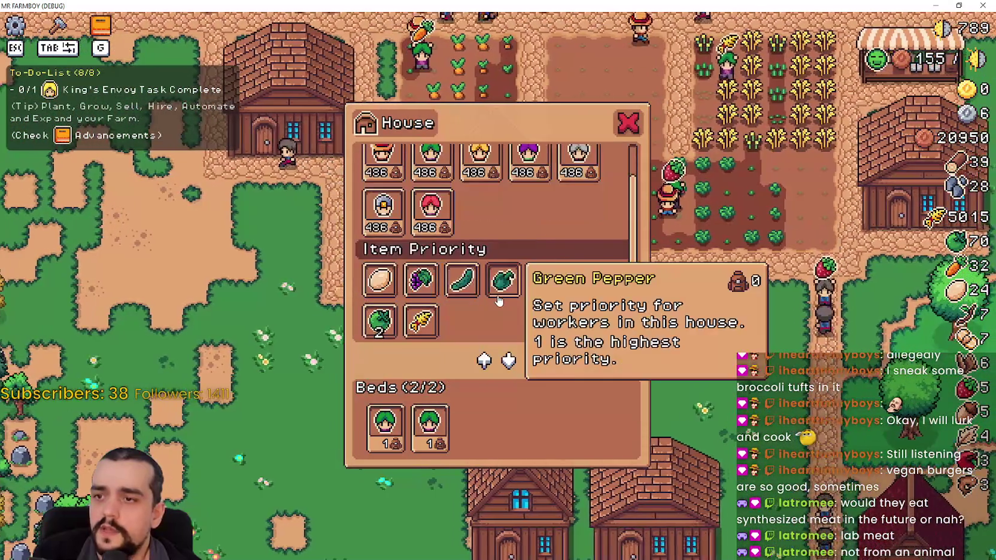
{"action": "key", "text": "Escape"}
{"action": "key", "text": "b"}
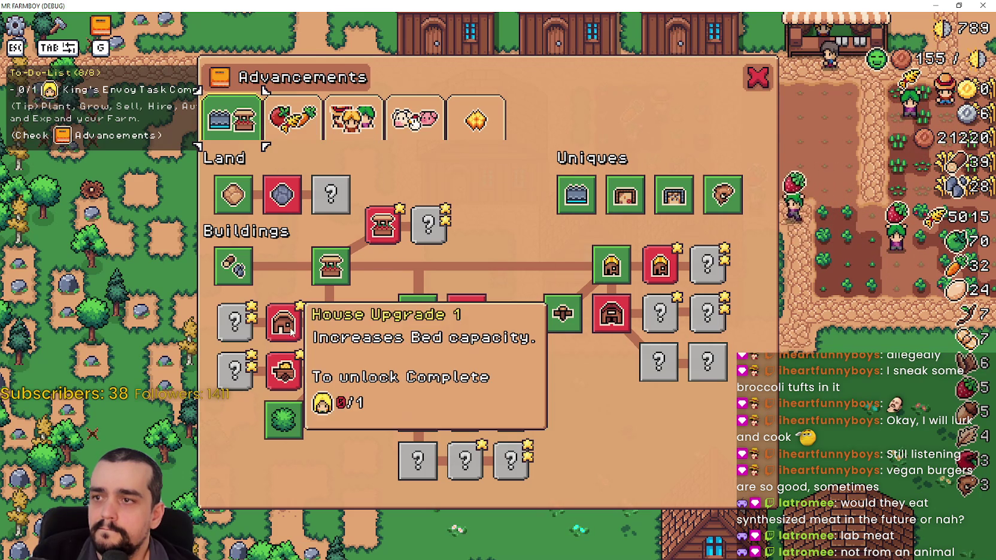
Browse the Crops and Workers advancement trees, read the Upkeep explanation, and close Advancements.
{"action": "left_click", "coordinate": [295, 126]}
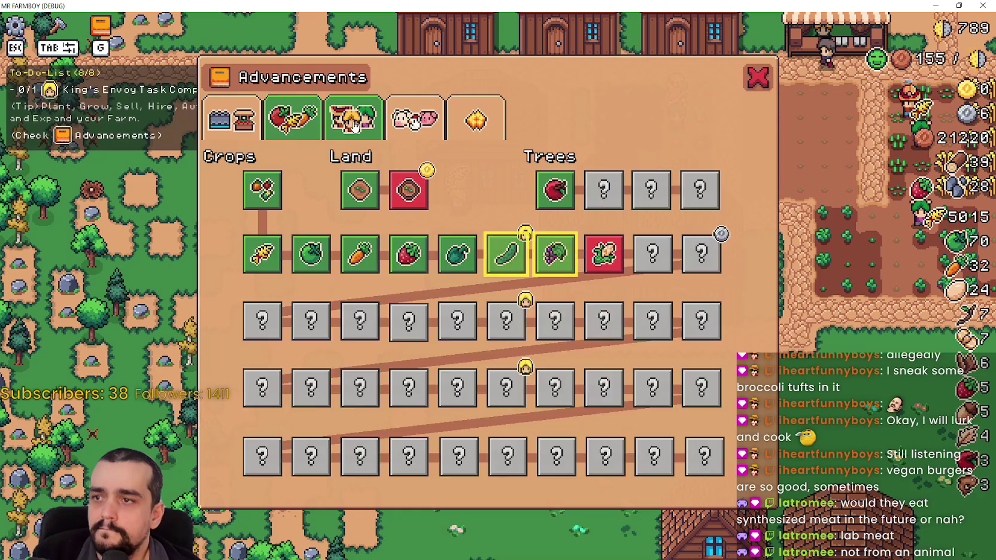
{"action": "left_click", "coordinate": [353, 120]}
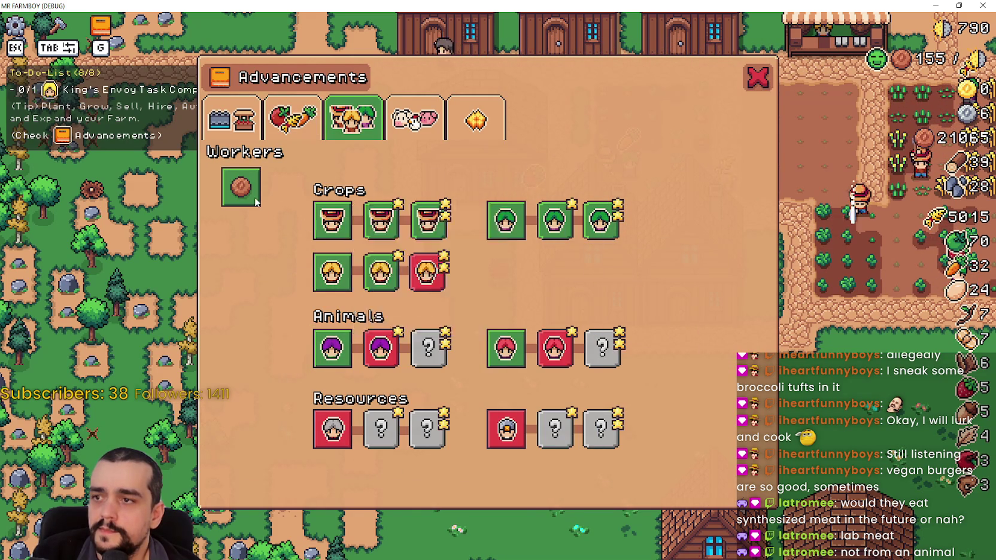
{"action": "mouse_move", "coordinate": [252, 197]}
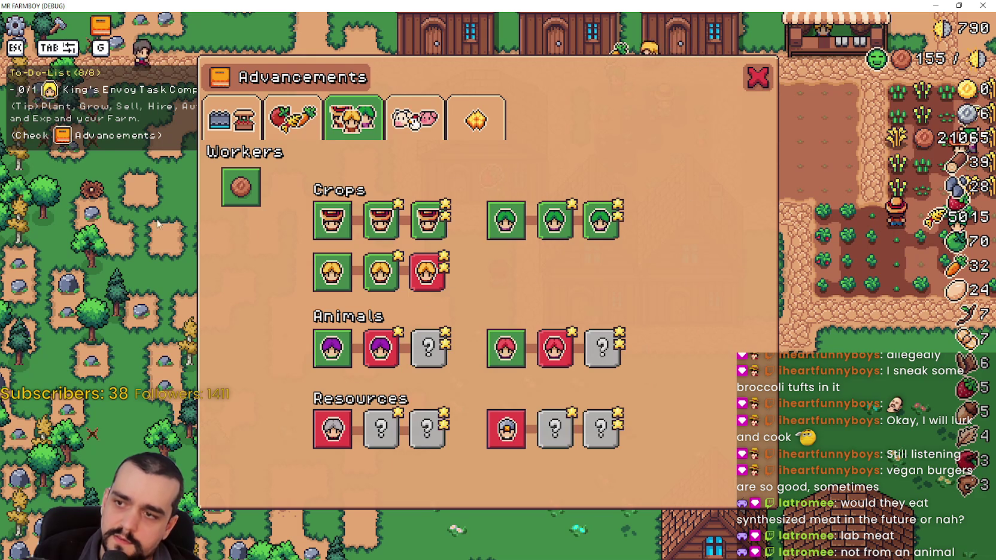
{"action": "mouse_move", "coordinate": [230, 197]}
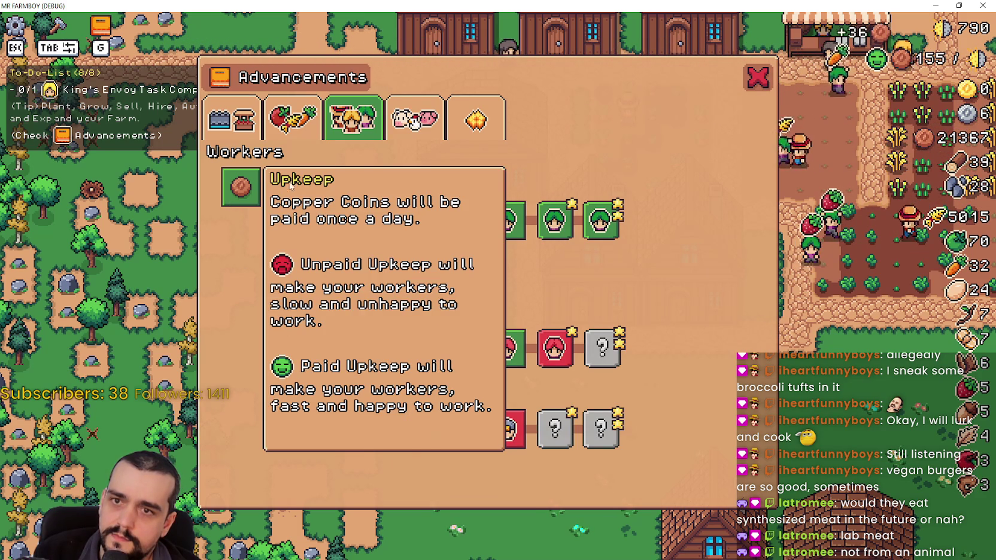
{"action": "mouse_move", "coordinate": [875, 61]}
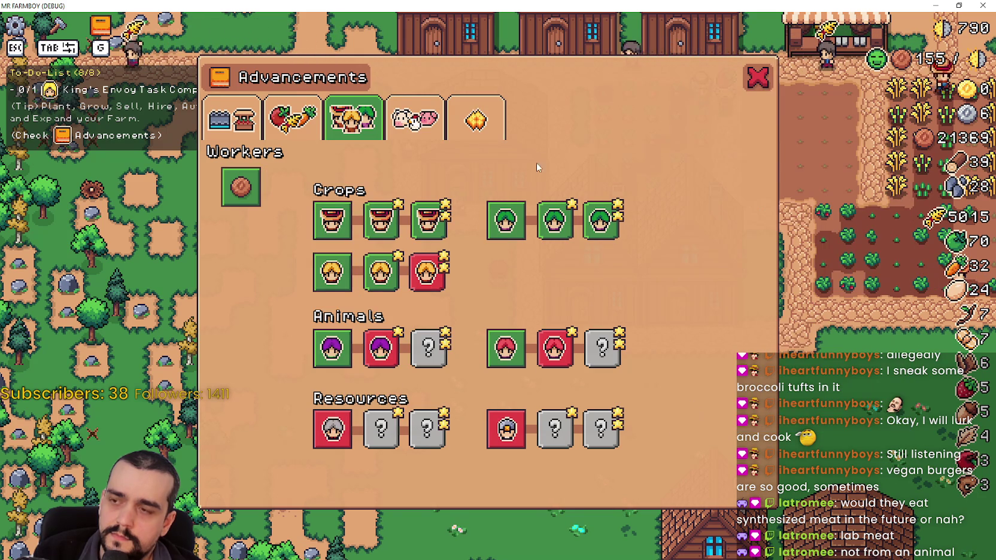
{"action": "left_click", "coordinate": [758, 79]}
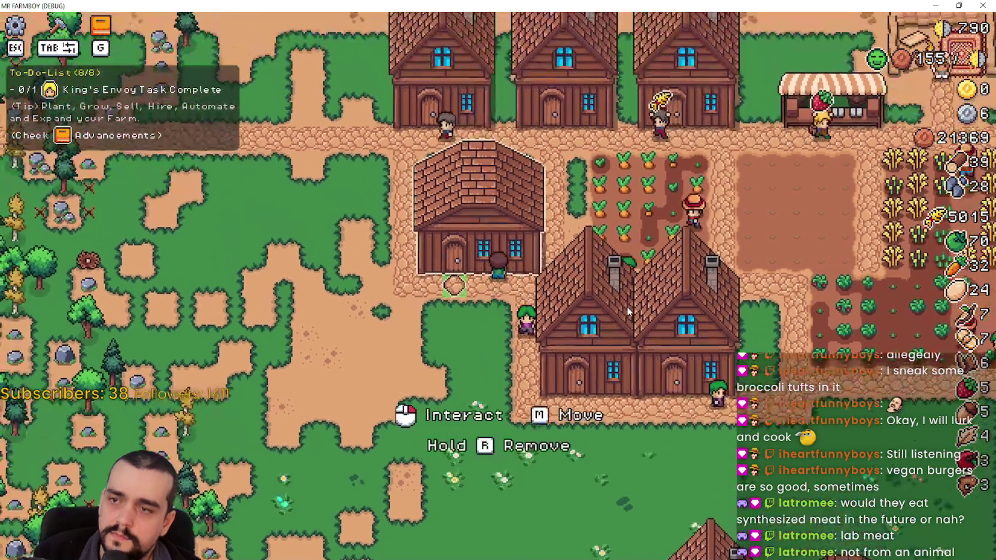
Open and close the Warehouse, toggle the pause menu, then stop the run with F8.
{"action": "left_click", "coordinate": [626, 307]}
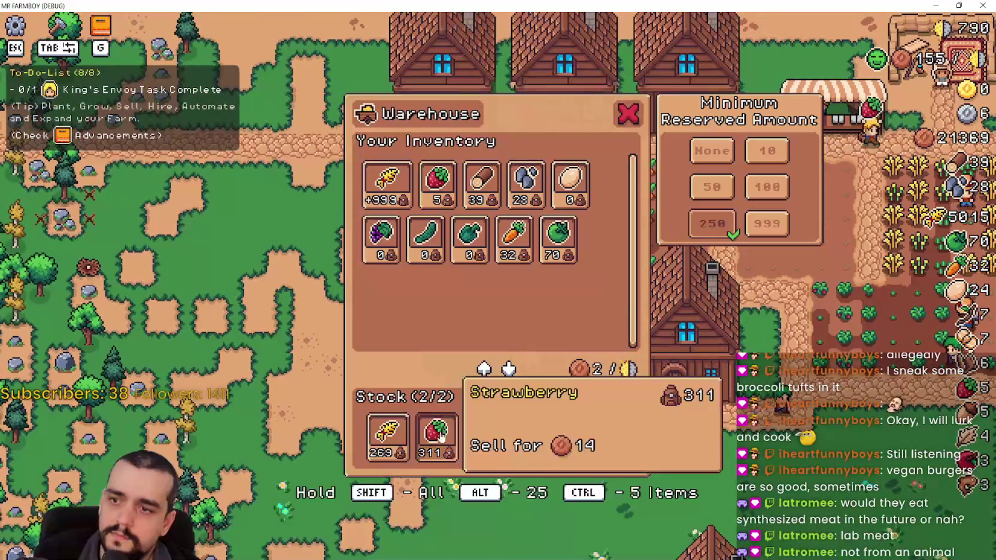
{"action": "left_click", "coordinate": [629, 115]}
{"action": "key", "text": "Escape"}
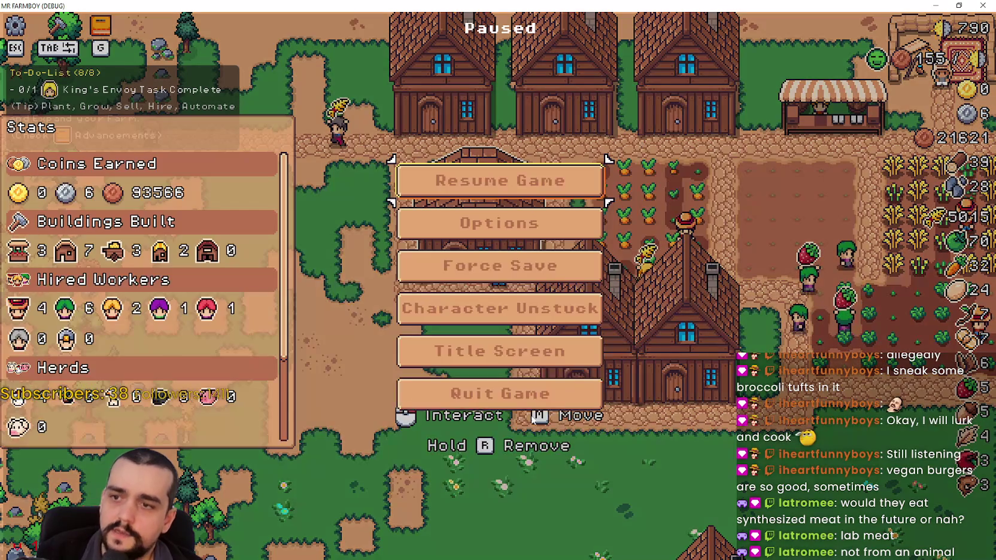
{"action": "key", "text": "Escape"}
{"action": "key", "text": "F8"}
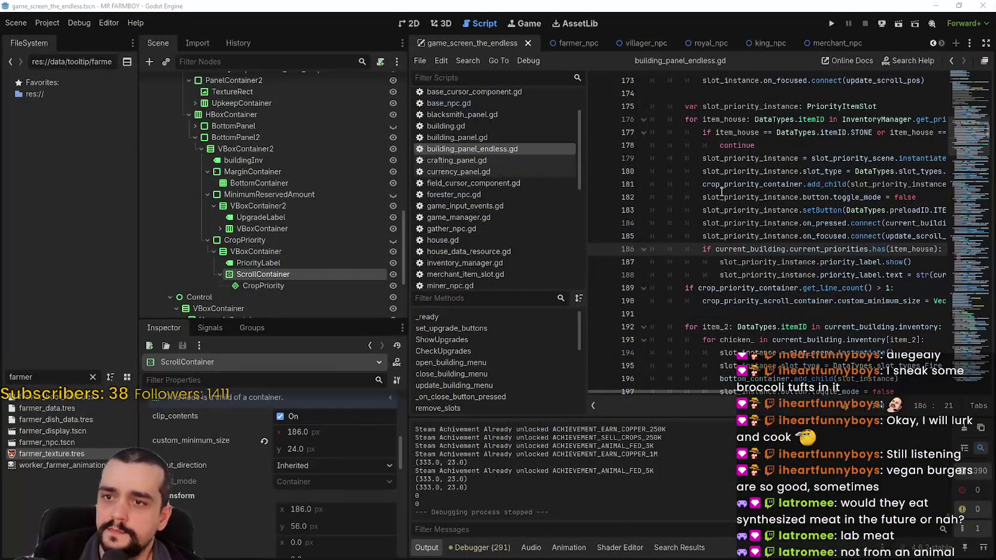
Place the caret on lines 177 and 184 of the script and reveal earlier script tabs.
{"action": "left_click", "coordinate": [746, 132]}
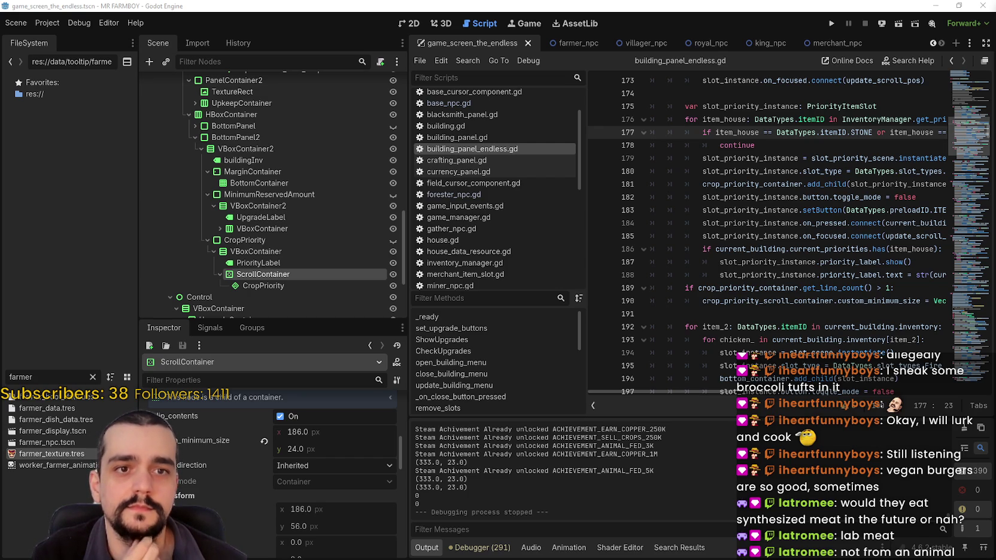
{"action": "left_click", "coordinate": [760, 222]}
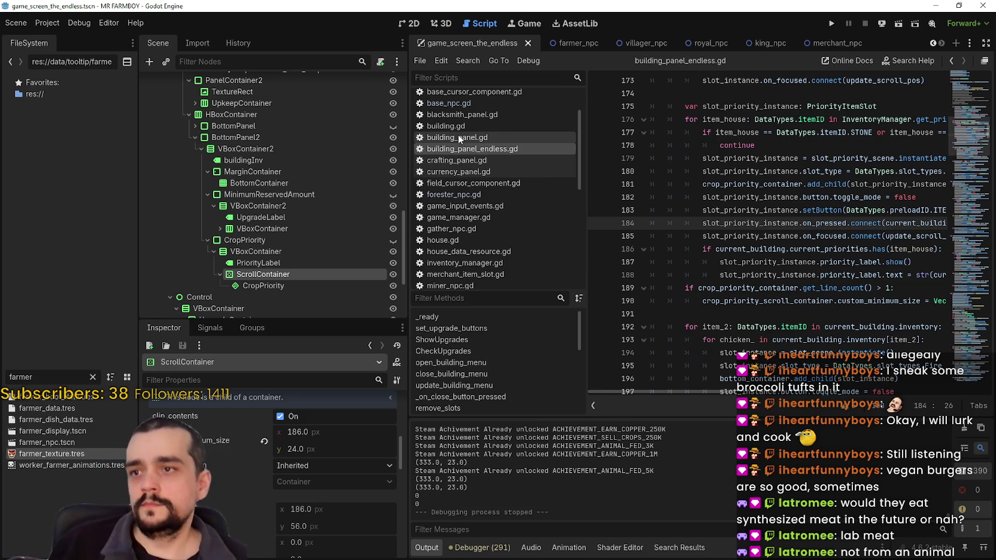
{"action": "left_click", "coordinate": [933, 42]}
{"action": "left_click", "coordinate": [933, 42]}
{"action": "left_click", "coordinate": [932, 42]}
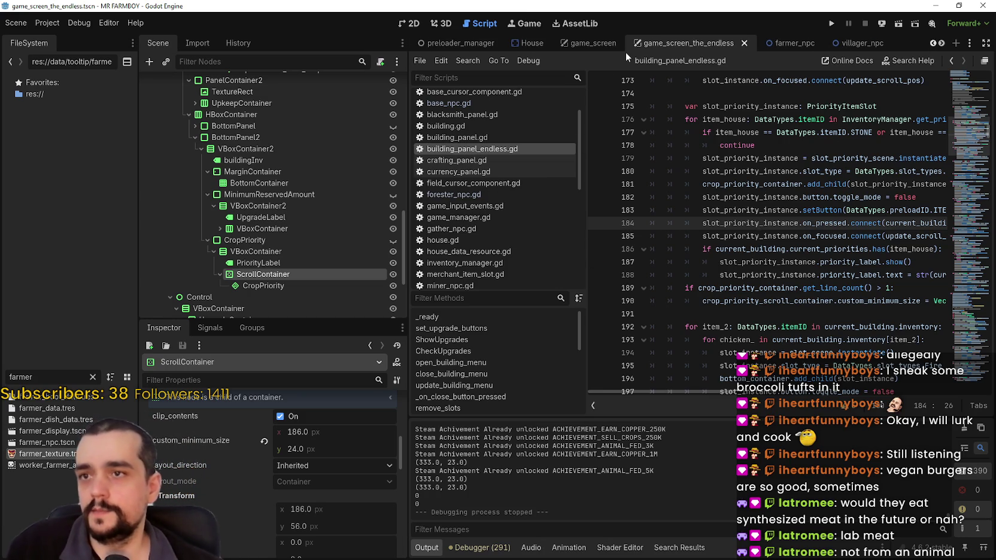
{"action": "scroll", "coordinate": [266, 204], "scroll_direction": "up", "scroll_amount": 1}
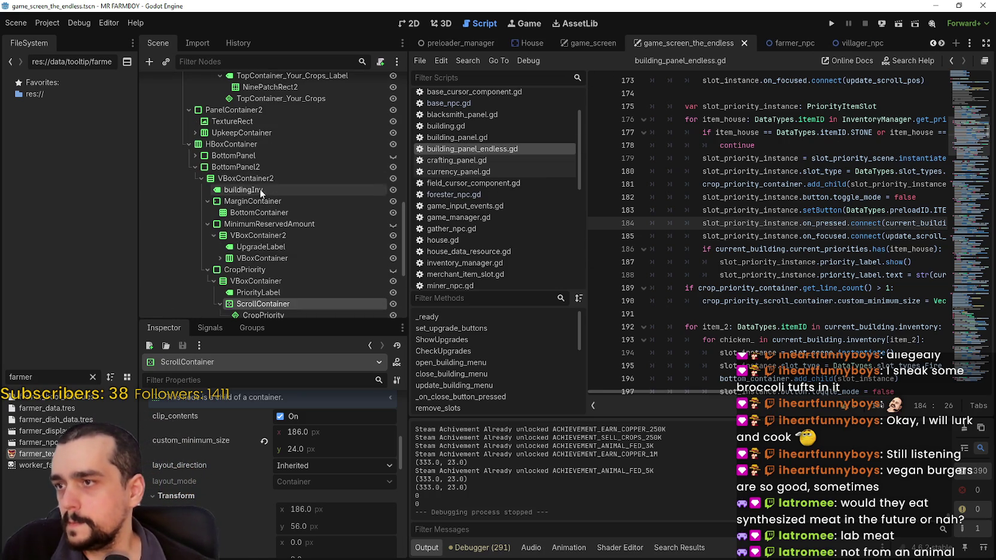
Inspect BottomContainer, MinimumReservedAmount and BottomPanel2's layout, collapse BottomPanel2, then switch to game_screen.
{"action": "left_click", "coordinate": [270, 212]}
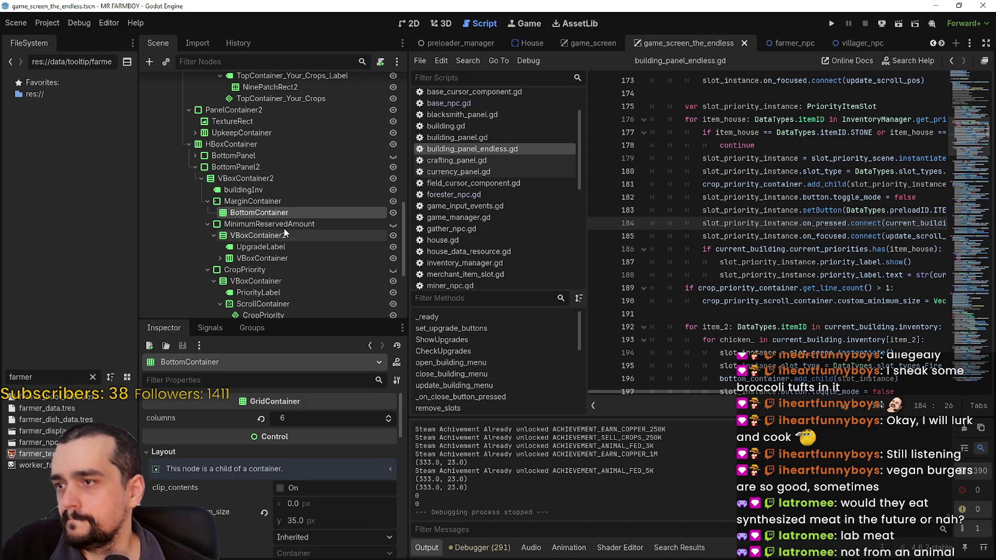
{"action": "left_click", "coordinate": [282, 225]}
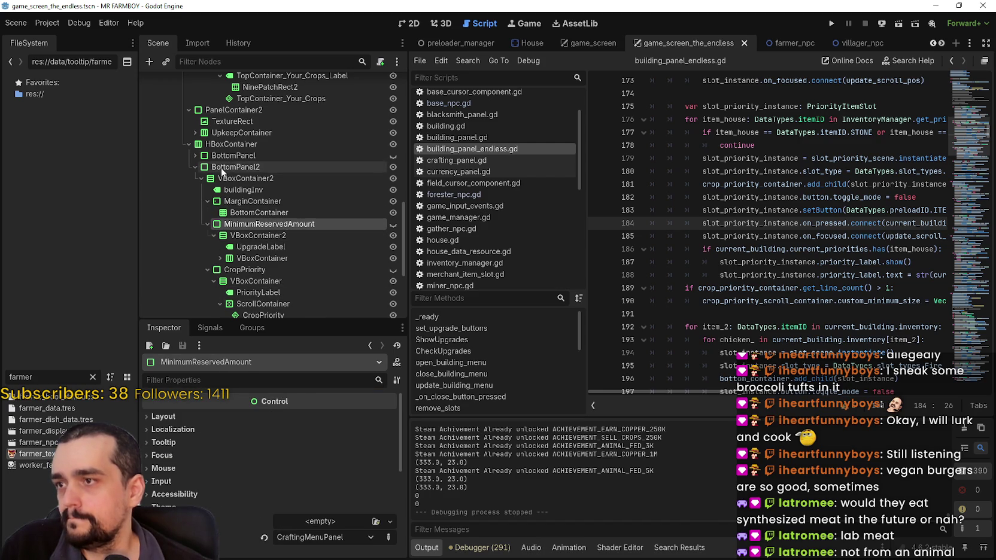
{"action": "left_click", "coordinate": [193, 168]}
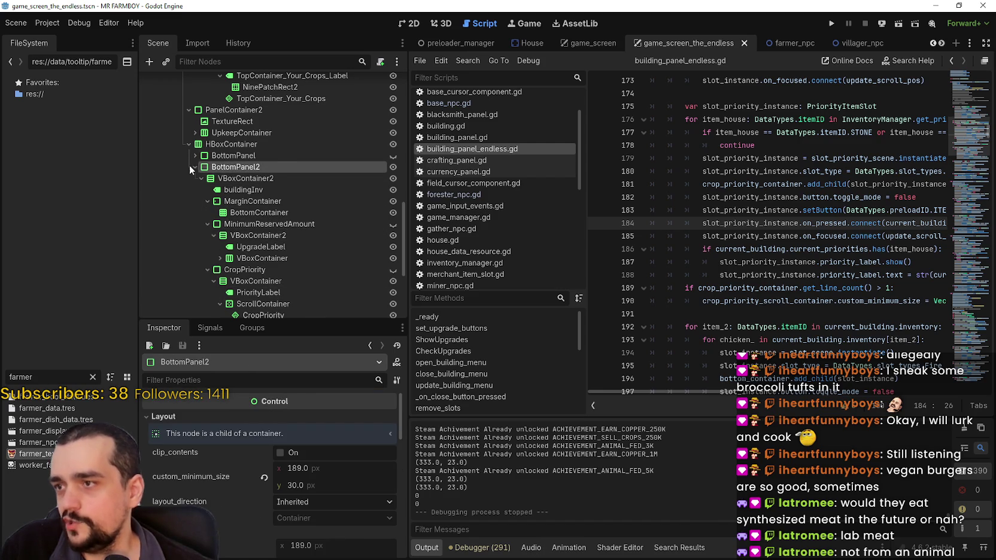
{"action": "left_click", "coordinate": [190, 165]}
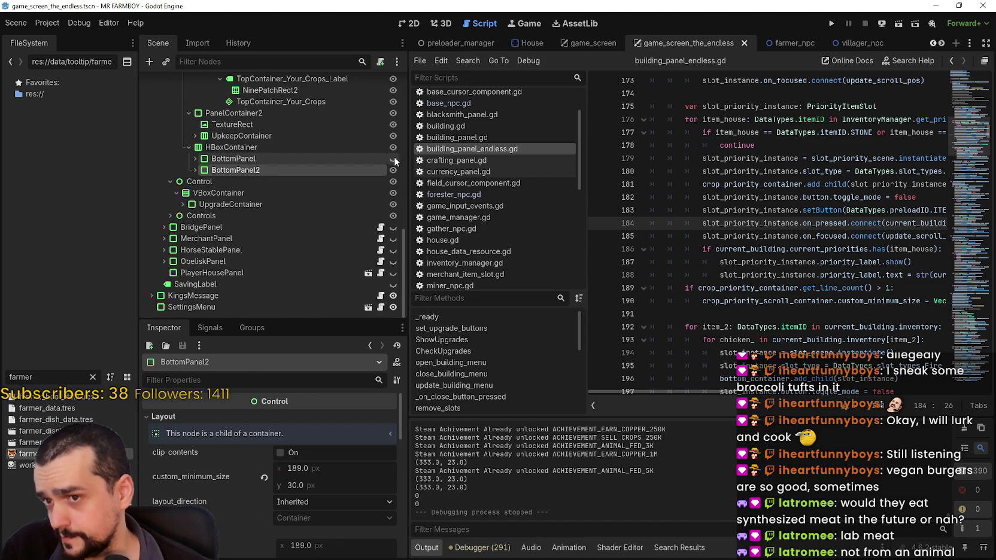
{"action": "scroll", "coordinate": [225, 280], "scroll_direction": "up", "scroll_amount": 2}
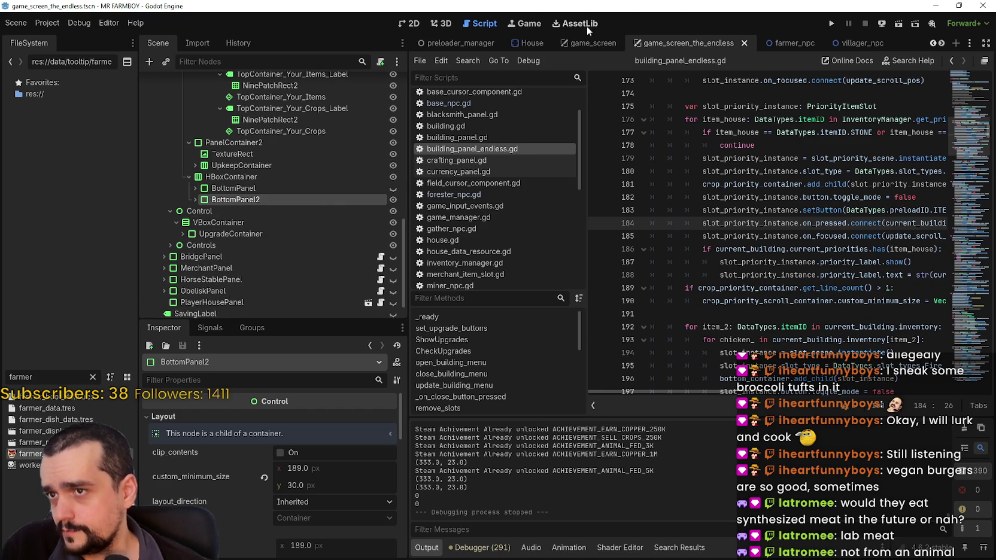
{"action": "left_click", "coordinate": [585, 47]}
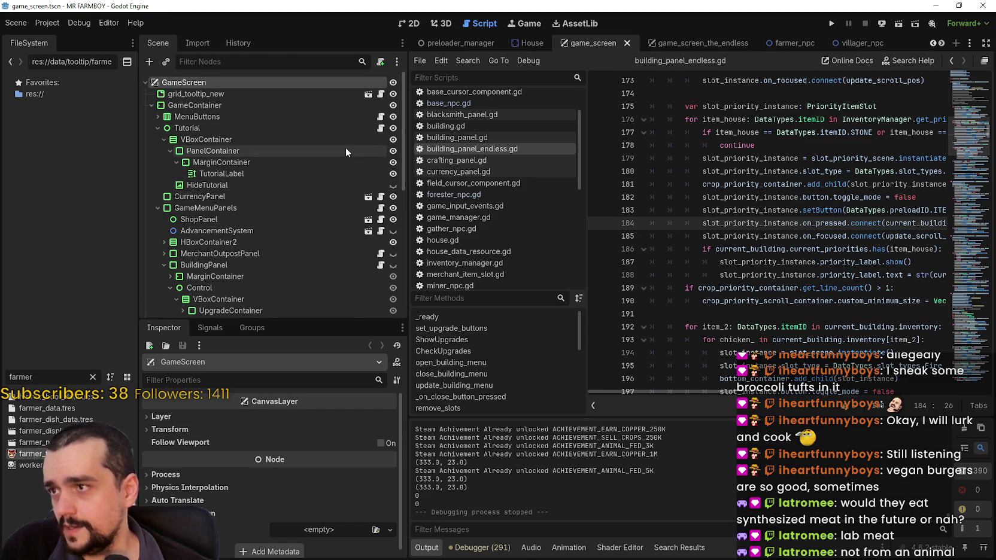
In game_screen, select SetMinimumAmount (minimum size 104 × 0) and show the 2D canvas.
{"action": "scroll", "coordinate": [314, 232], "scroll_direction": "down", "scroll_amount": 6}
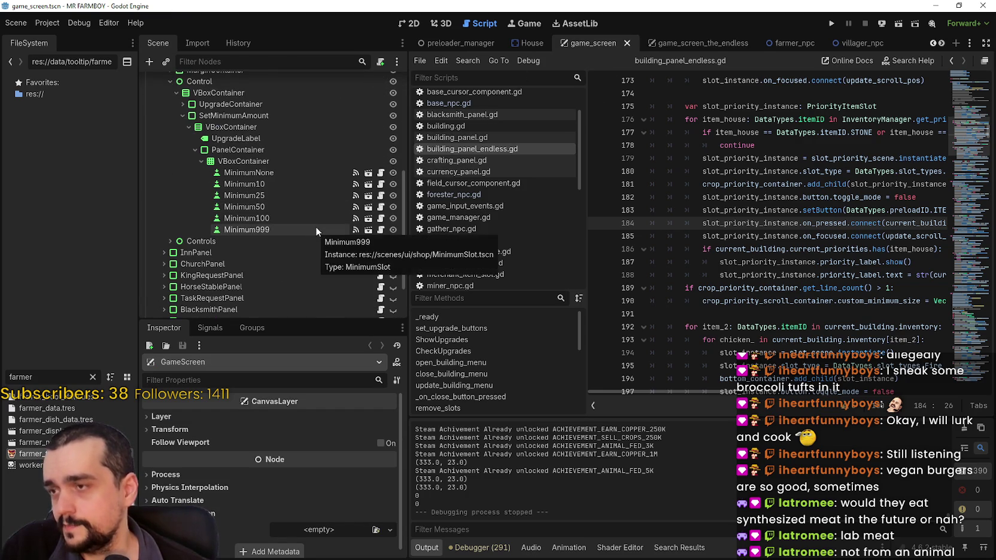
{"action": "scroll", "coordinate": [315, 229], "scroll_direction": "down", "scroll_amount": 4}
{"action": "scroll", "coordinate": [360, 299], "scroll_direction": "up", "scroll_amount": 10}
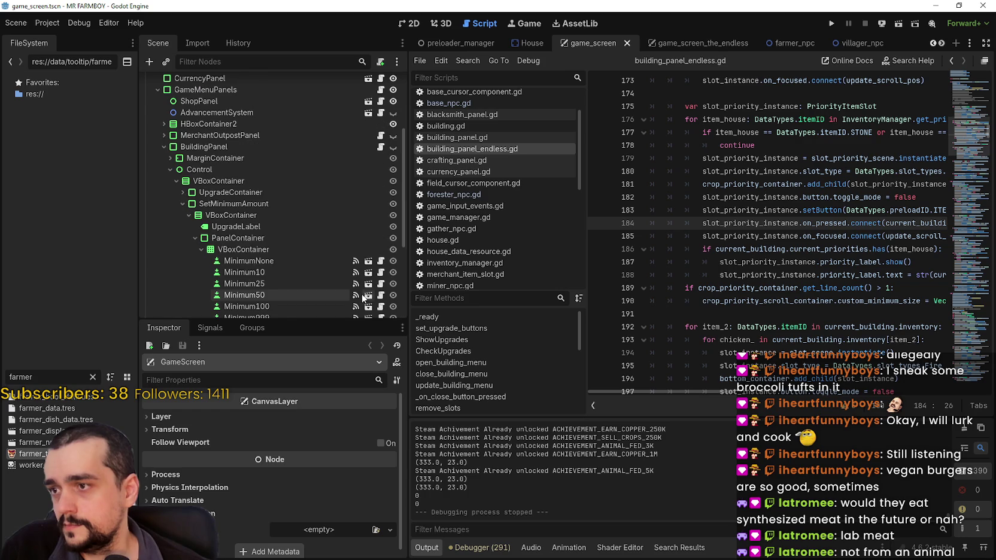
{"action": "left_click", "coordinate": [183, 204]}
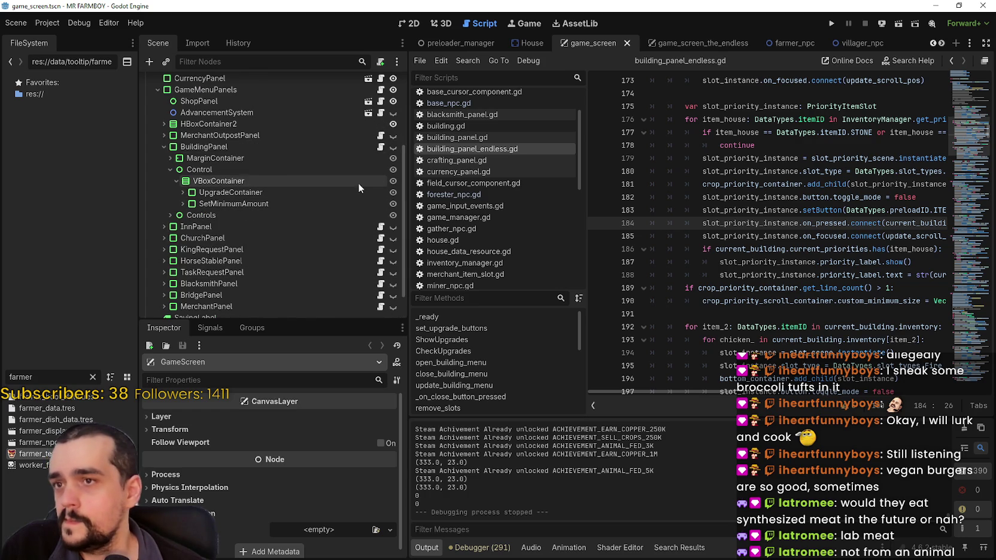
{"action": "left_click", "coordinate": [694, 42]}
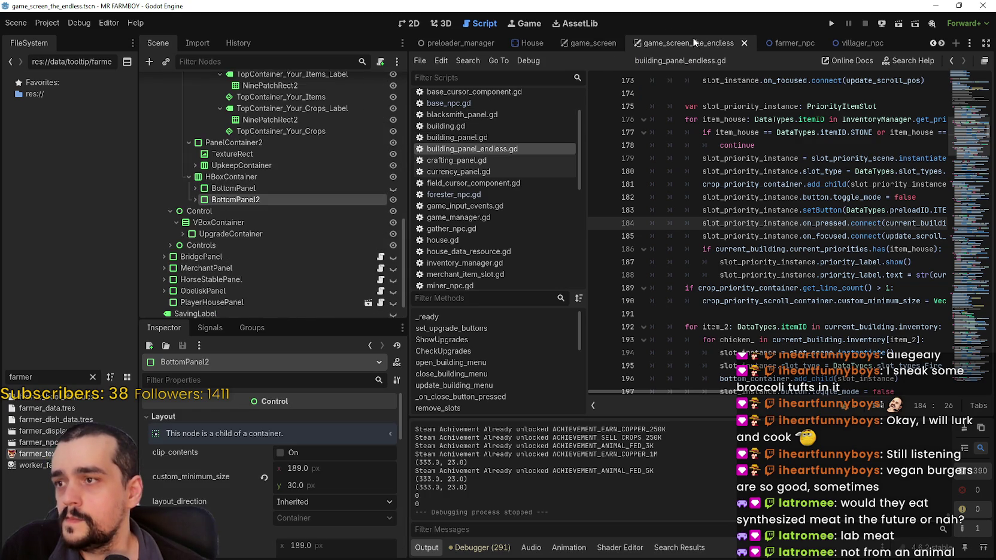
{"action": "left_click", "coordinate": [574, 42]}
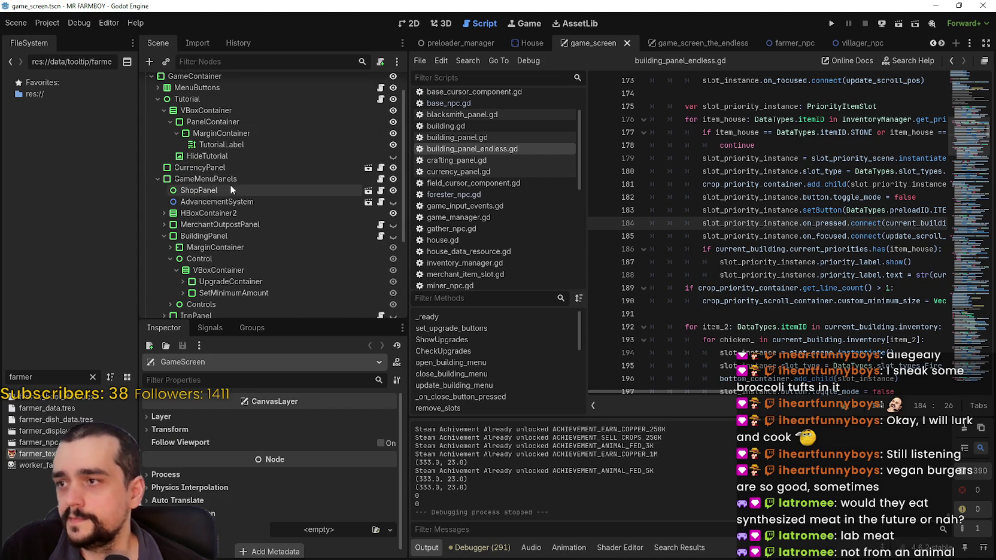
{"action": "scroll", "coordinate": [230, 191], "scroll_direction": "down", "scroll_amount": 3}
{"action": "left_click", "coordinate": [210, 266]}
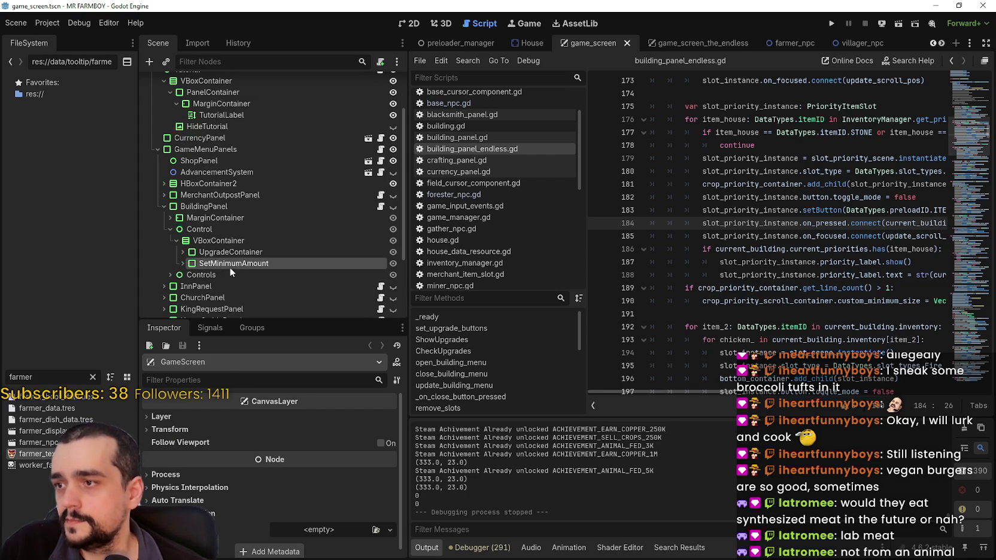
{"action": "left_click", "coordinate": [412, 25]}
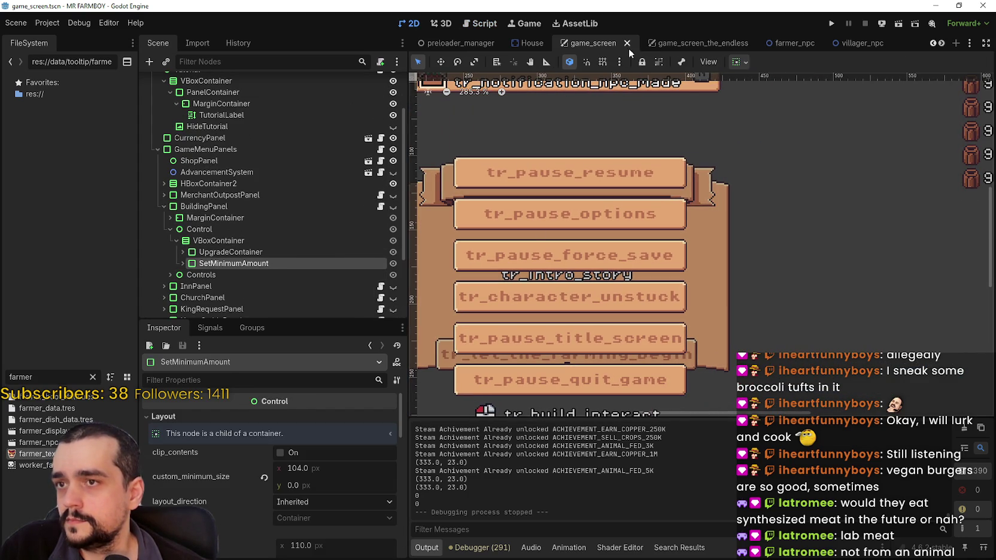
In game_screen_the_endless, expand BuildingPanel and UpgradeContainer, collapsing the HBoxContainer branches.
{"action": "left_click", "coordinate": [688, 43]}
{"action": "scroll", "coordinate": [284, 200], "scroll_direction": "up", "scroll_amount": 6}
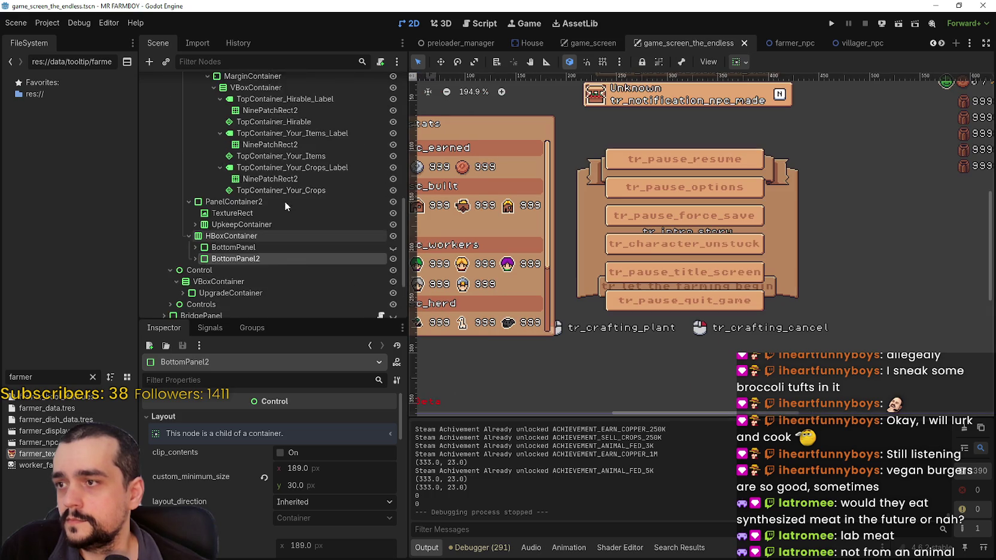
{"action": "scroll", "coordinate": [230, 172], "scroll_direction": "up", "scroll_amount": 6}
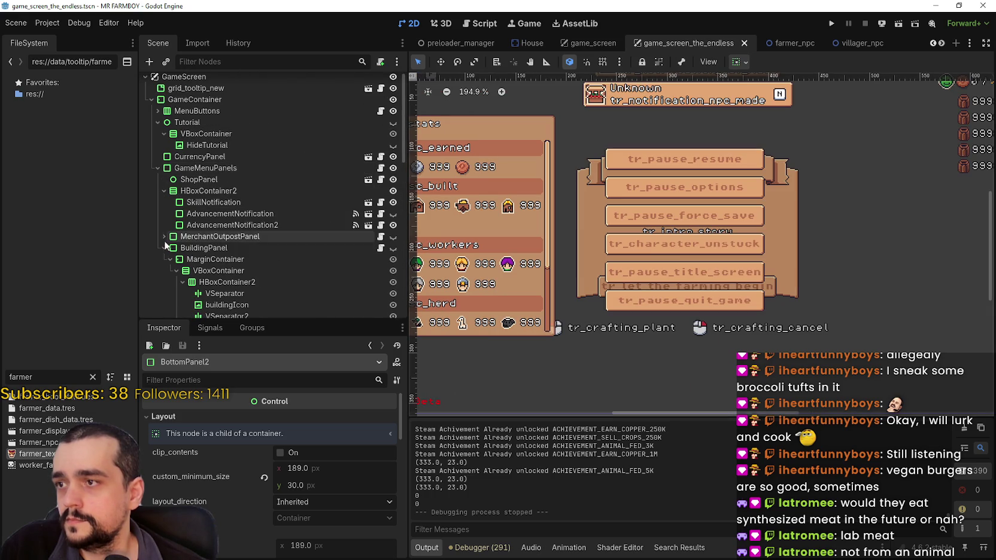
{"action": "scroll", "coordinate": [154, 191], "scroll_direction": "down", "scroll_amount": 2}
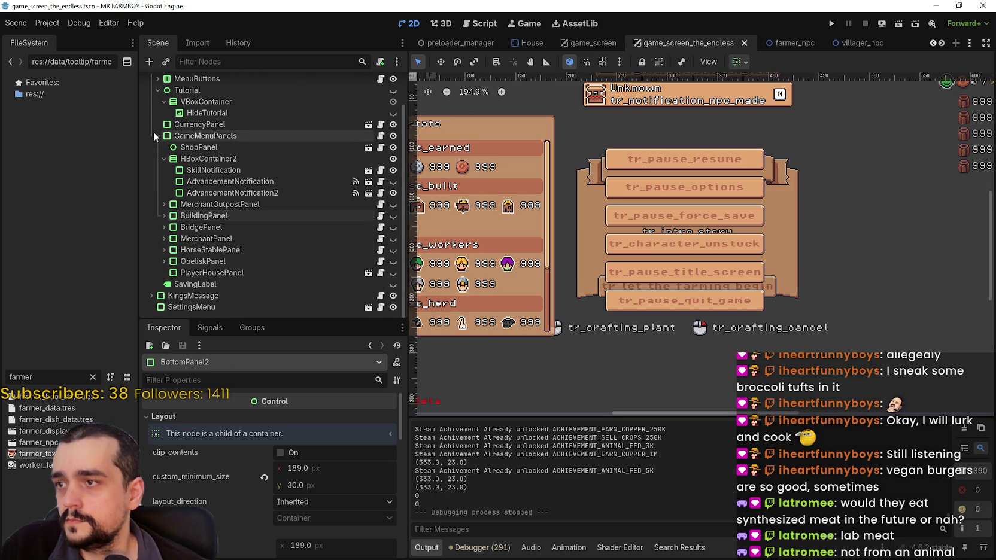
{"action": "left_click", "coordinate": [154, 133]}
{"action": "left_click", "coordinate": [157, 173]}
{"action": "left_click", "coordinate": [160, 196]}
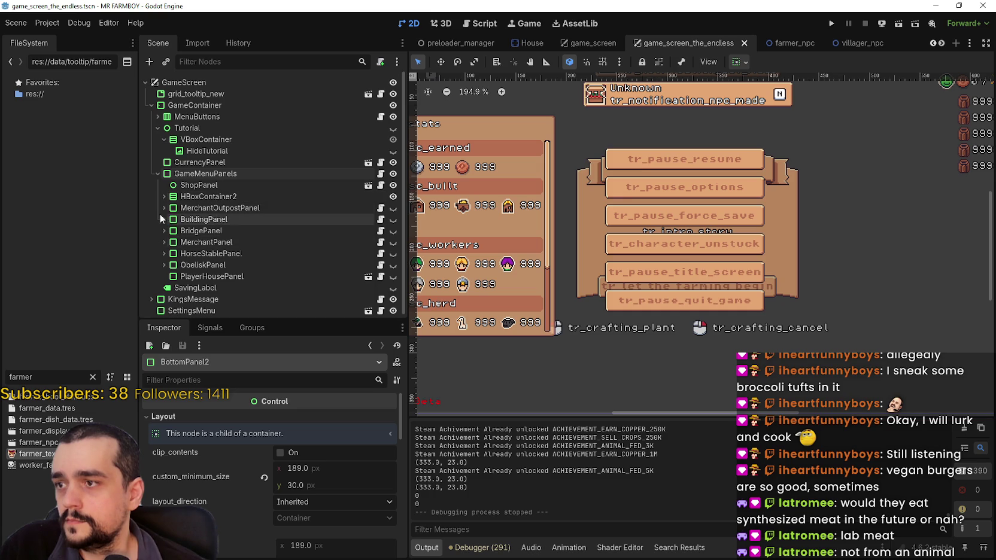
{"action": "left_click", "coordinate": [163, 218]}
{"action": "scroll", "coordinate": [247, 246], "scroll_direction": "down", "scroll_amount": 3}
{"action": "left_click", "coordinate": [181, 194]}
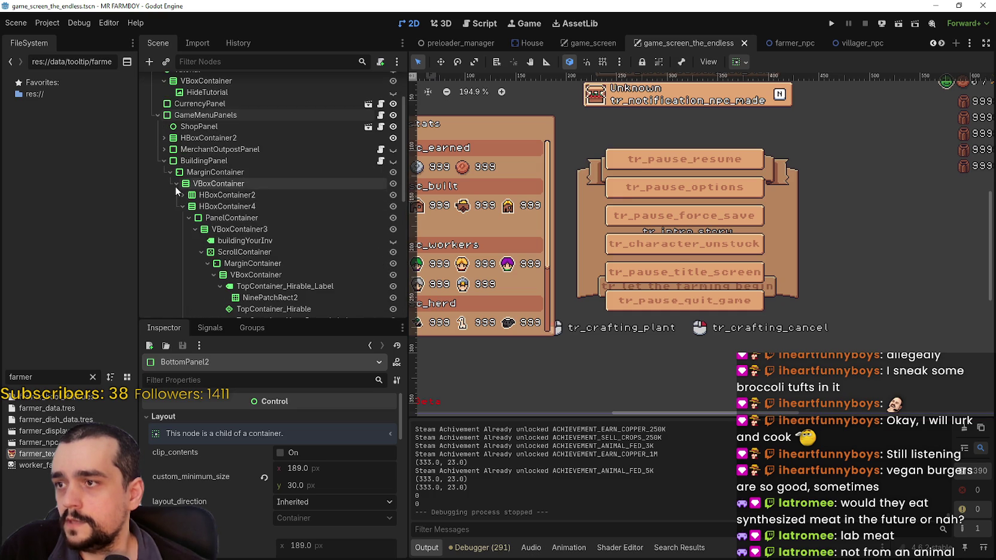
{"action": "left_click", "coordinate": [180, 206]}
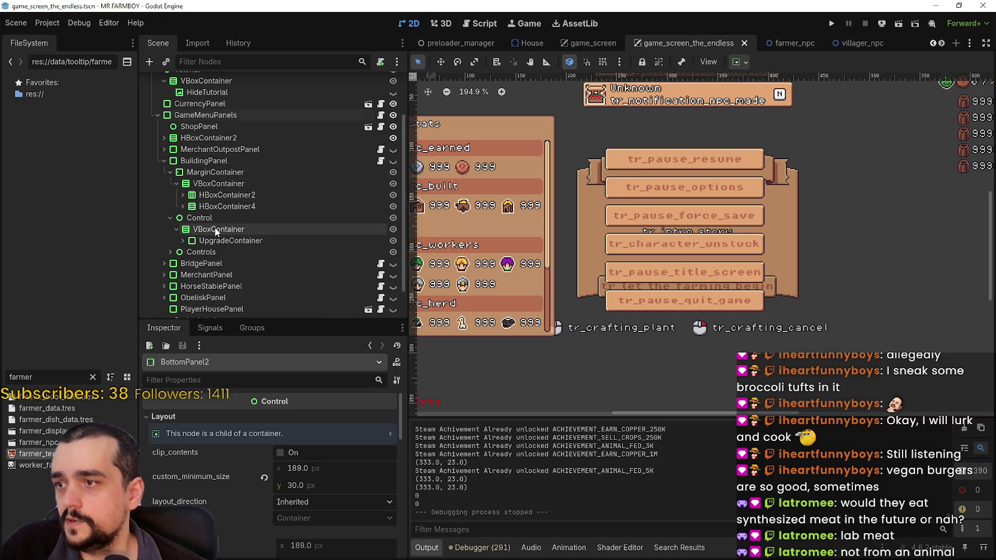
{"action": "left_click", "coordinate": [198, 241]}
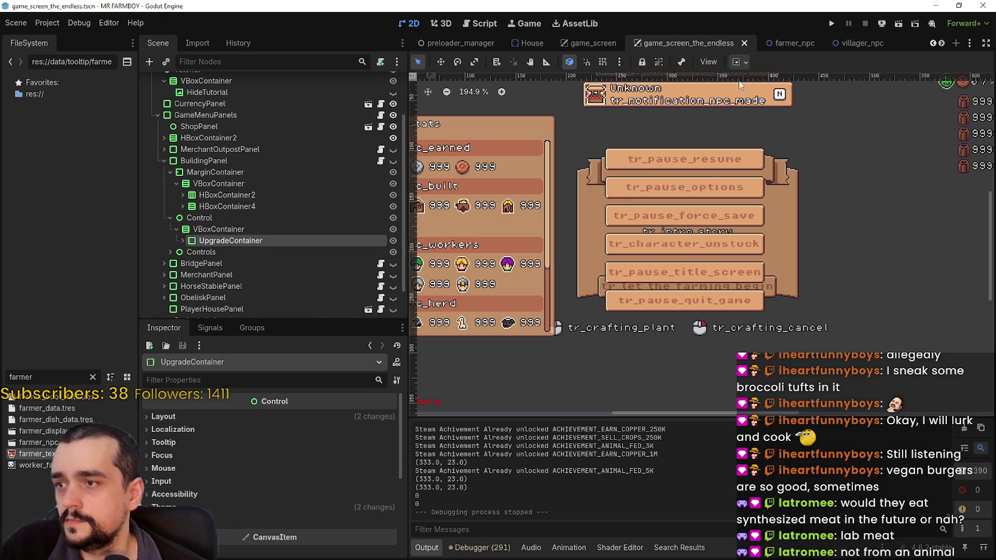
{"action": "left_click", "coordinate": [183, 240]}
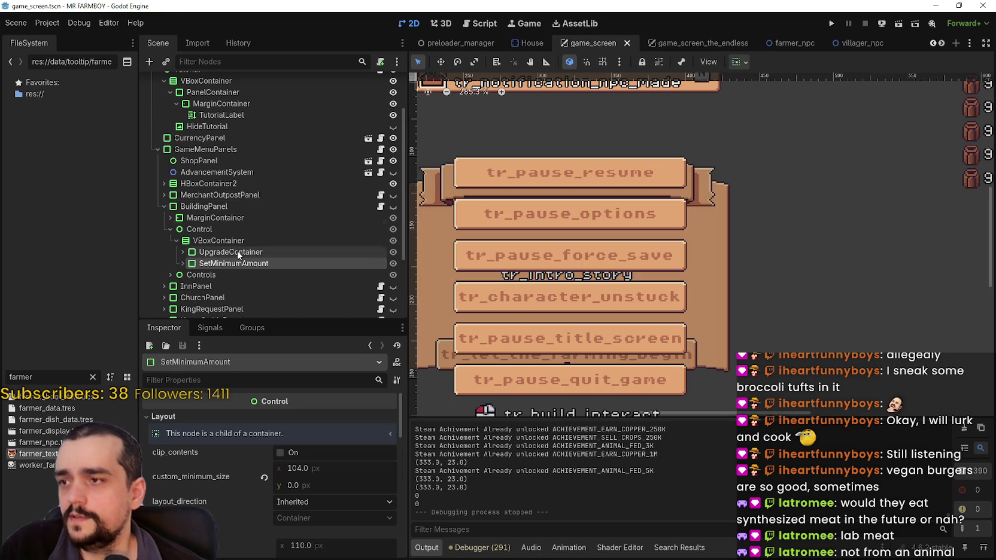
Delete the SetMinimumAmount node and its children from BuildingPanel.
{"action": "right_click", "coordinate": [234, 264]}
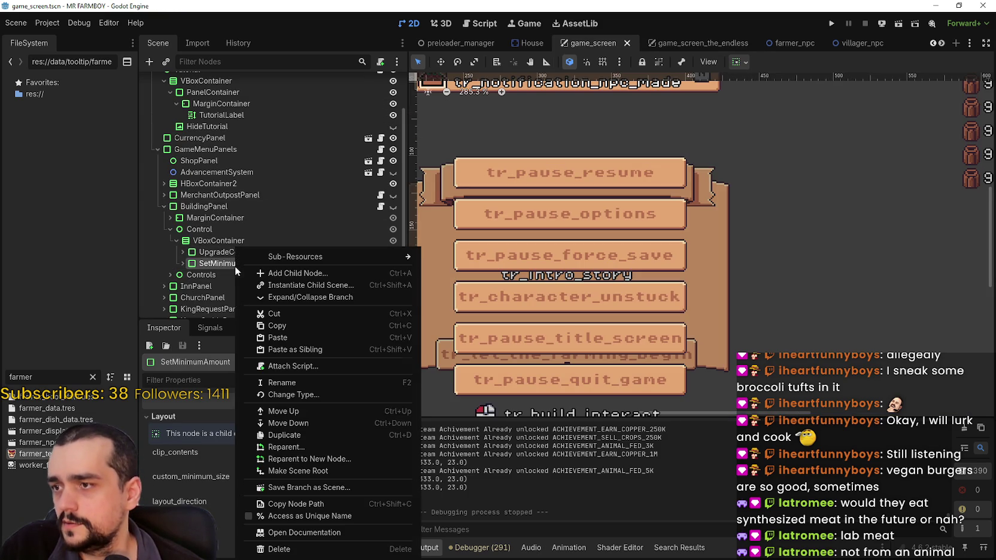
{"action": "left_click", "coordinate": [335, 547]}
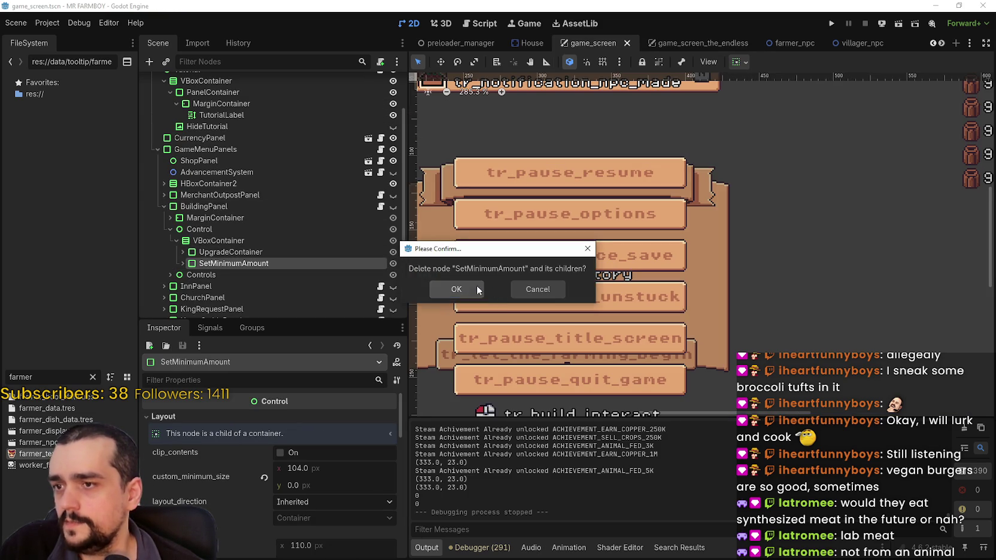
{"action": "left_click", "coordinate": [478, 289]}
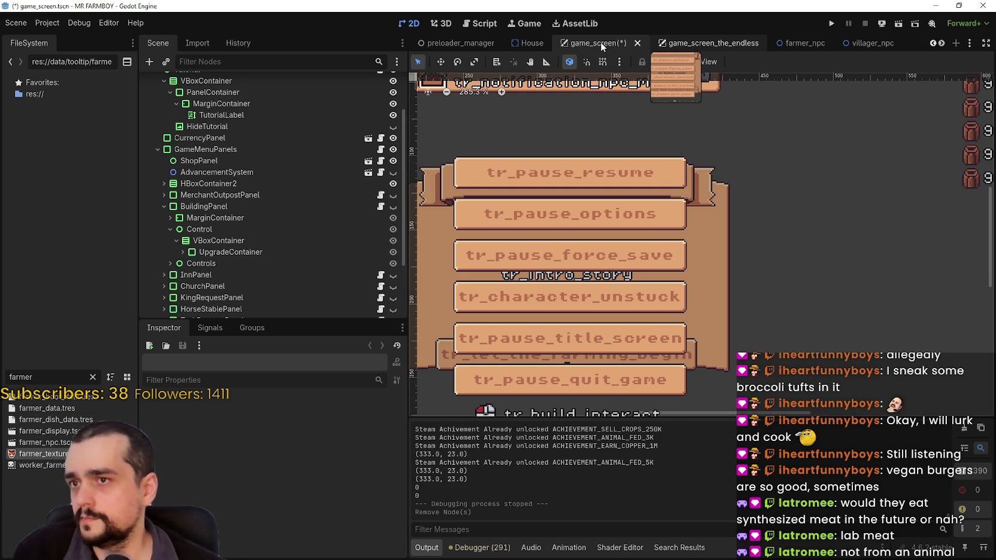
Save game_screen.tscn and make BuildingPanel's tr_menu_market window visible on the canvas.
{"action": "key", "text": "ctrl+Tab"}
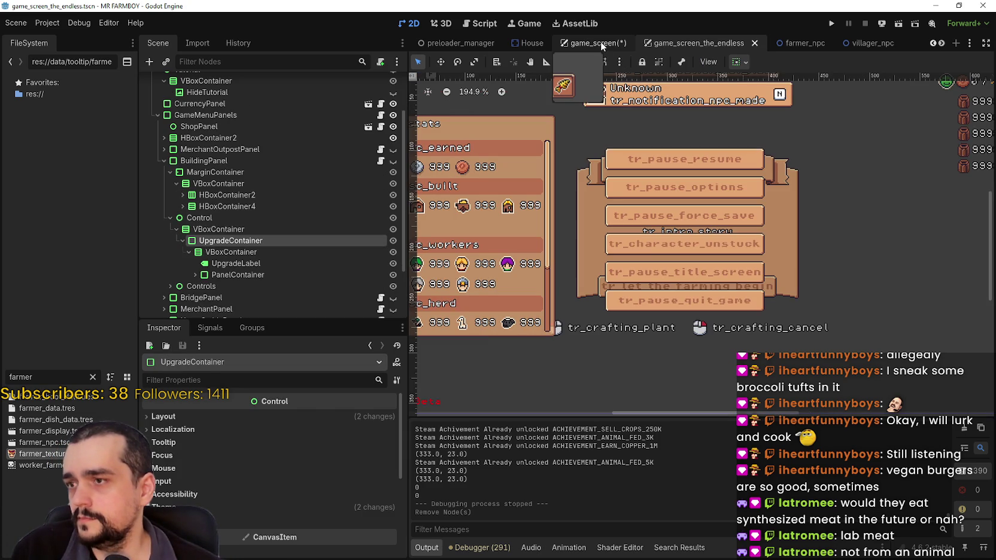
{"action": "left_click", "coordinate": [593, 43]}
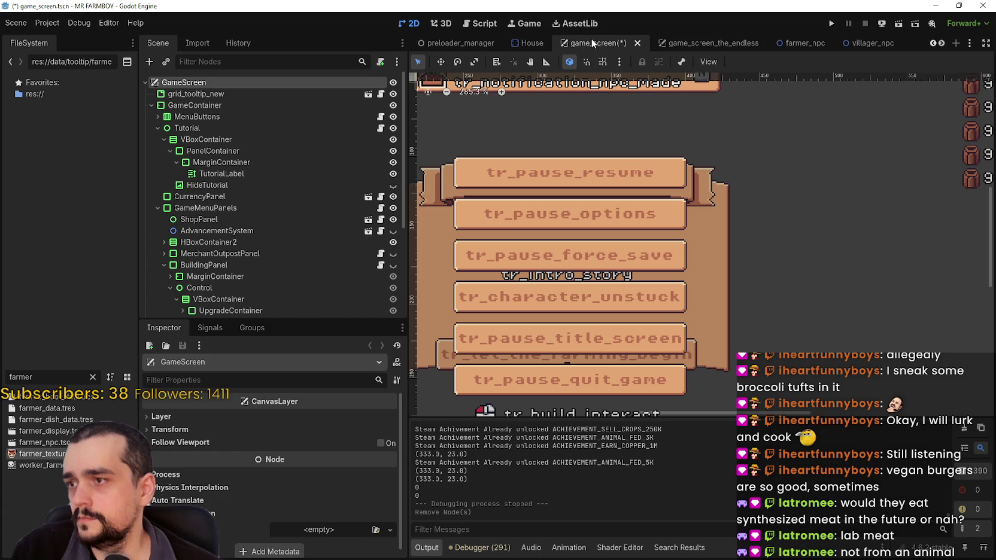
{"action": "scroll", "coordinate": [363, 210], "scroll_direction": "down", "scroll_amount": 5}
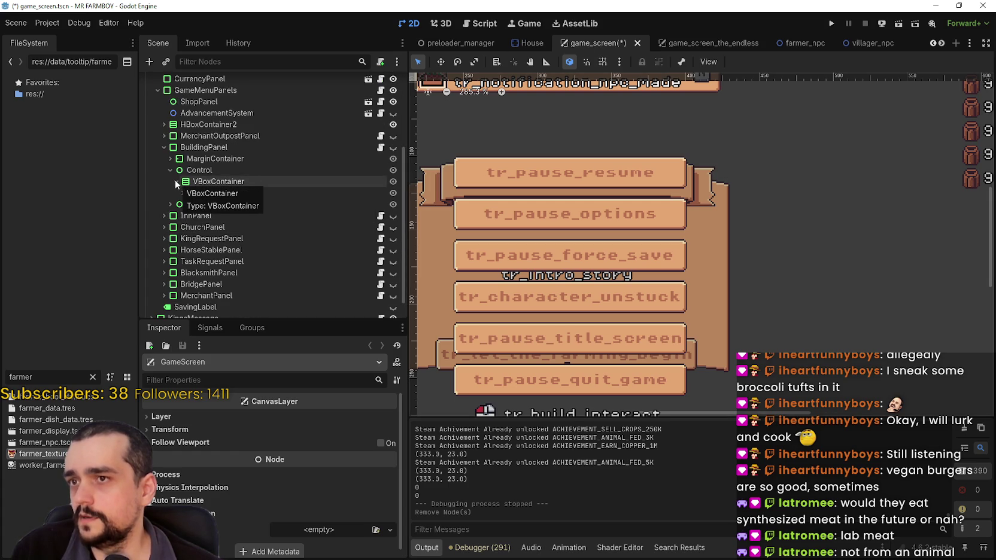
{"action": "left_click", "coordinate": [175, 181]}
{"action": "key", "text": "ctrl+s"}
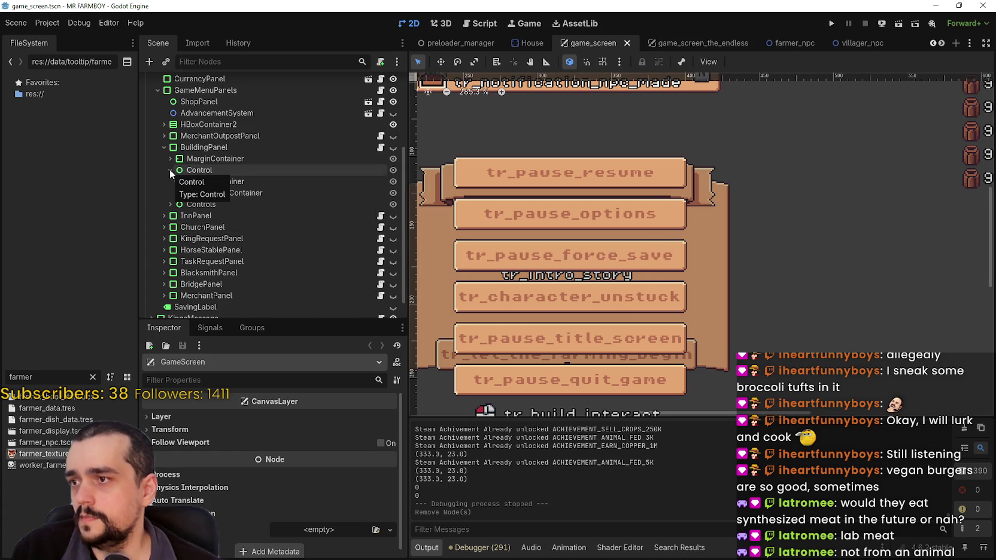
{"action": "left_click", "coordinate": [170, 171]}
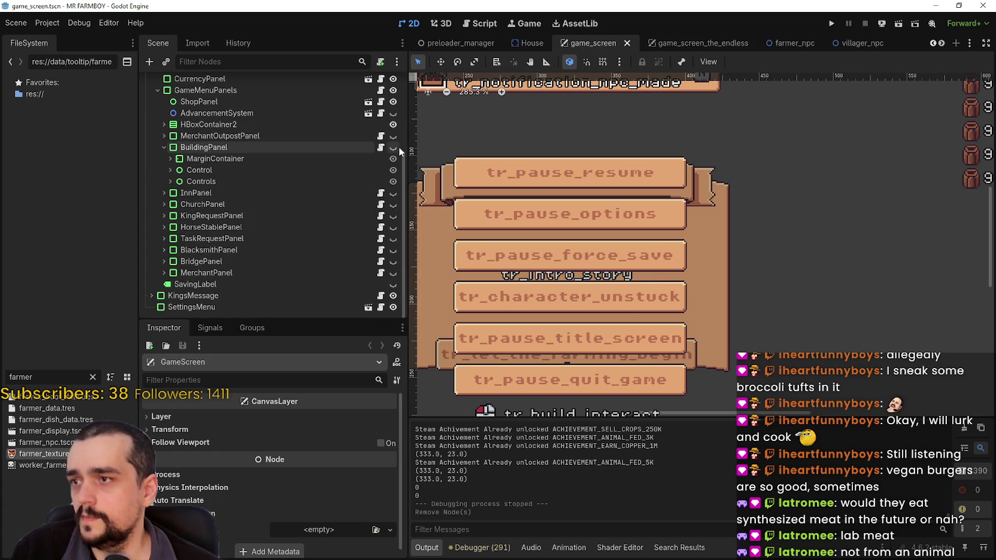
{"action": "left_click", "coordinate": [394, 147]}
{"action": "scroll", "coordinate": [608, 205], "scroll_direction": "down", "scroll_amount": 4}
{"action": "scroll", "coordinate": [608, 200], "scroll_direction": "up", "scroll_amount": 1}
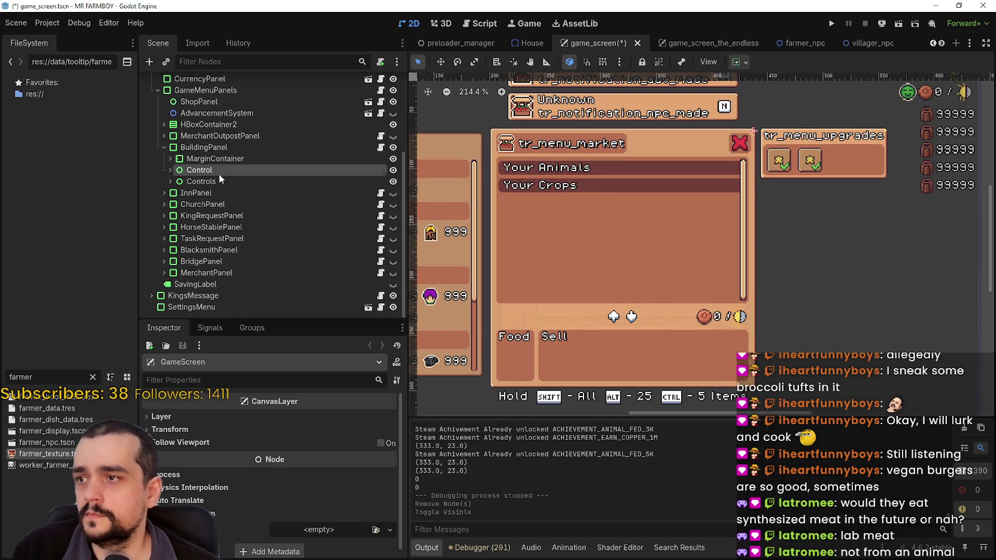
Unfold BuildingPanel's MarginContainer and VBoxContainer to show HBoxContainer4's PanelContainers, BottomPanel and BottomPanel2.
{"action": "left_click", "coordinate": [217, 171]}
{"action": "left_click", "coordinate": [185, 181]}
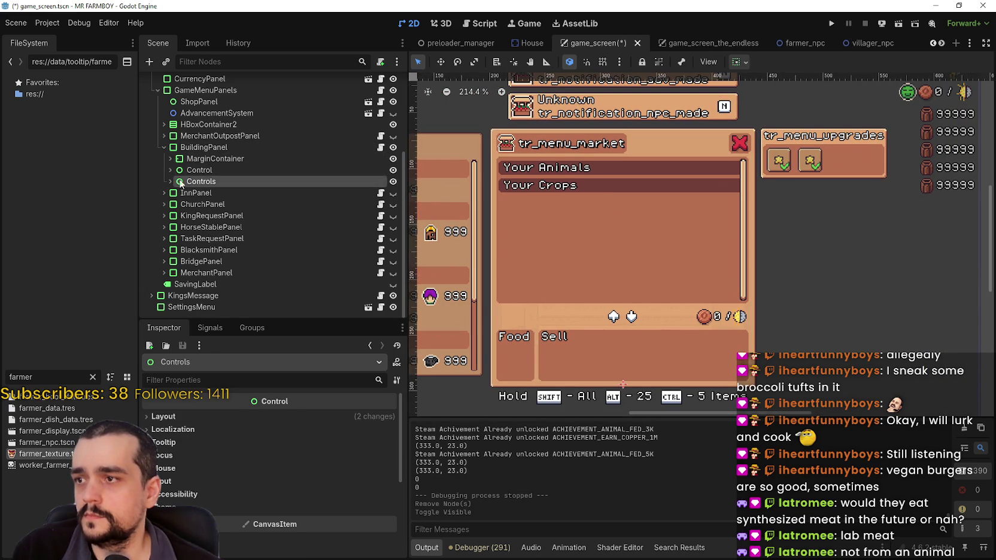
{"action": "left_click", "coordinate": [170, 171]}
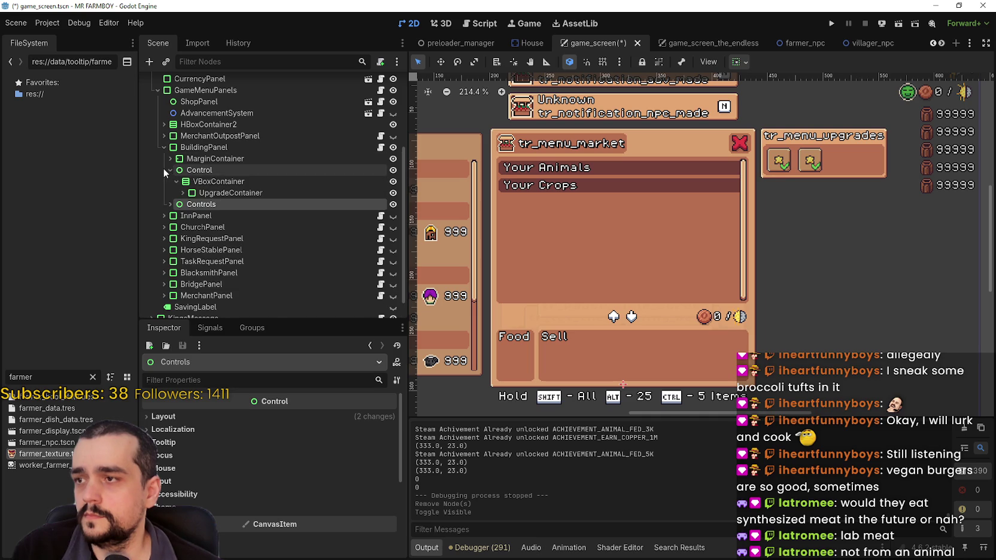
{"action": "left_click", "coordinate": [164, 169]}
{"action": "left_click", "coordinate": [166, 158]}
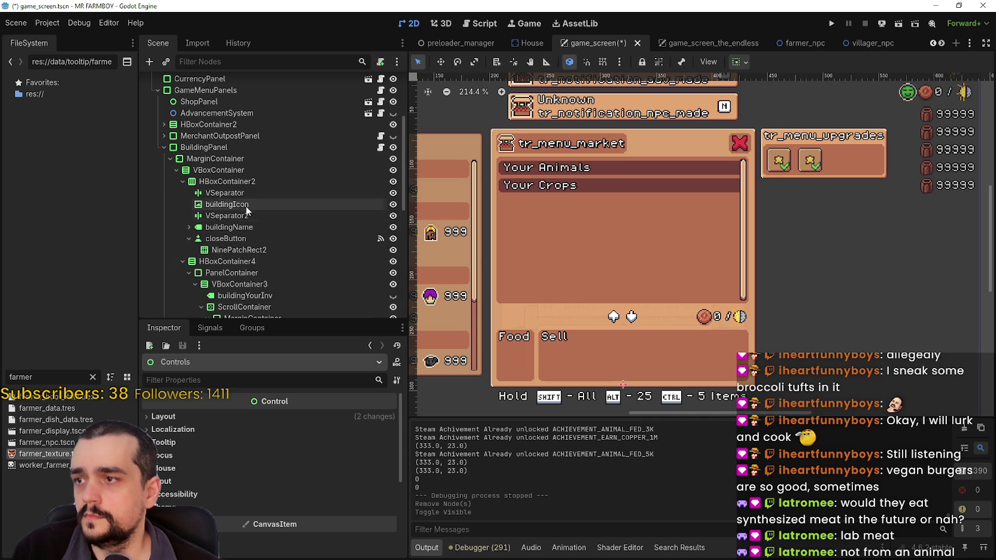
{"action": "left_click", "coordinate": [183, 182]}
{"action": "scroll", "coordinate": [299, 234], "scroll_direction": "down", "scroll_amount": 3}
{"action": "scroll", "coordinate": [299, 234], "scroll_direction": "up", "scroll_amount": 1}
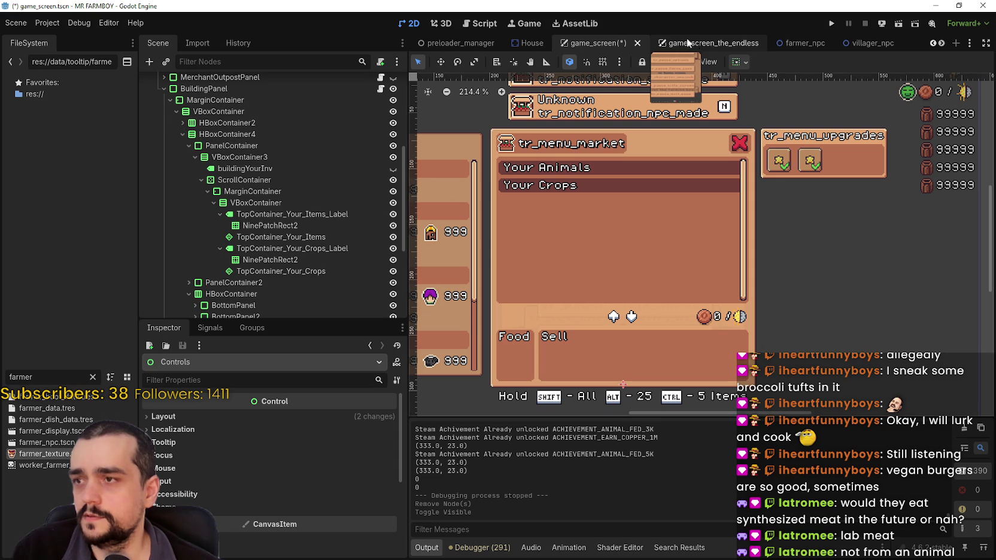
{"action": "scroll", "coordinate": [189, 165], "scroll_direction": "up", "scroll_amount": 1}
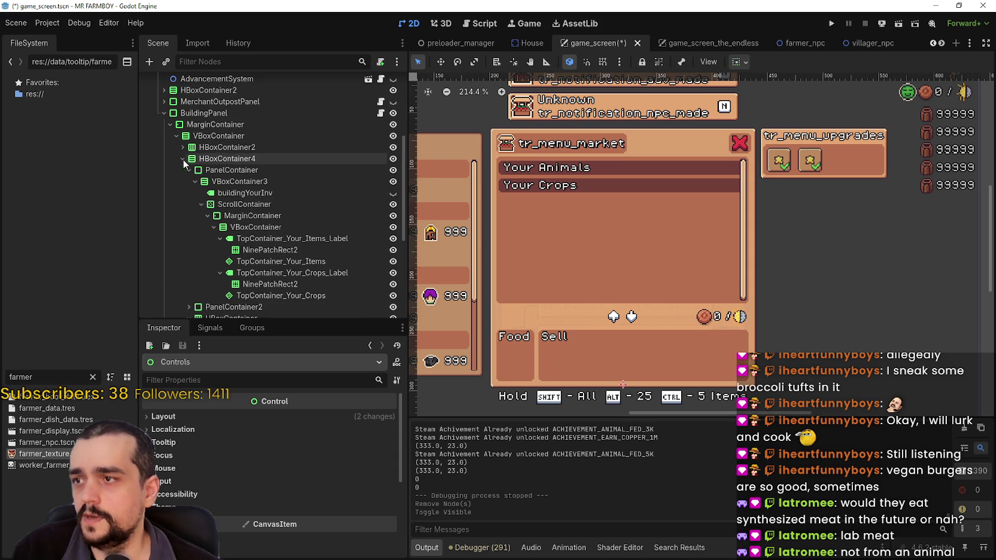
{"action": "left_click", "coordinate": [195, 181]}
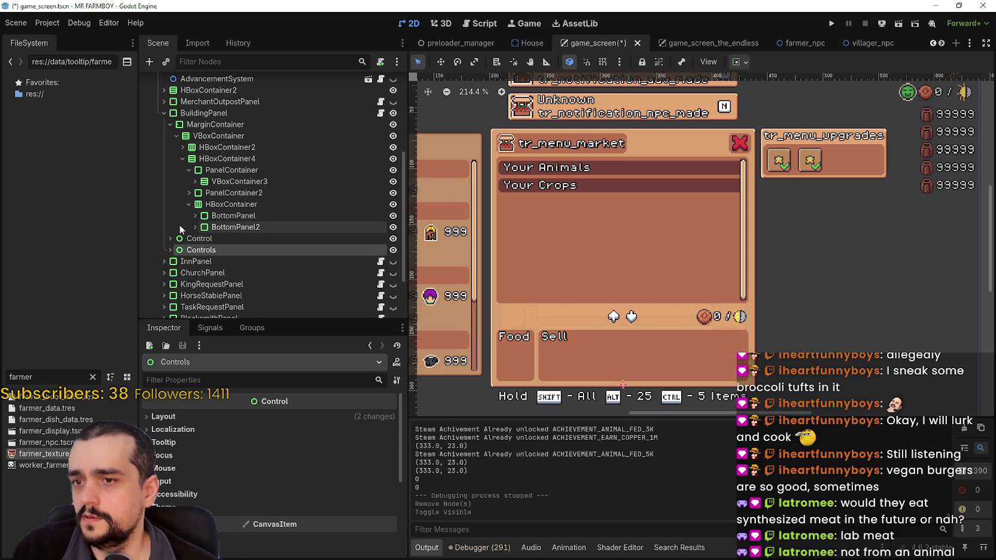
In game_screen_the_endless, unfold HBoxContainer2 and make BuildingPanel visible to show the tr_menu_market window.
{"action": "left_click", "coordinate": [171, 238]}
{"action": "key", "text": "ctrl+Tab"}
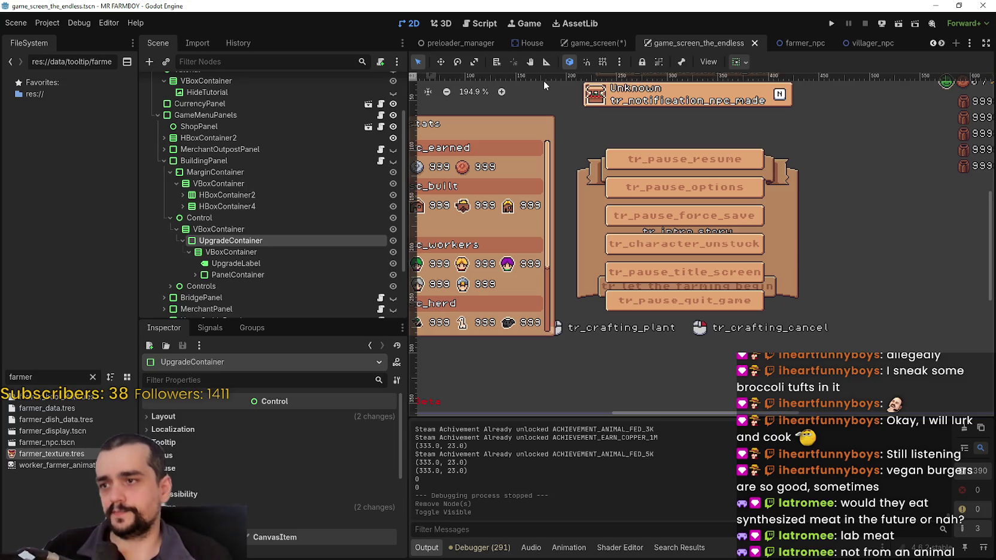
{"action": "left_click", "coordinate": [181, 242]}
{"action": "left_click", "coordinate": [170, 218]}
{"action": "left_click", "coordinate": [182, 195]}
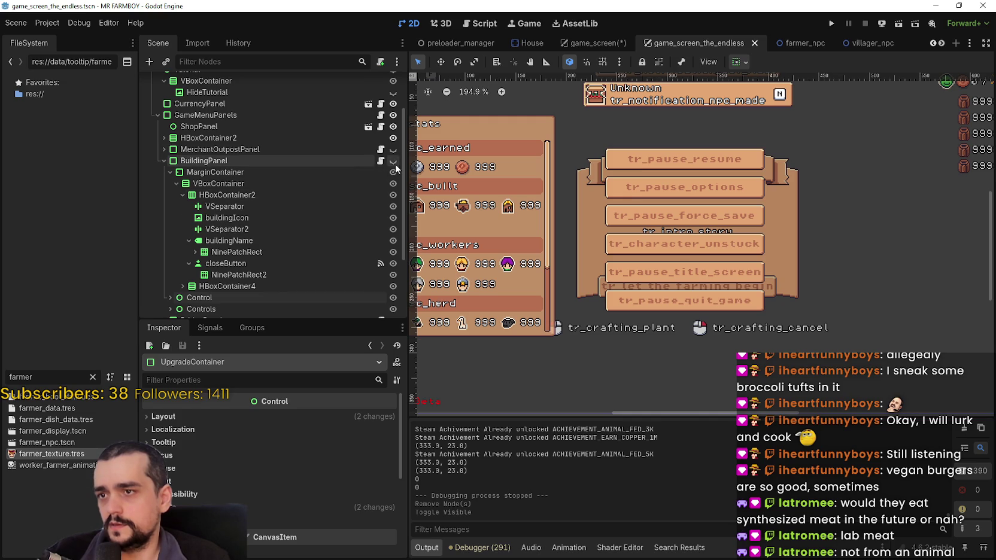
{"action": "left_click", "coordinate": [392, 161]}
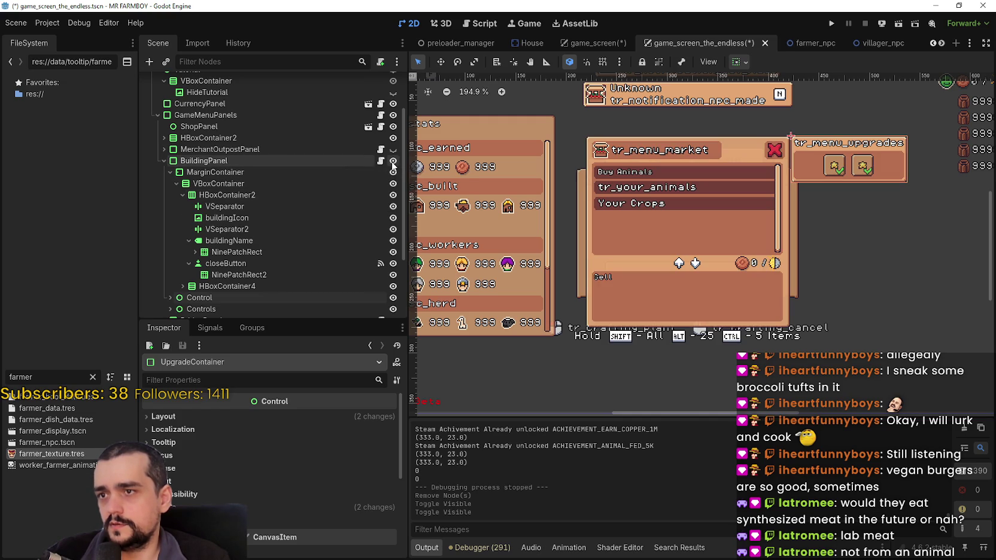
Zoom the canvas and inspect VSeparator2 and the close button's NinePatchRect2, then collapse HBoxContainer2.
{"action": "scroll", "coordinate": [690, 173], "scroll_direction": "up", "scroll_amount": 2}
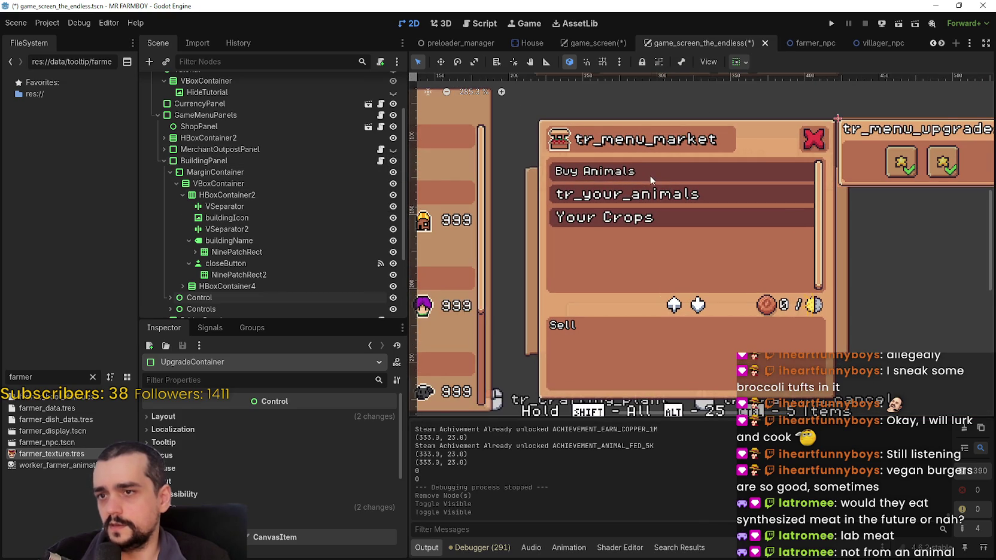
{"action": "scroll", "coordinate": [629, 212], "scroll_direction": "down", "scroll_amount": 1}
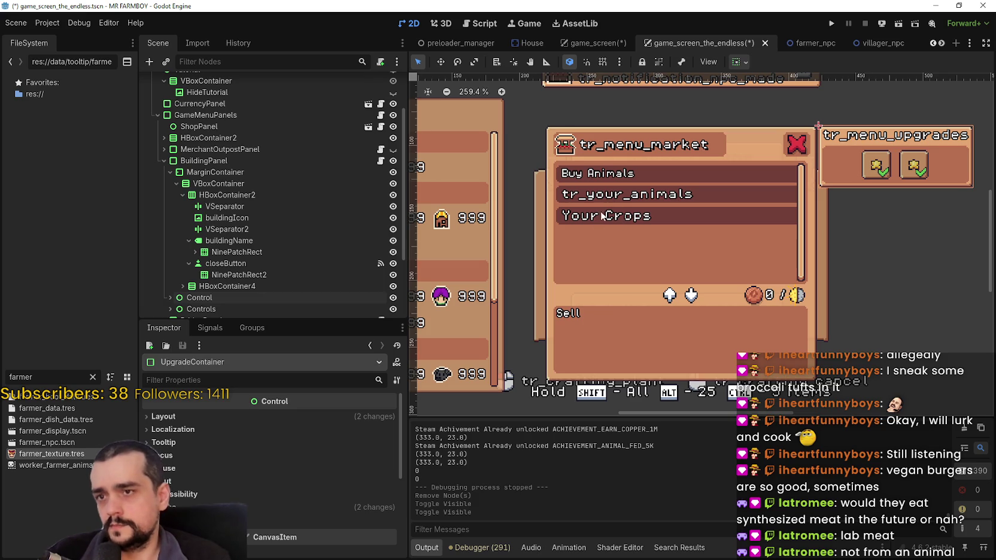
{"action": "scroll", "coordinate": [575, 213], "scroll_direction": "up", "scroll_amount": 1}
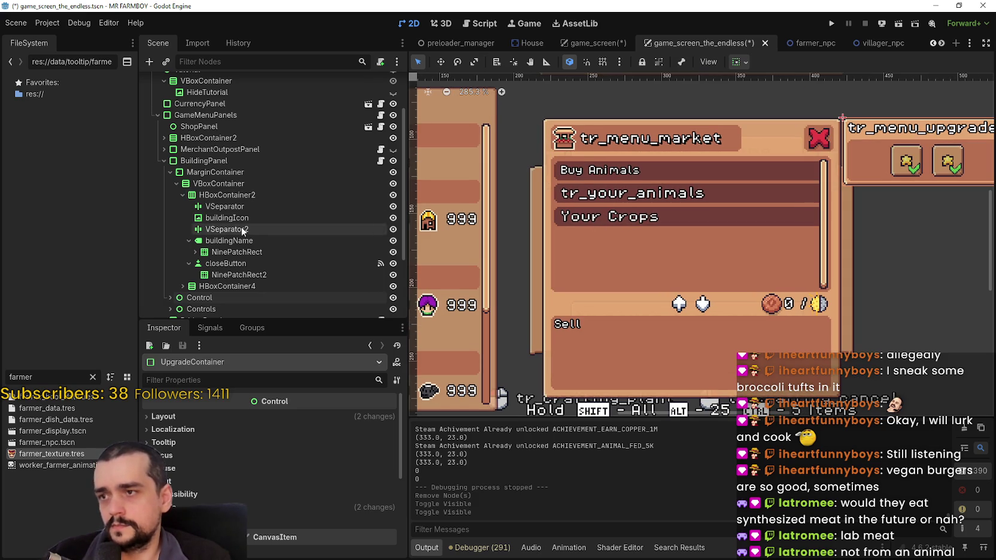
{"action": "left_click", "coordinate": [226, 206]}
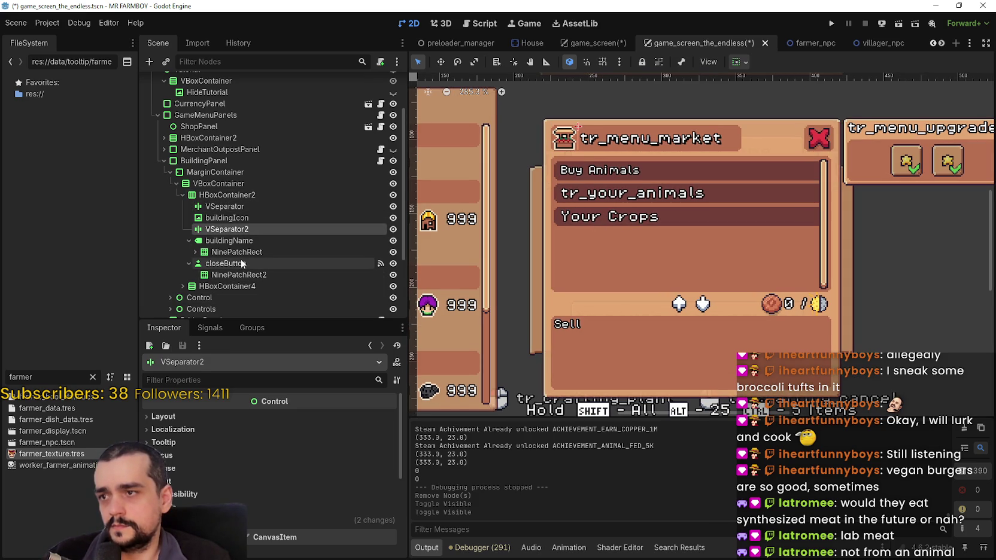
{"action": "left_click", "coordinate": [226, 264]}
{"action": "left_click", "coordinate": [241, 275]}
{"action": "left_click", "coordinate": [227, 286]}
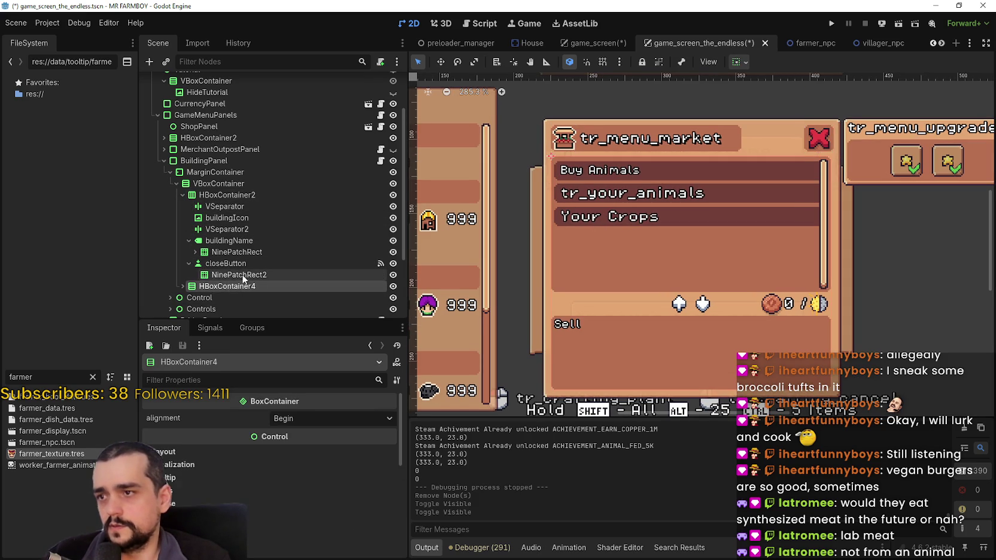
{"action": "left_click", "coordinate": [239, 274]}
{"action": "left_click", "coordinate": [183, 194]}
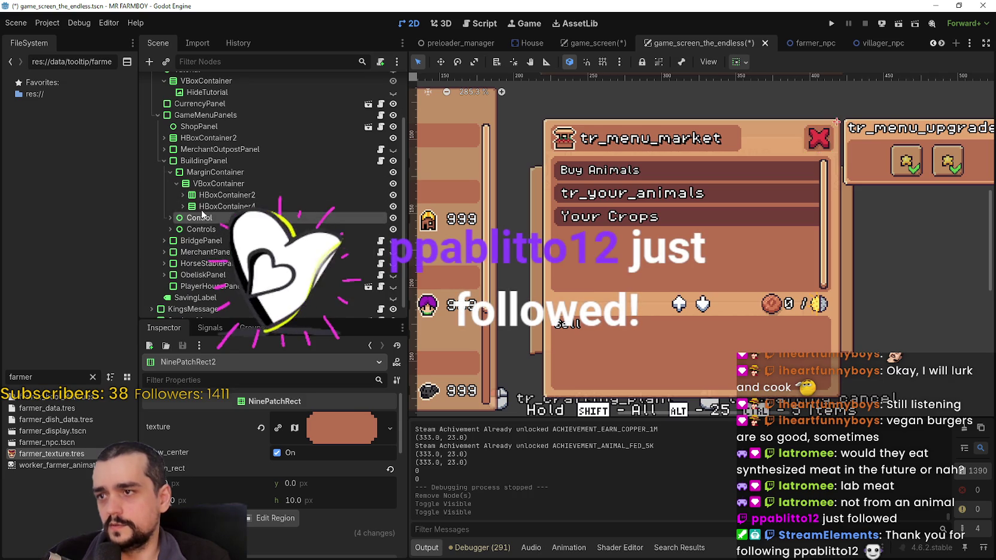
Expand HBoxContainer4 and select TopContainer_Hirable_Label to find its 6 px font size.
{"action": "left_click", "coordinate": [227, 206]}
{"action": "left_click", "coordinate": [183, 206]}
{"action": "scroll", "coordinate": [229, 252], "scroll_direction": "down", "scroll_amount": 3}
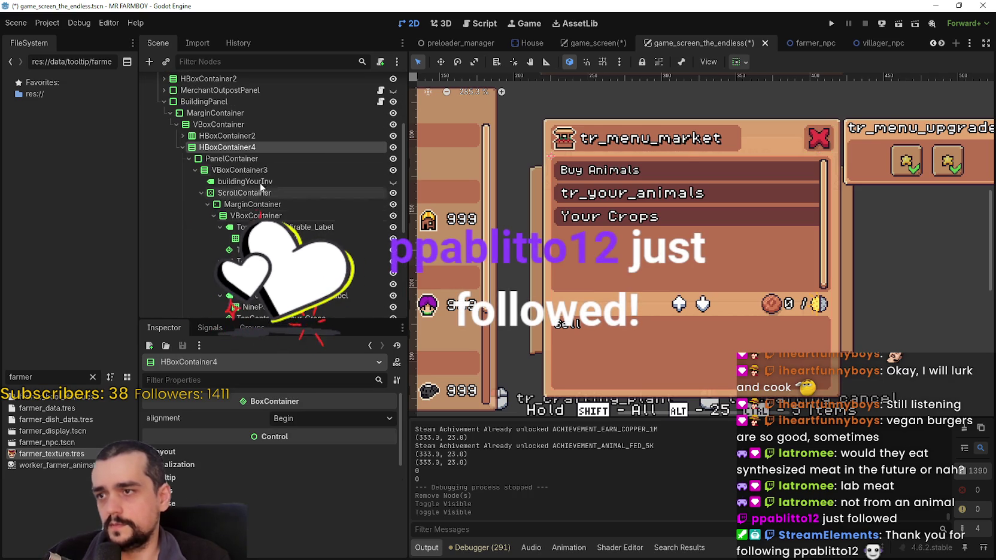
{"action": "left_click", "coordinate": [261, 181]}
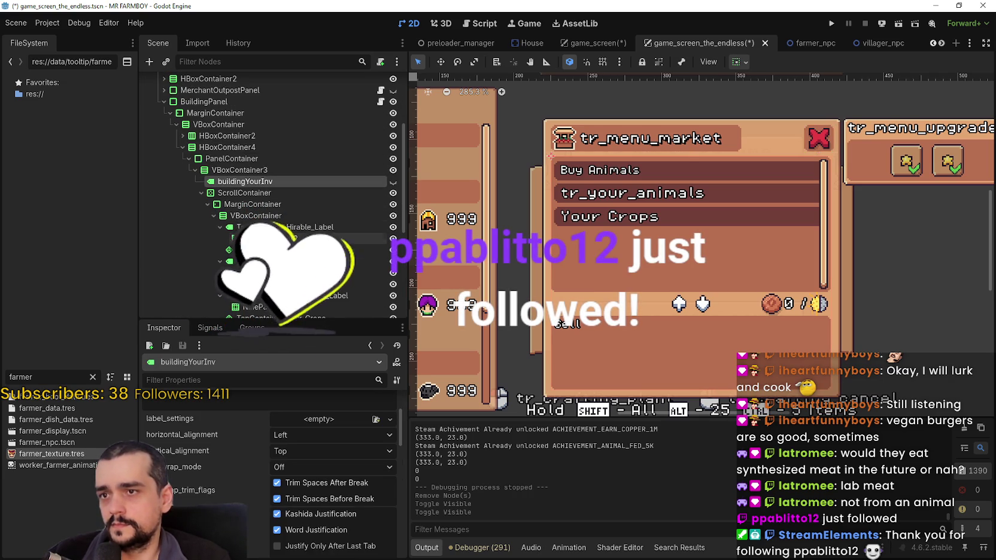
{"action": "left_click", "coordinate": [269, 239]}
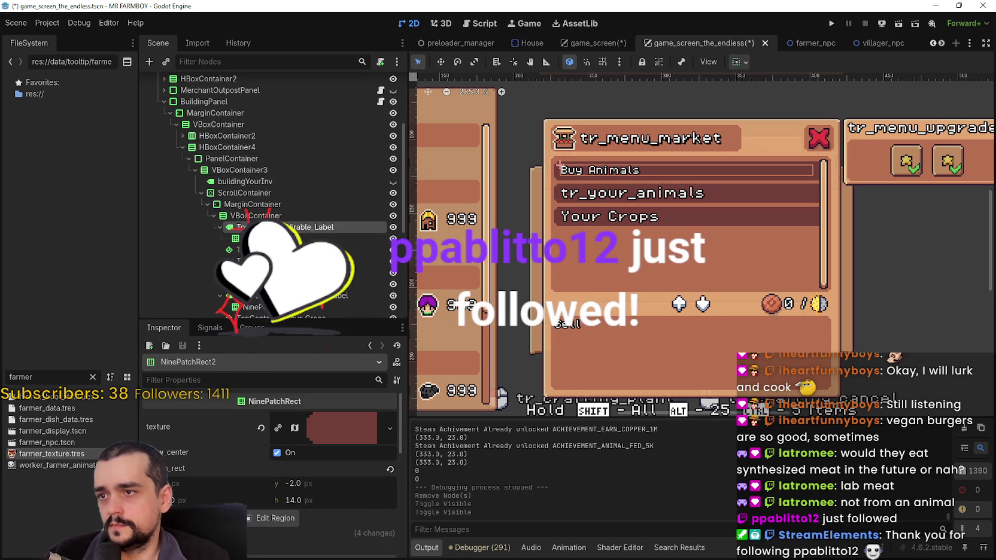
{"action": "scroll", "coordinate": [335, 251], "scroll_direction": "up", "scroll_amount": 2}
{"action": "scroll", "coordinate": [269, 198], "scroll_direction": "down", "scroll_amount": 4}
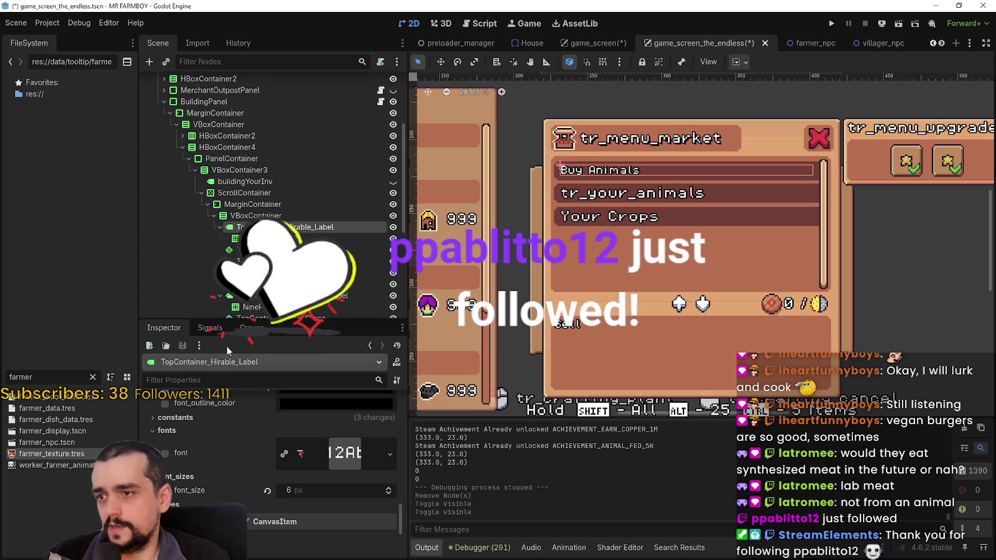
Set the tr_your_animals label's font_size override to 6 px and save the scene.
{"action": "left_click", "coordinate": [305, 202]}
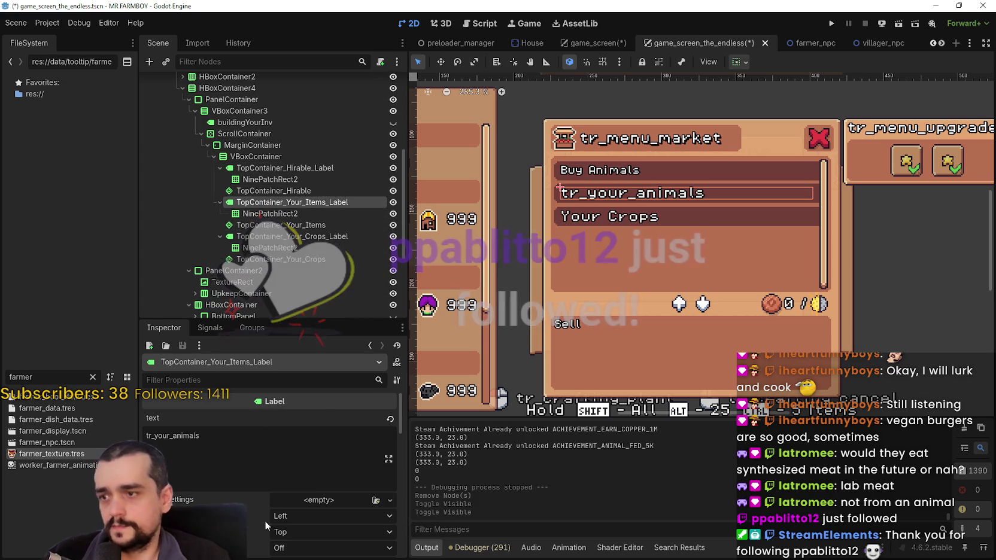
{"action": "scroll", "coordinate": [356, 433], "scroll_direction": "down", "scroll_amount": 3}
{"action": "scroll", "coordinate": [299, 413], "scroll_direction": "up", "scroll_amount": 2}
{"action": "type", "text": "font_"}
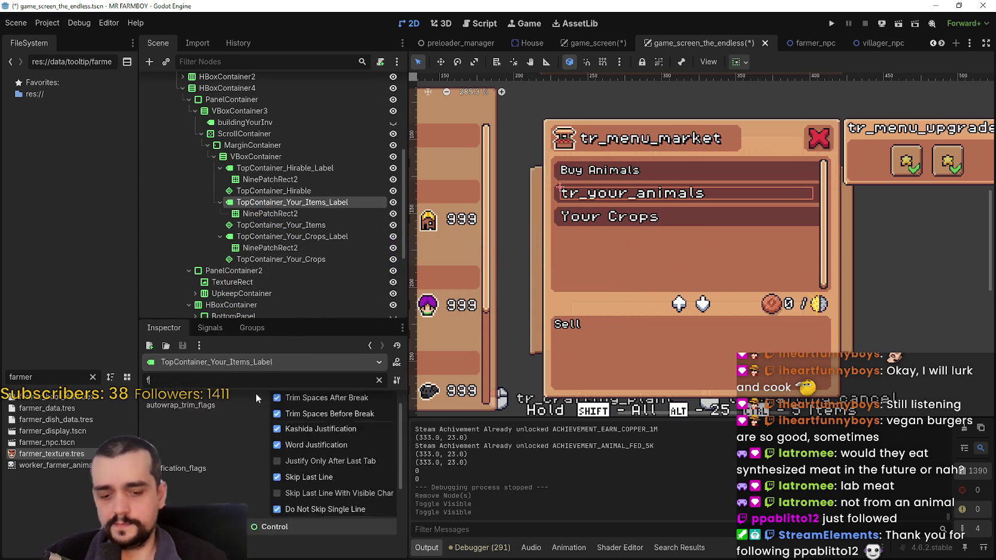
{"action": "left_click", "coordinate": [189, 434]}
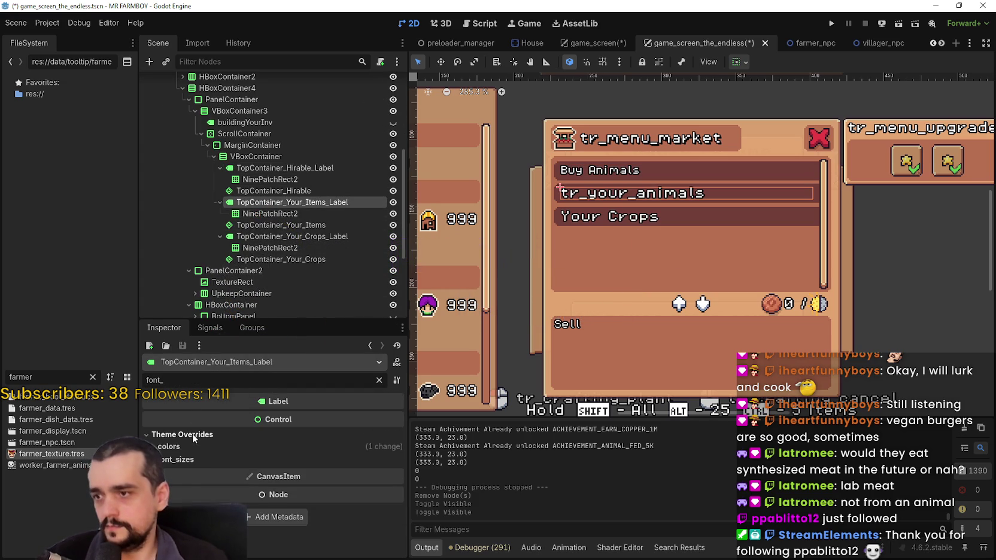
{"action": "left_click", "coordinate": [394, 477]}
{"action": "left_click", "coordinate": [395, 477]}
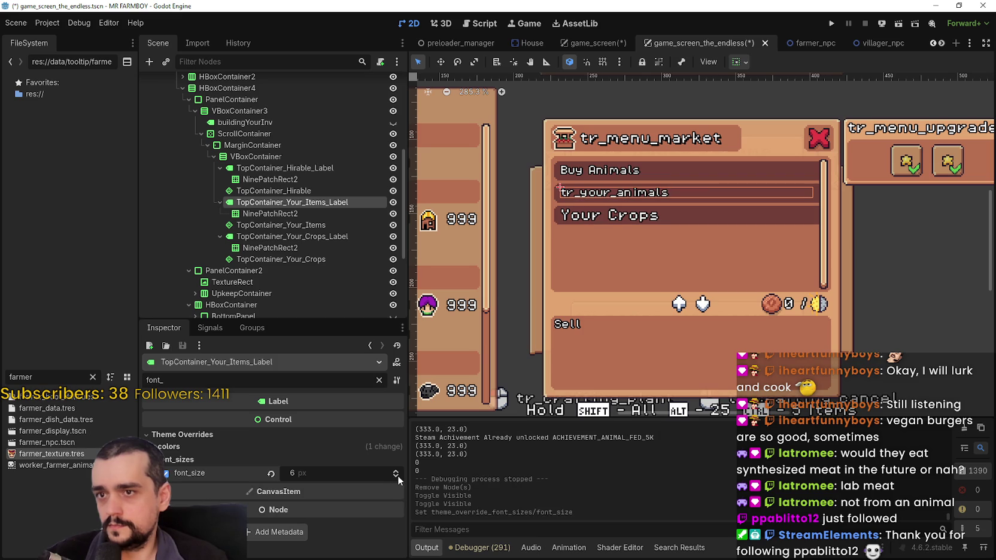
{"action": "key", "text": "ctrl+s"}
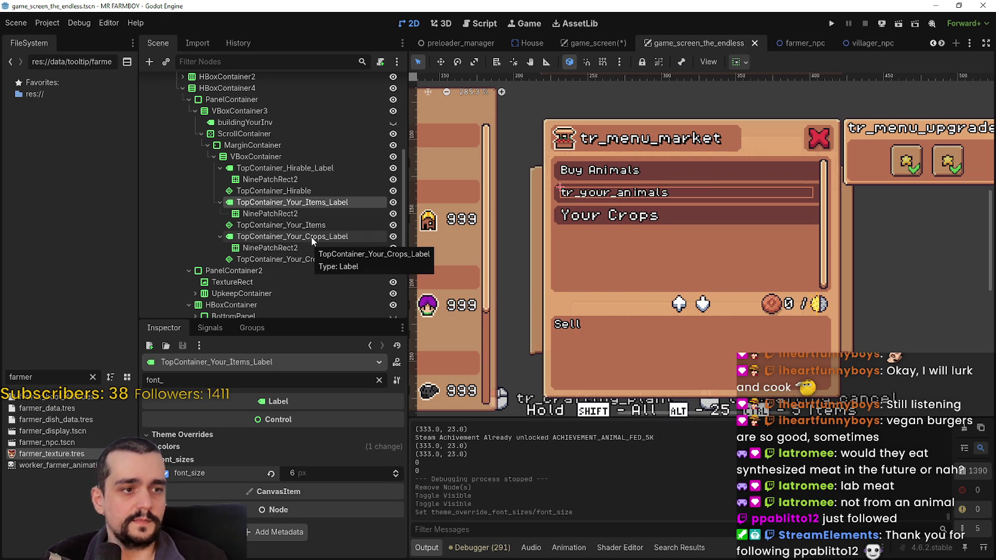
Set the Your Crops label's font_size to 6 px, save, and return to game_screen.
{"action": "left_click", "coordinate": [276, 225]}
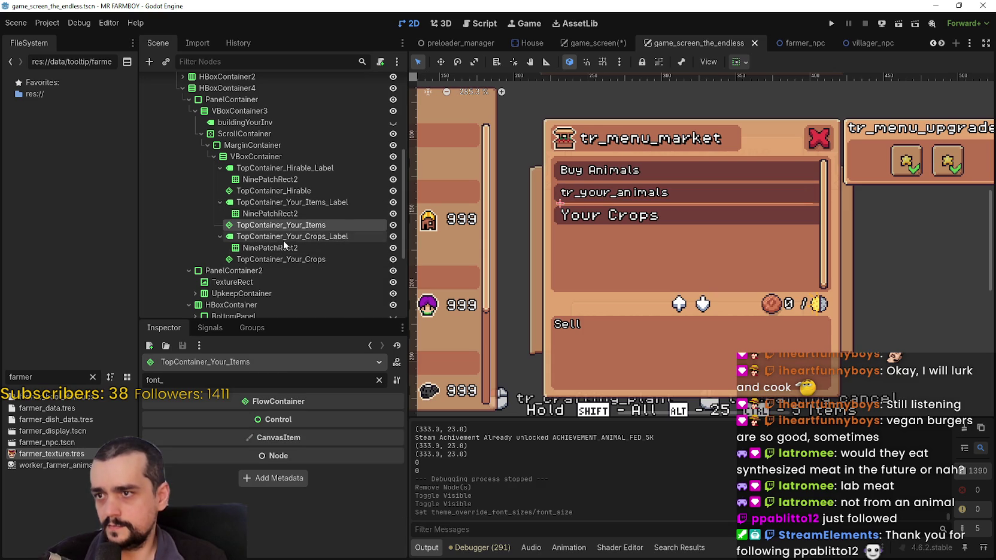
{"action": "left_click", "coordinate": [283, 237]}
{"action": "left_click", "coordinate": [237, 462]}
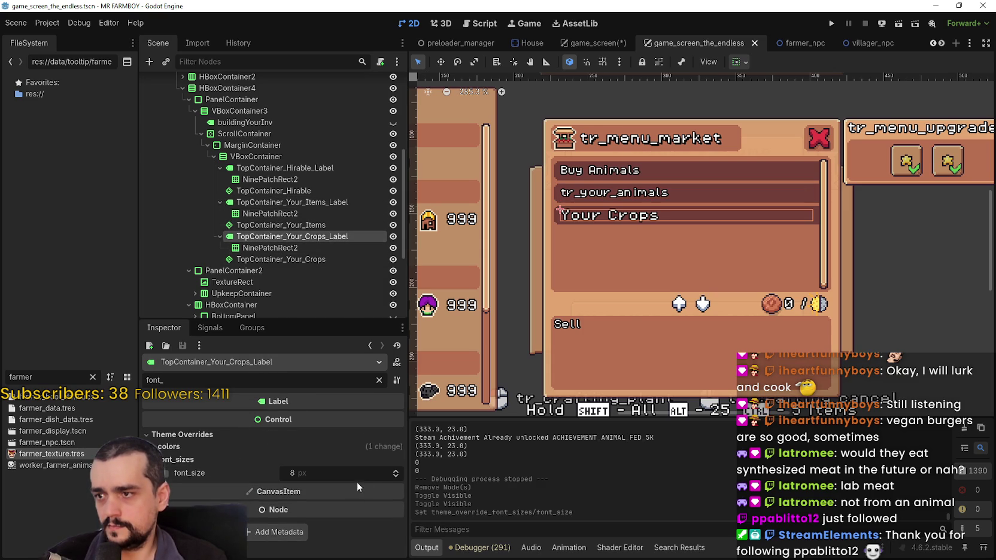
{"action": "left_click", "coordinate": [397, 476]}
{"action": "key", "text": "ctrl+s"}
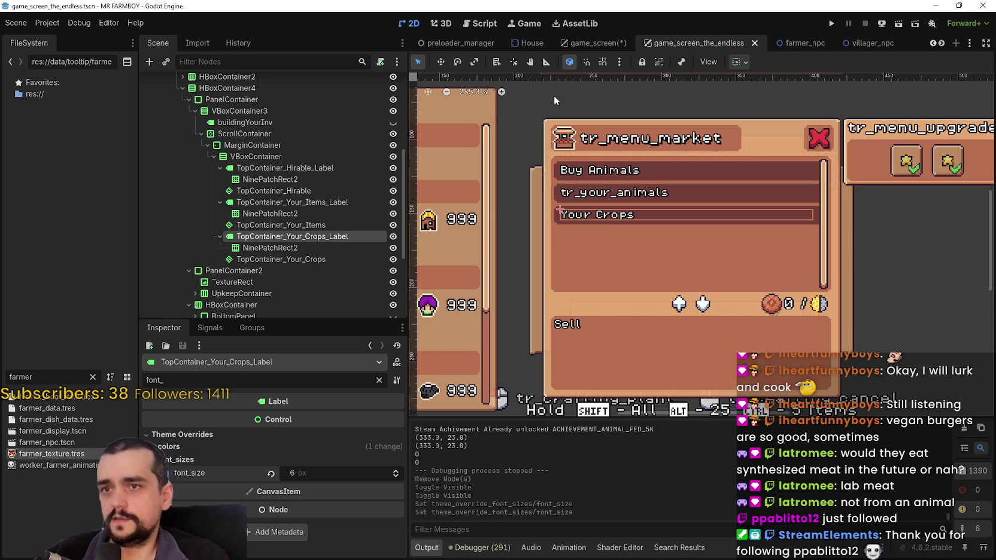
{"action": "left_click", "coordinate": [588, 42]}
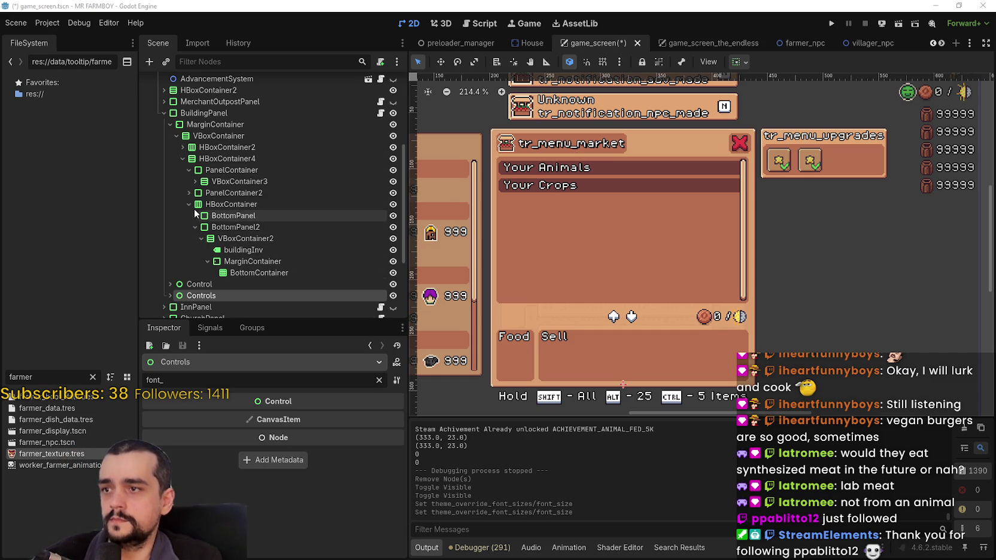
Lower the buildingYourInv label's font_size override from 8 to 6 px and save game_screen.
{"action": "left_click", "coordinate": [195, 181]}
{"action": "left_click", "coordinate": [267, 193]}
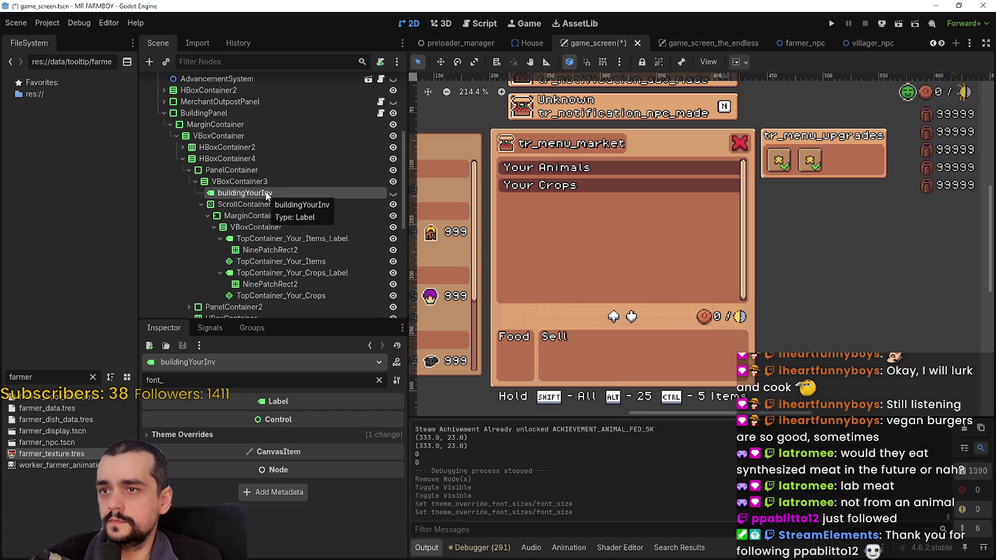
{"action": "left_click", "coordinate": [368, 436]}
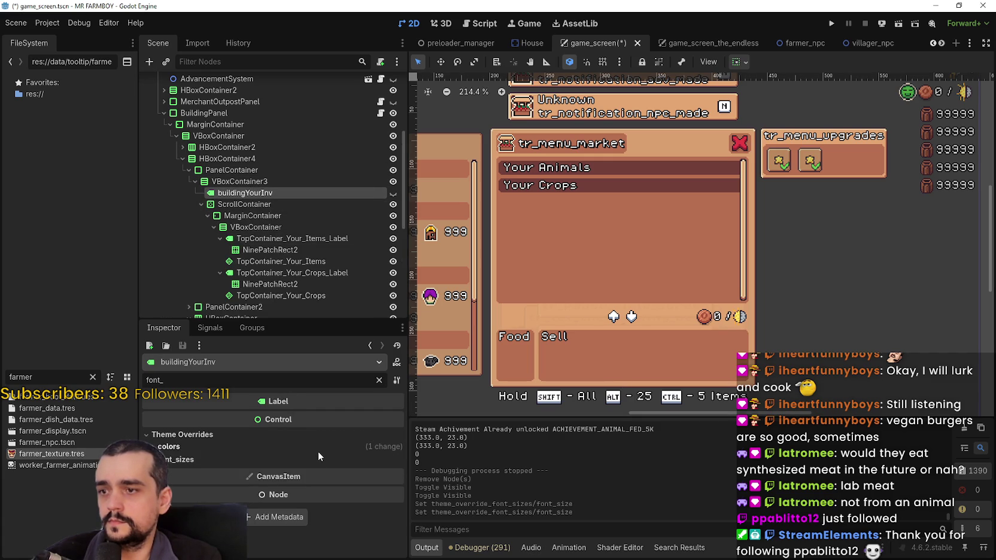
{"action": "left_click", "coordinate": [255, 448]}
{"action": "left_click", "coordinate": [256, 448]}
{"action": "left_click", "coordinate": [251, 459]}
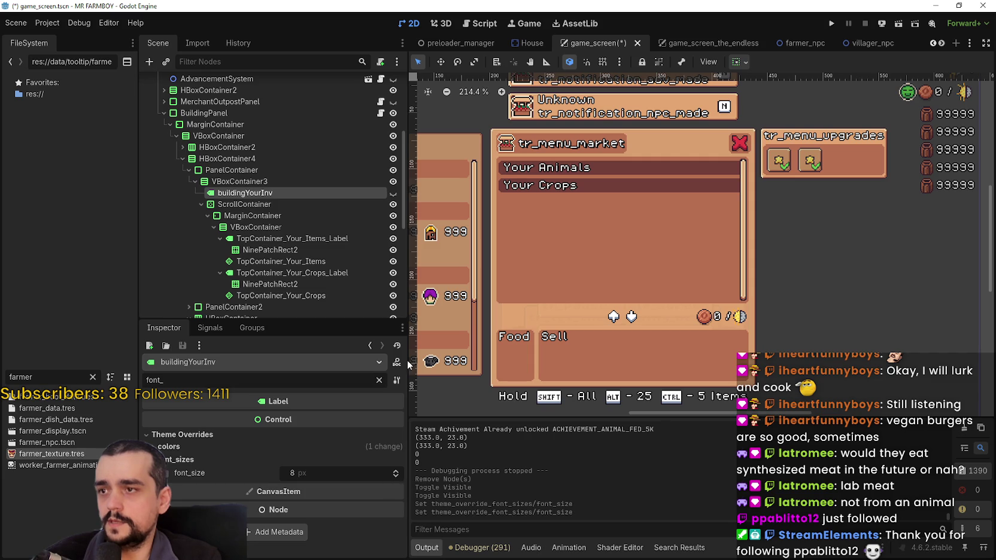
{"action": "left_click", "coordinate": [393, 193]}
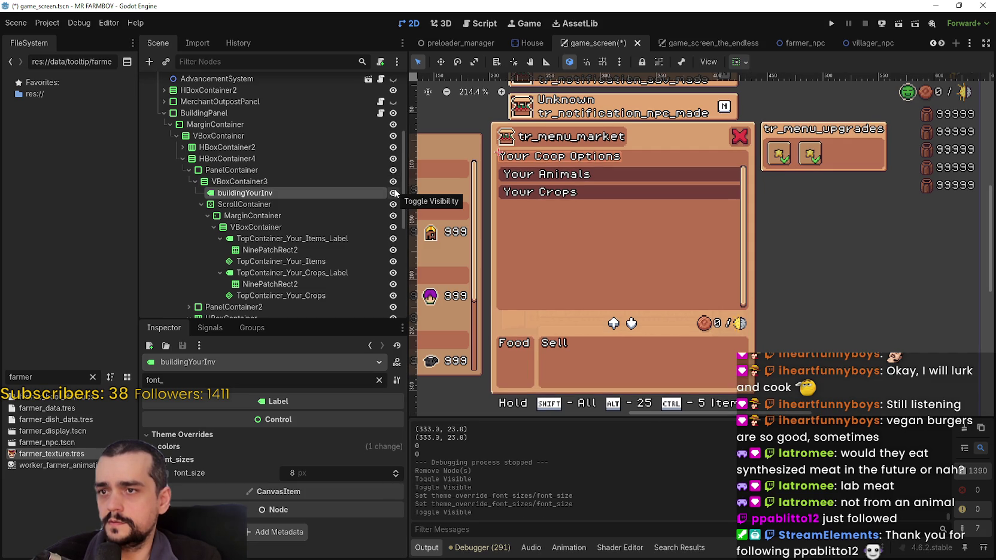
{"action": "left_click", "coordinate": [393, 192]}
{"action": "left_click", "coordinate": [395, 476]}
{"action": "key", "text": "ctrl+s"}
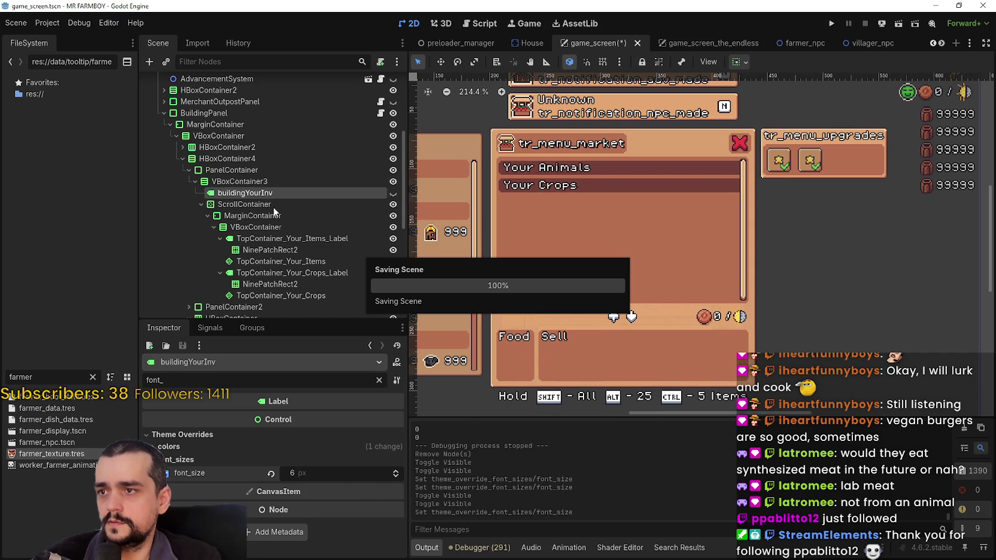
Set TopContainer_Your_Items_Label's (Your Animals) font_size override to 6 px and save.
{"action": "left_click", "coordinate": [272, 217]}
{"action": "left_click", "coordinate": [269, 228]}
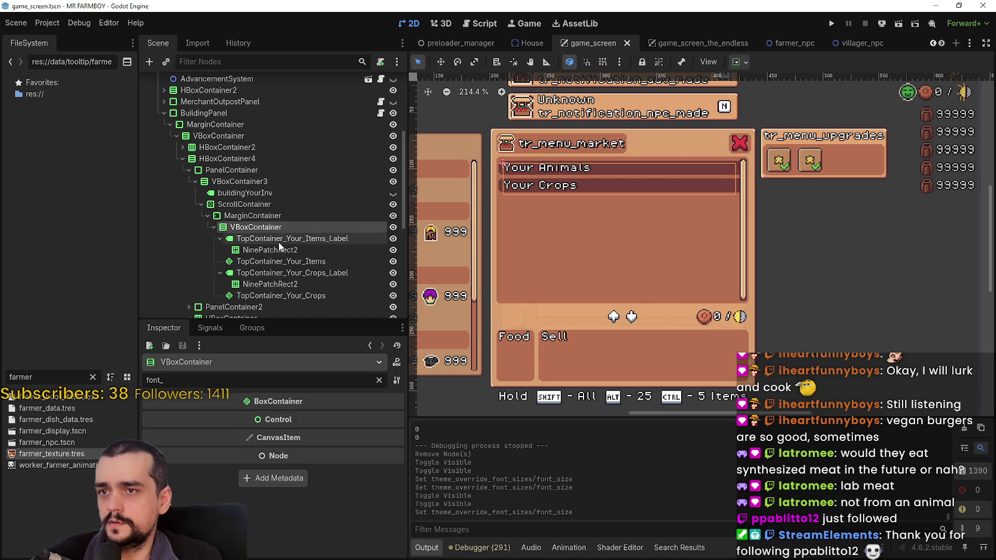
{"action": "left_click", "coordinate": [275, 238]}
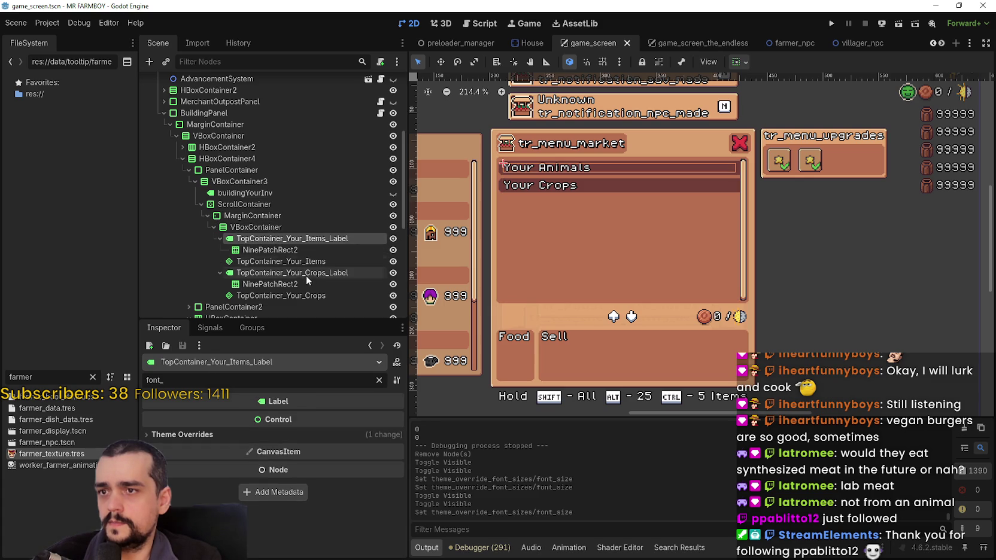
{"action": "left_click", "coordinate": [283, 250]}
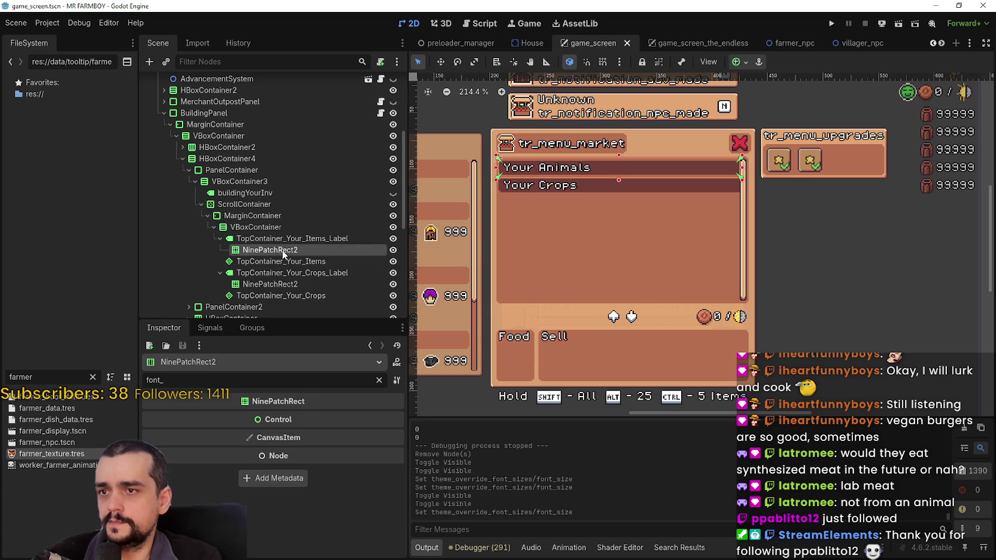
{"action": "left_click", "coordinate": [291, 239]}
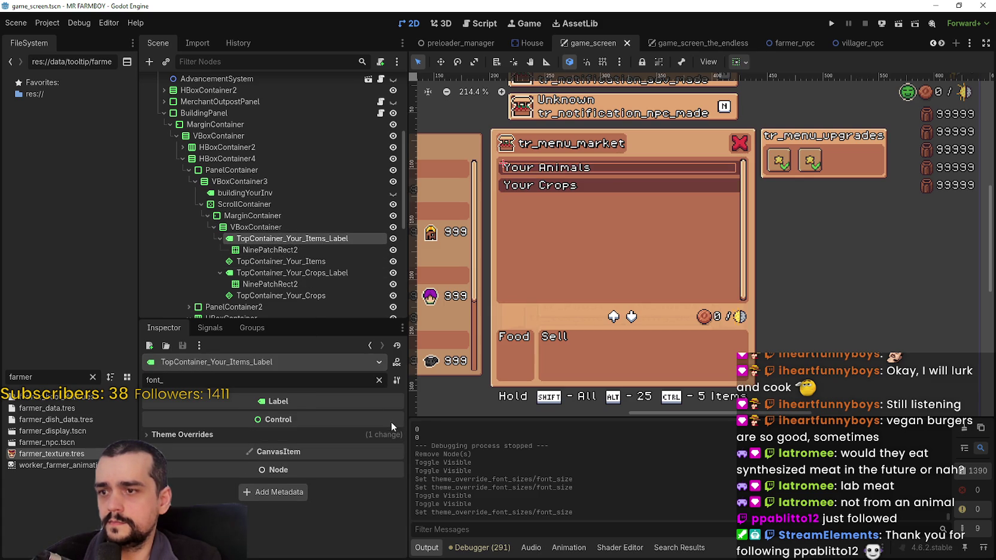
{"action": "left_click", "coordinate": [381, 435]}
{"action": "left_click", "coordinate": [386, 459]}
{"action": "left_click", "coordinate": [396, 477]}
{"action": "left_click", "coordinate": [396, 477]}
{"action": "key", "text": "ctrl+s"}
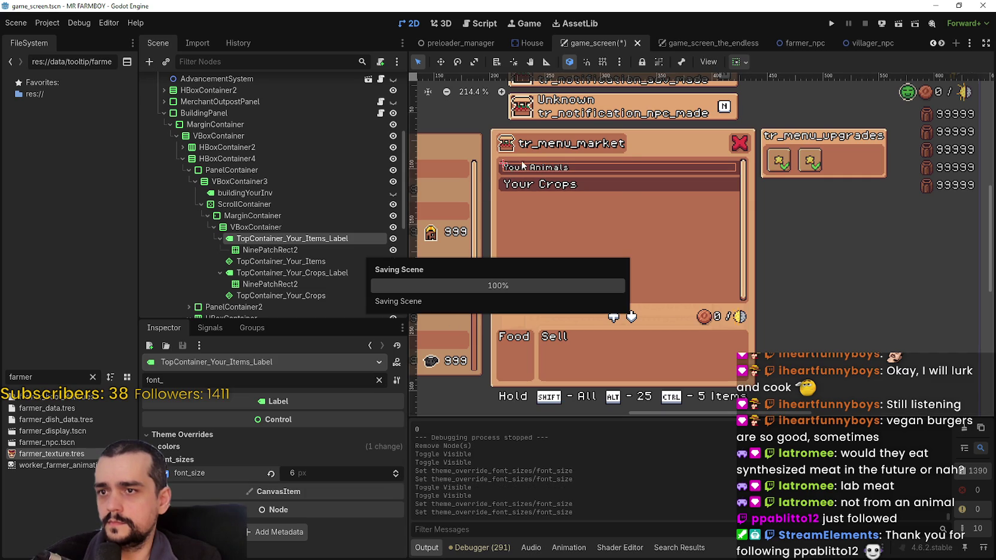
Enable TopContainer_Your_Crops_Label's font_size override at 6 px and save.
{"action": "scroll", "coordinate": [526, 153], "scroll_direction": "up", "scroll_amount": 5}
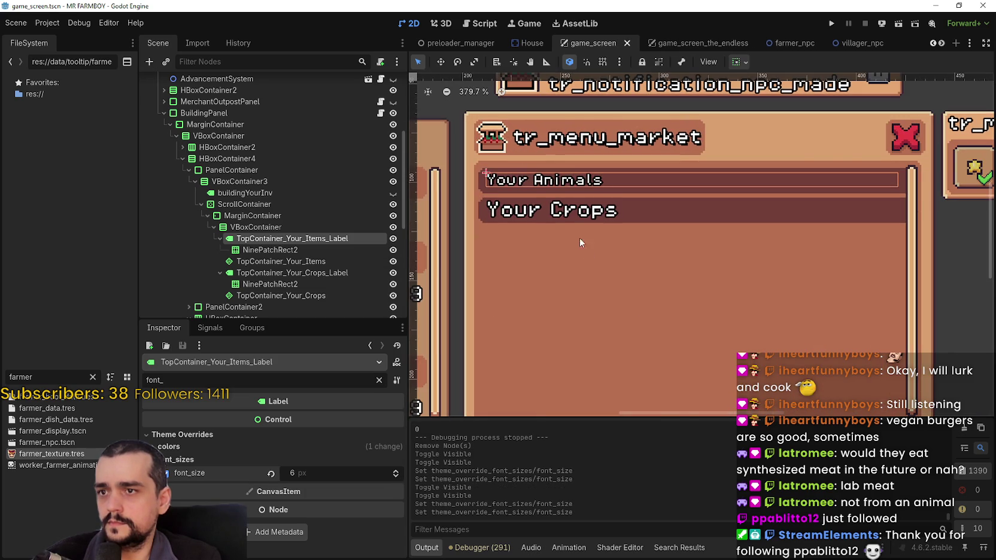
{"action": "scroll", "coordinate": [570, 220], "scroll_direction": "down", "scroll_amount": 2}
{"action": "left_click", "coordinate": [305, 283]}
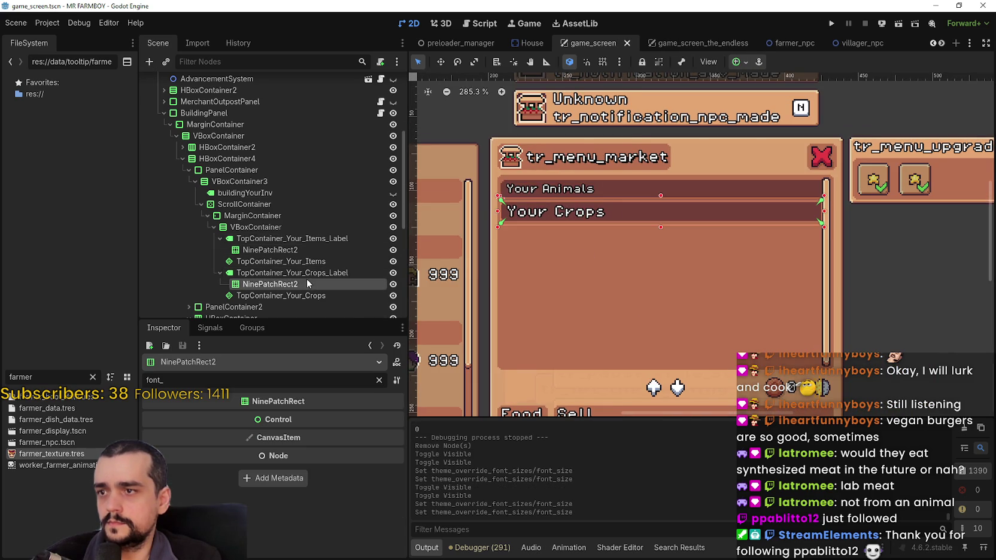
{"action": "left_click", "coordinate": [310, 273]}
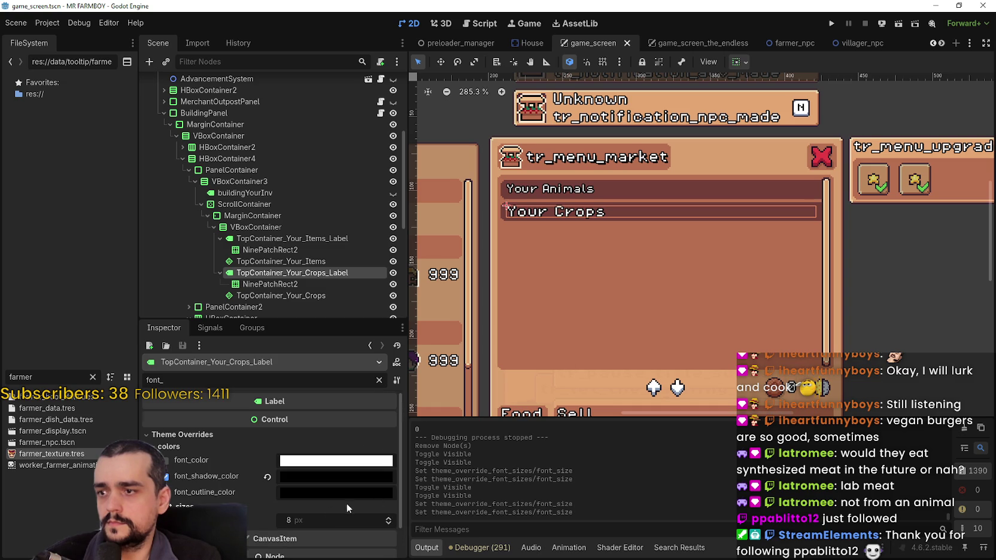
{"action": "left_click", "coordinate": [348, 508]}
{"action": "left_click", "coordinate": [388, 504]}
{"action": "left_click", "coordinate": [388, 504]}
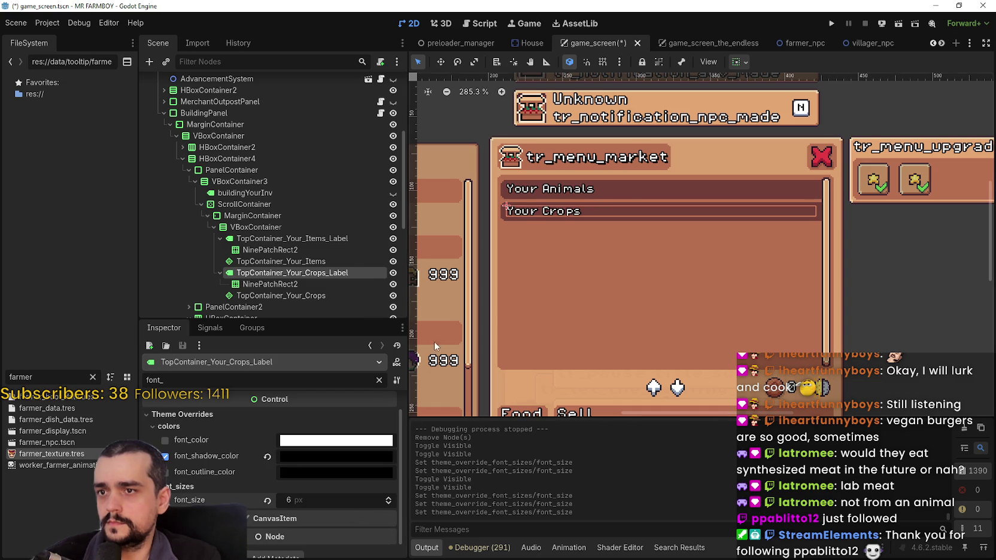
{"action": "key", "text": "ctrl+s"}
{"action": "scroll", "coordinate": [683, 272], "scroll_direction": "down", "scroll_amount": 3}
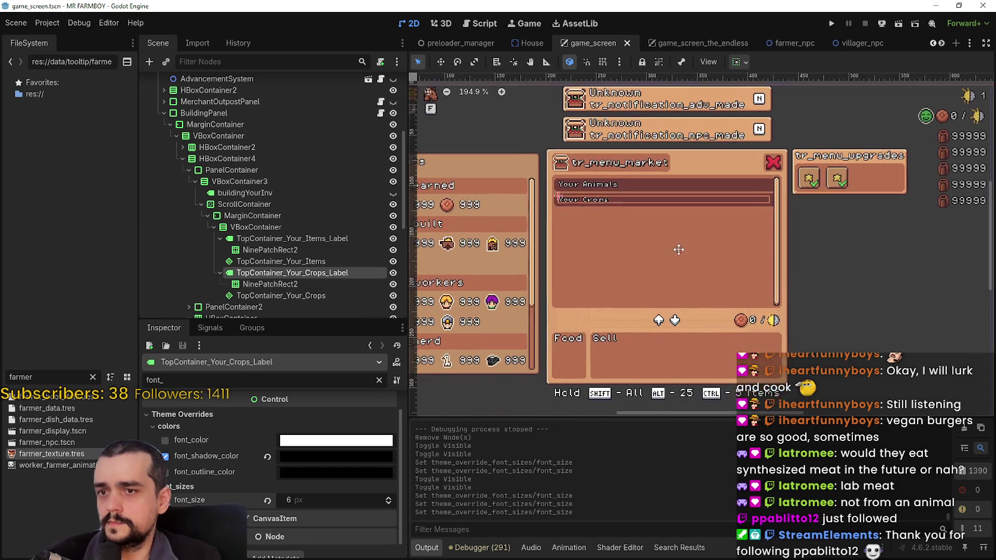
Expand PanelContainer2 and select the UpkeepCost label inside UpkeepContainer.
{"action": "scroll", "coordinate": [970, 303], "scroll_direction": "up", "scroll_amount": 1}
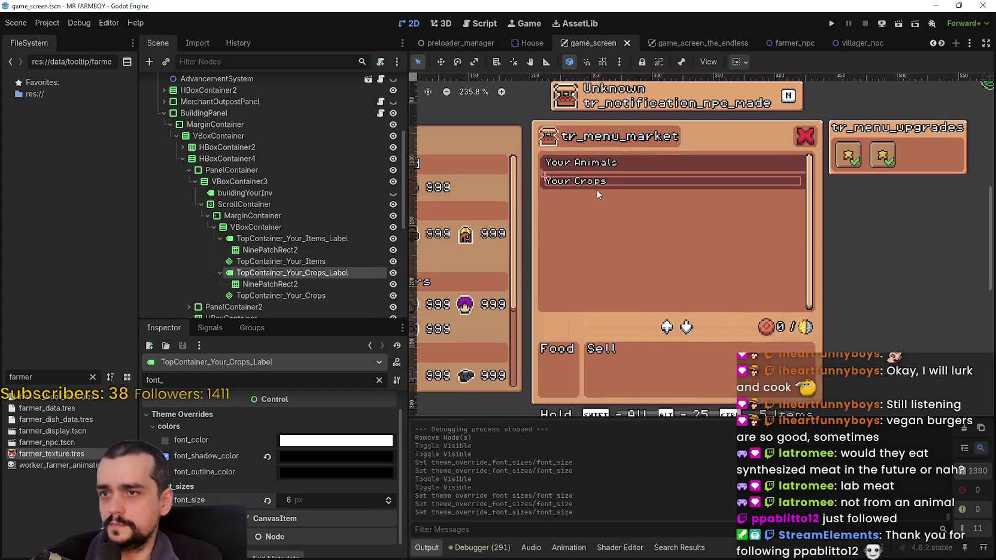
{"action": "scroll", "coordinate": [268, 269], "scroll_direction": "down", "scroll_amount": 2}
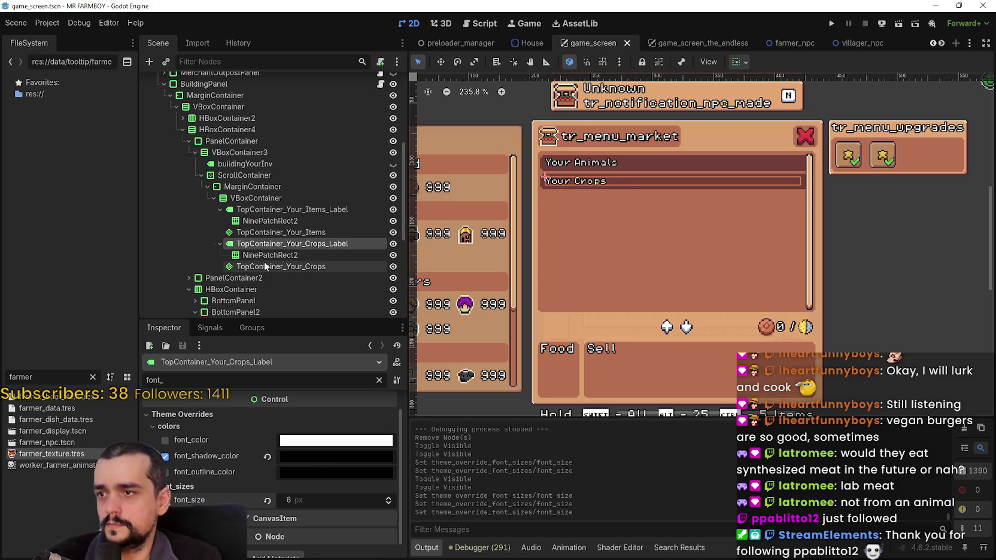
{"action": "left_click", "coordinate": [254, 266]}
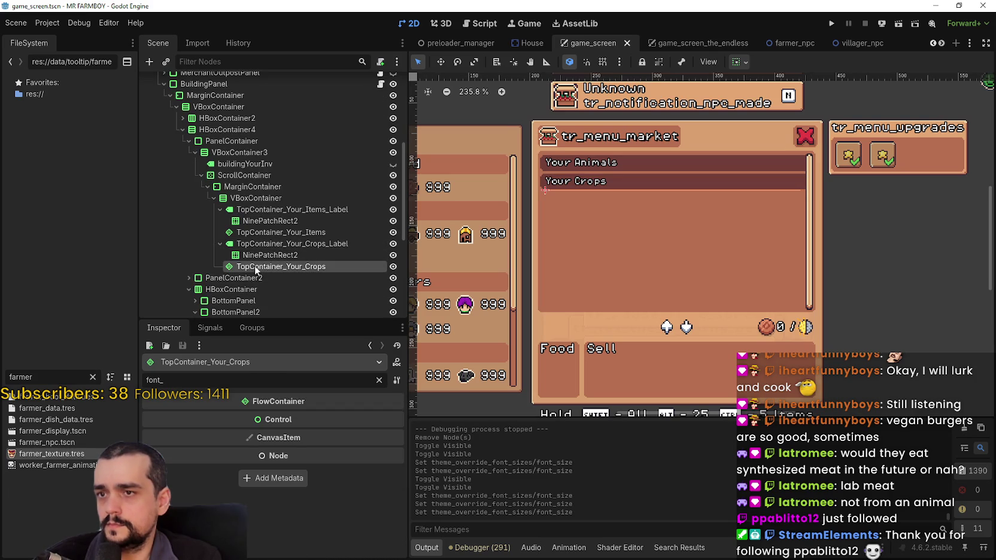
{"action": "left_click", "coordinate": [189, 278]}
{"action": "scroll", "coordinate": [230, 188], "scroll_direction": "down", "scroll_amount": 5}
{"action": "left_click", "coordinate": [230, 186]}
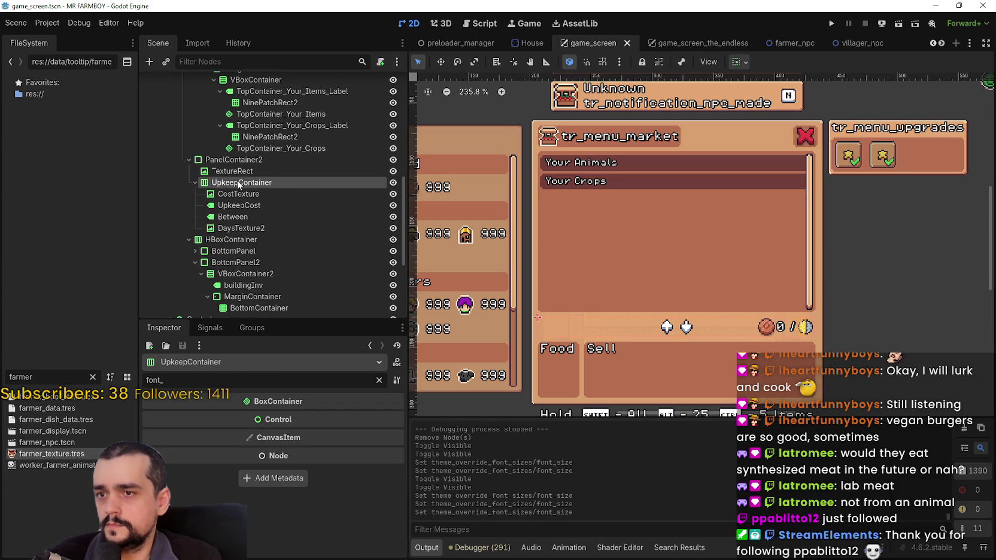
{"action": "left_click", "coordinate": [259, 205]}
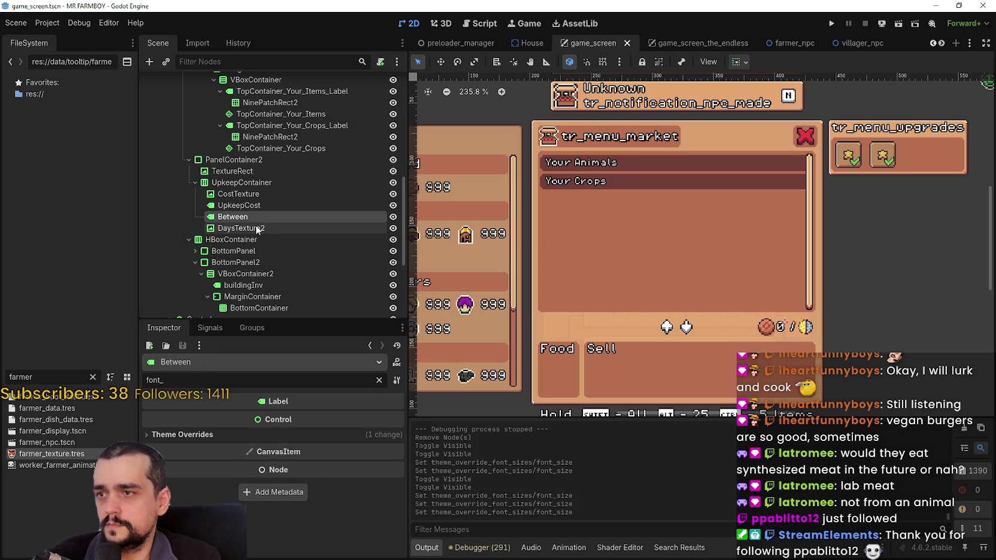
{"action": "left_click", "coordinate": [263, 228]}
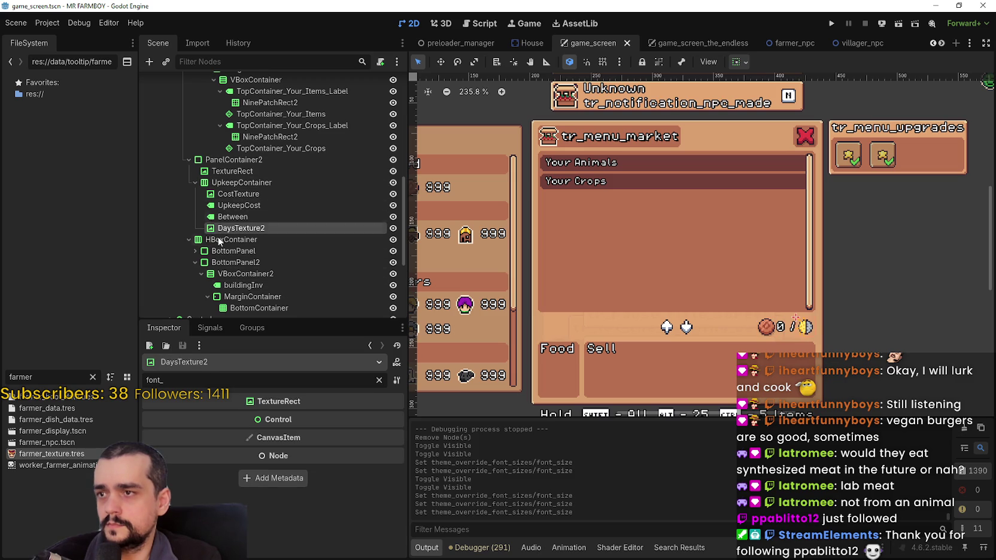
{"action": "left_click", "coordinate": [245, 206]}
Try a 6 px font on UpkeepCost, revert it to 8 px, and save.
{"action": "left_click", "coordinate": [368, 434]}
{"action": "left_click", "coordinate": [368, 446]}
{"action": "left_click", "coordinate": [359, 447]}
{"action": "left_click", "coordinate": [359, 459]}
{"action": "double_click", "coordinate": [396, 476]}
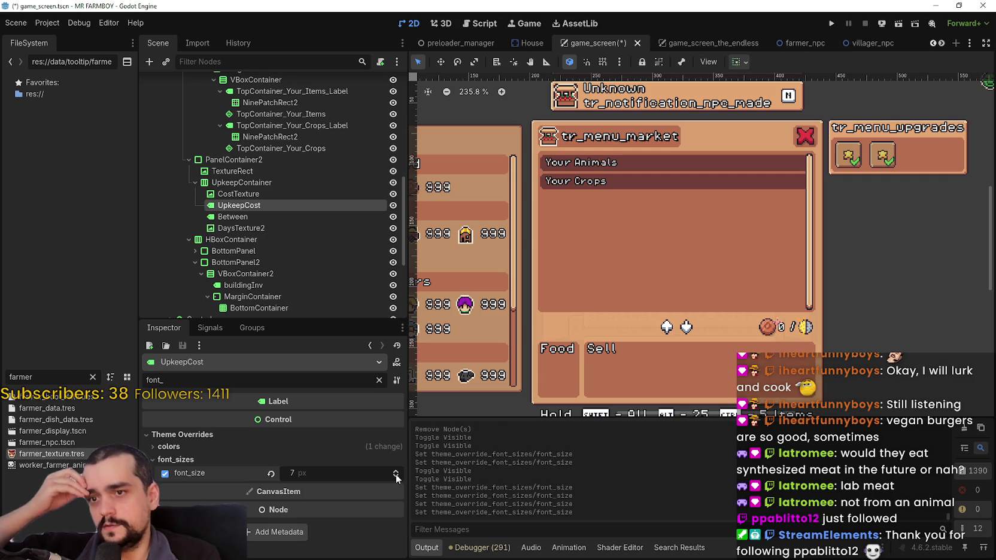
{"action": "scroll", "coordinate": [814, 326], "scroll_direction": "up", "scroll_amount": 8}
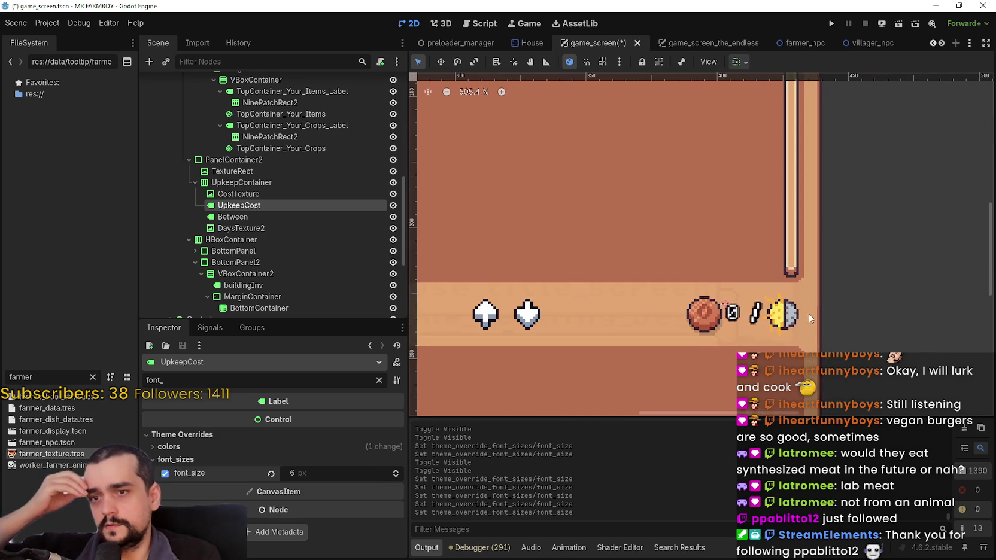
{"action": "scroll", "coordinate": [777, 295], "scroll_direction": "down", "scroll_amount": 7}
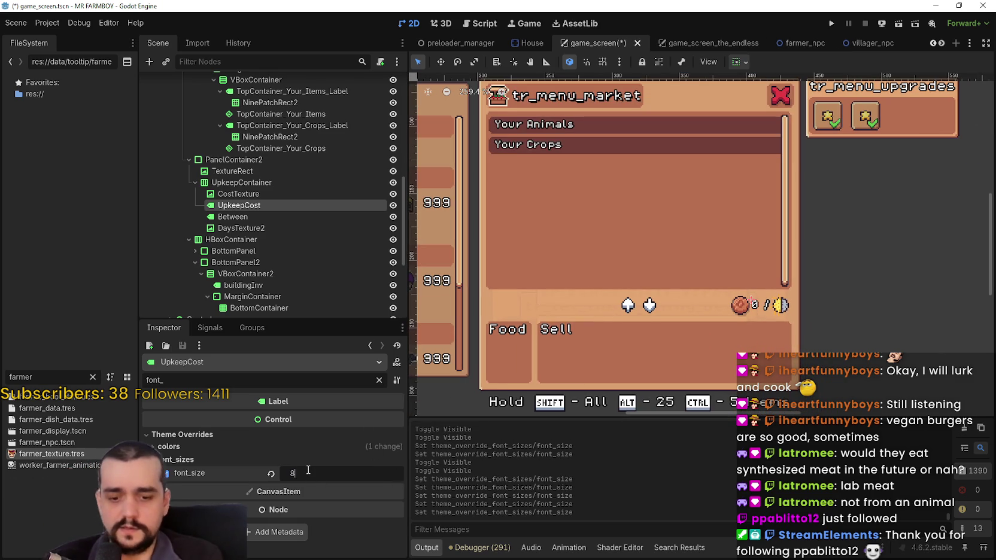
{"action": "left_click", "coordinate": [271, 472]}
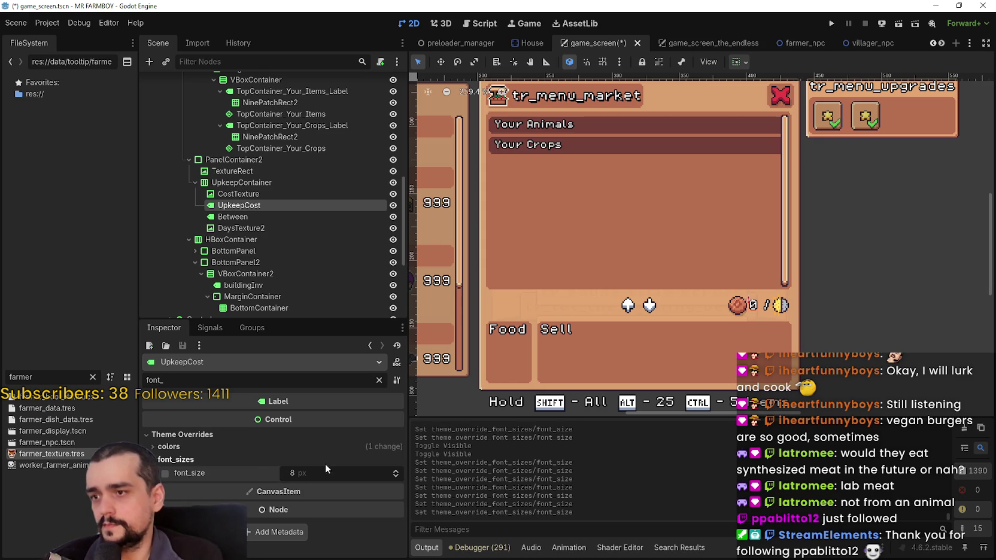
{"action": "key", "text": "ctrl+s"}
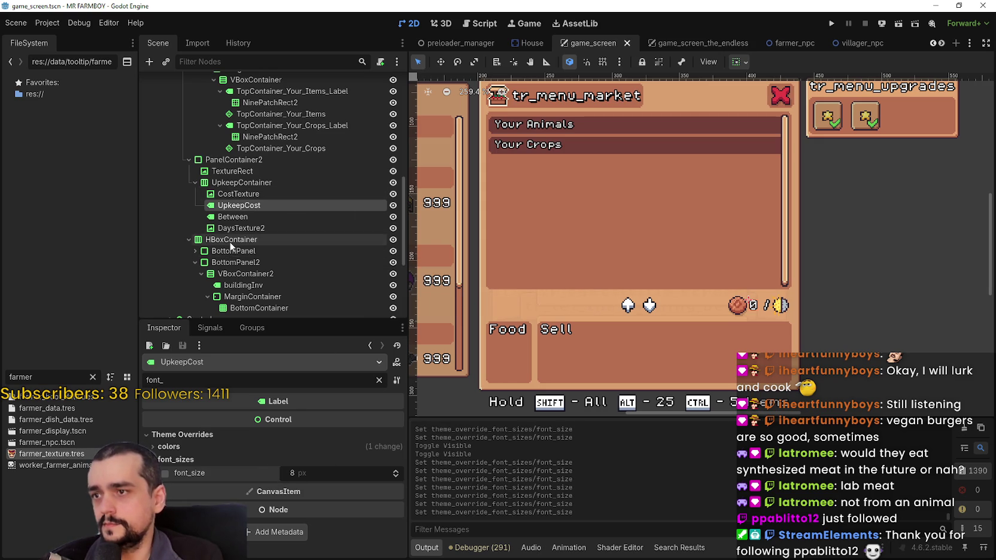
Expand BottomPanel and give the foodInv label a 6 px font_size override, then save.
{"action": "left_click", "coordinate": [230, 241]}
{"action": "scroll", "coordinate": [628, 314], "scroll_direction": "down", "scroll_amount": 2}
{"action": "scroll", "coordinate": [258, 263], "scroll_direction": "down", "scroll_amount": 3}
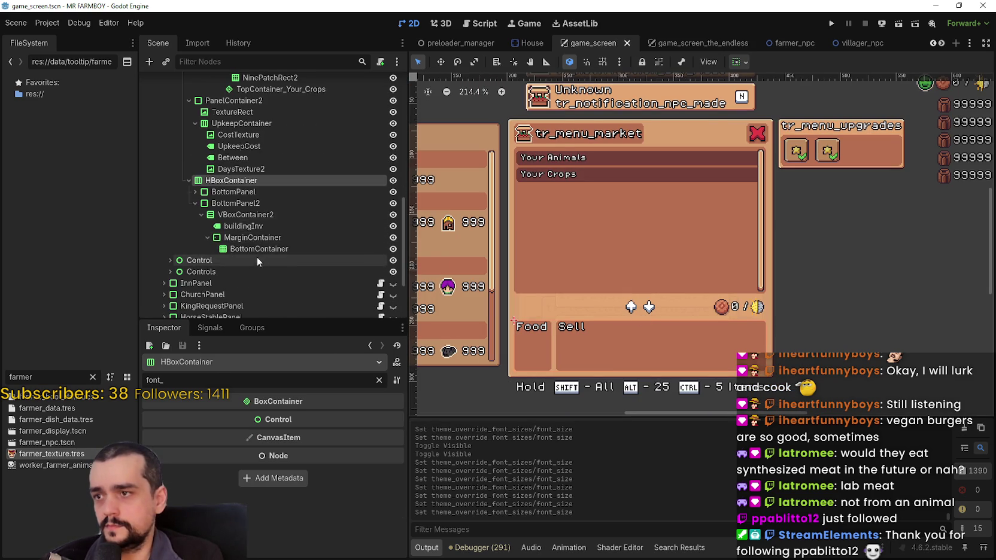
{"action": "left_click", "coordinate": [195, 192]}
{"action": "left_click", "coordinate": [237, 214]}
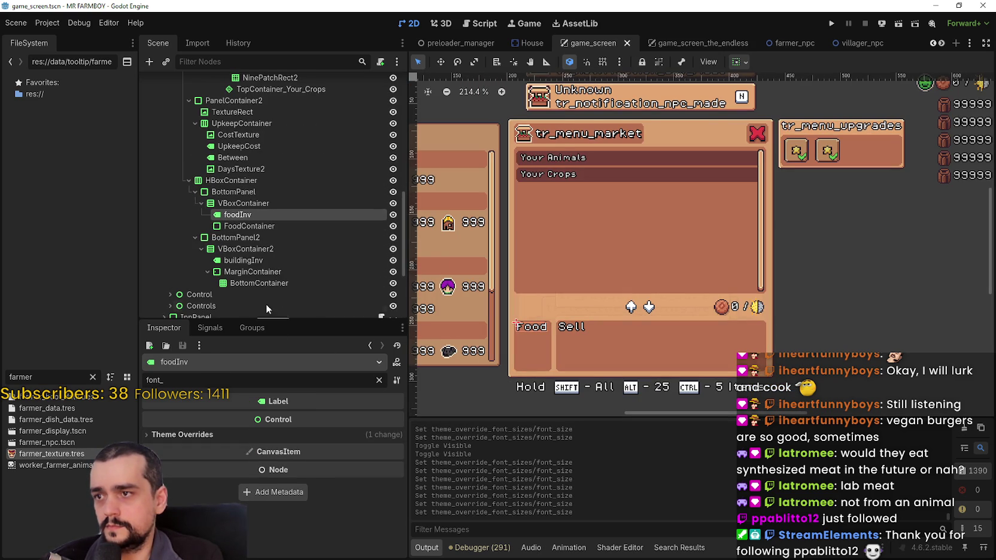
{"action": "left_click", "coordinate": [343, 435]}
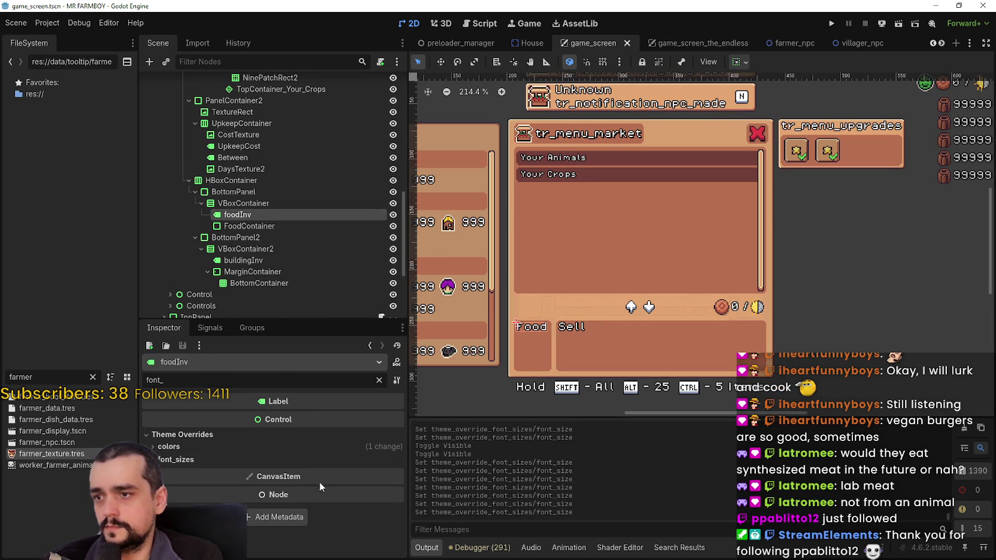
{"action": "left_click", "coordinate": [332, 446]}
{"action": "scroll", "coordinate": [327, 496], "scroll_direction": "down", "scroll_amount": 1}
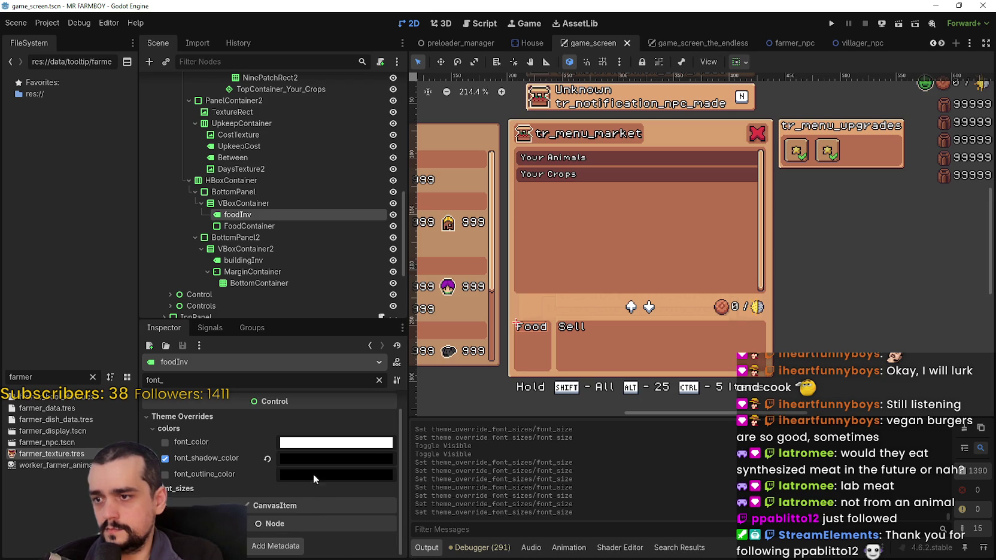
{"action": "left_click", "coordinate": [210, 489]}
{"action": "left_click", "coordinate": [389, 504]}
{"action": "key", "text": "ctrl+s"}
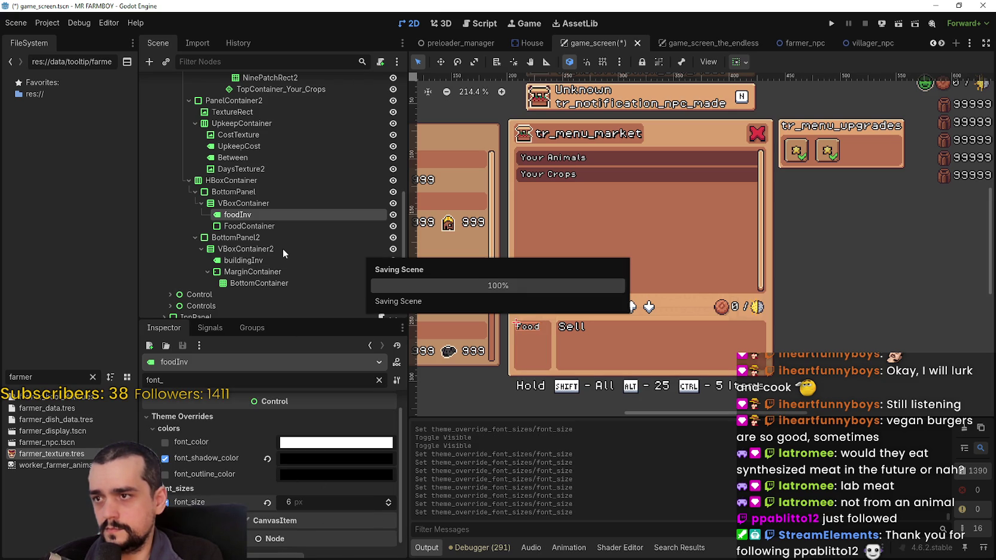
Enable the buildingInv label's font_size override at 6 px and save the scene.
{"action": "left_click", "coordinate": [281, 260]}
{"action": "left_click", "coordinate": [353, 435]}
{"action": "left_click", "coordinate": [360, 450]}
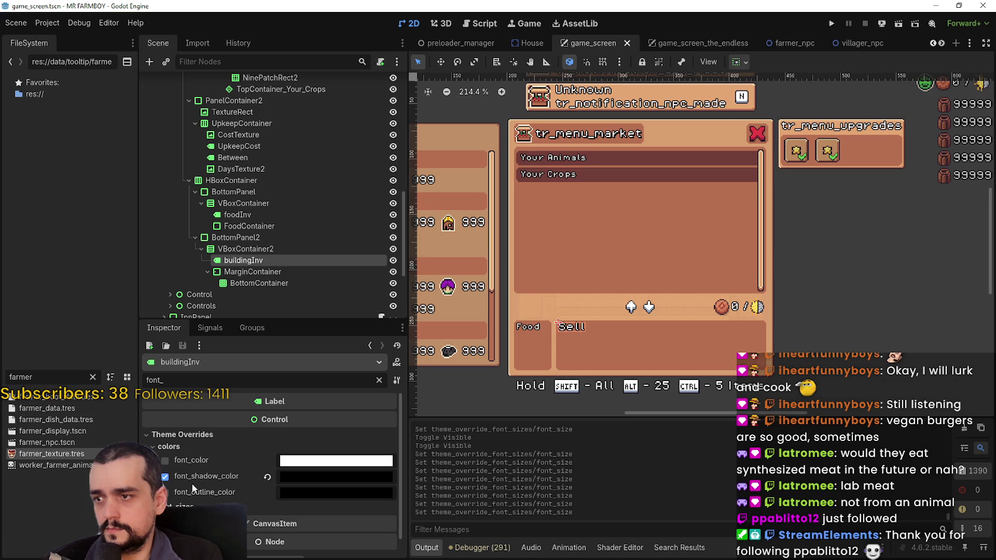
{"action": "left_click", "coordinate": [249, 508]}
{"action": "scroll", "coordinate": [327, 498], "scroll_direction": "down", "scroll_amount": 1}
{"action": "left_click", "coordinate": [389, 498]}
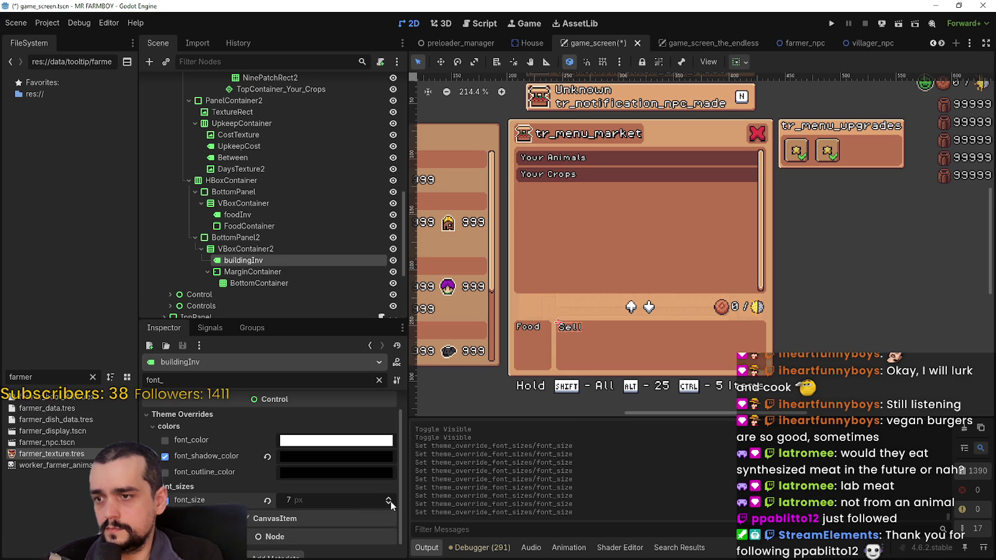
{"action": "key", "text": "ctrl+s"}
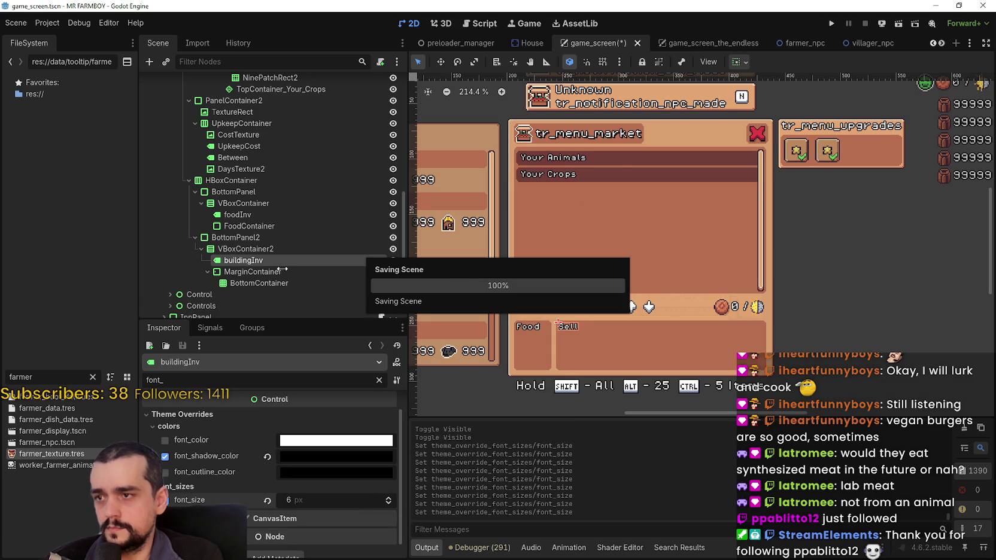
{"action": "left_click", "coordinate": [259, 283]}
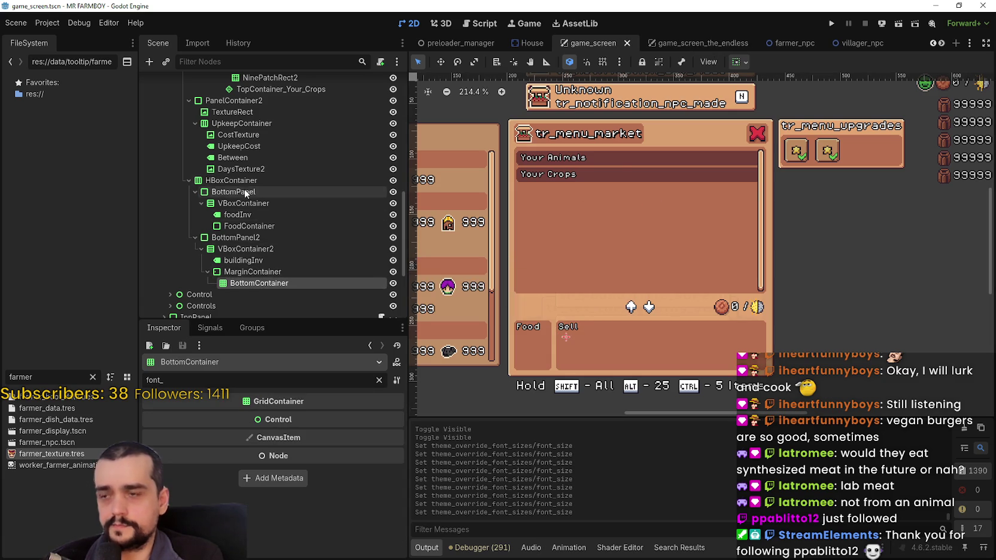
{"action": "scroll", "coordinate": [243, 192], "scroll_direction": "up", "scroll_amount": 6}
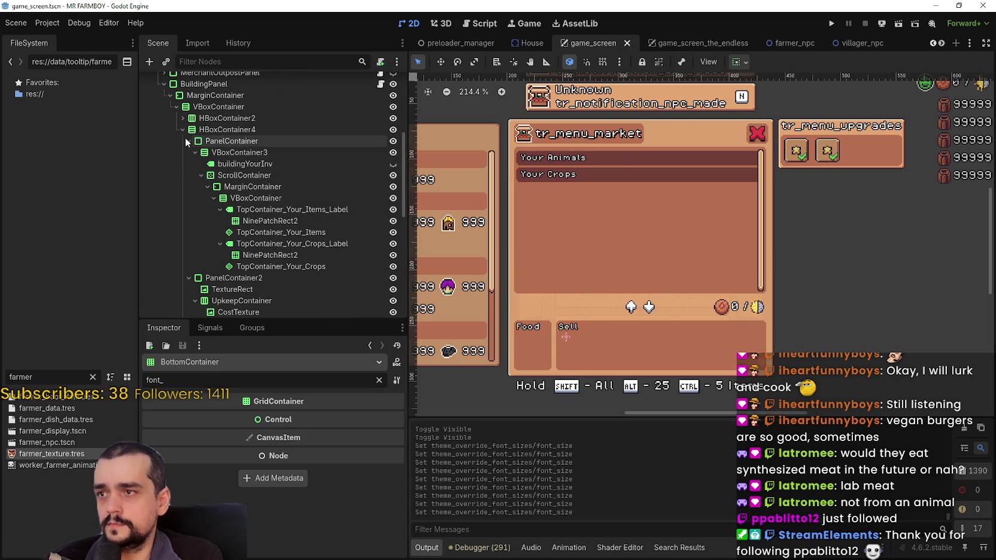
Clear the font_ filter and lower HBoxContainer4's separation override from 4 to 0.
{"action": "left_click", "coordinate": [186, 139]}
{"action": "left_click", "coordinate": [209, 129]}
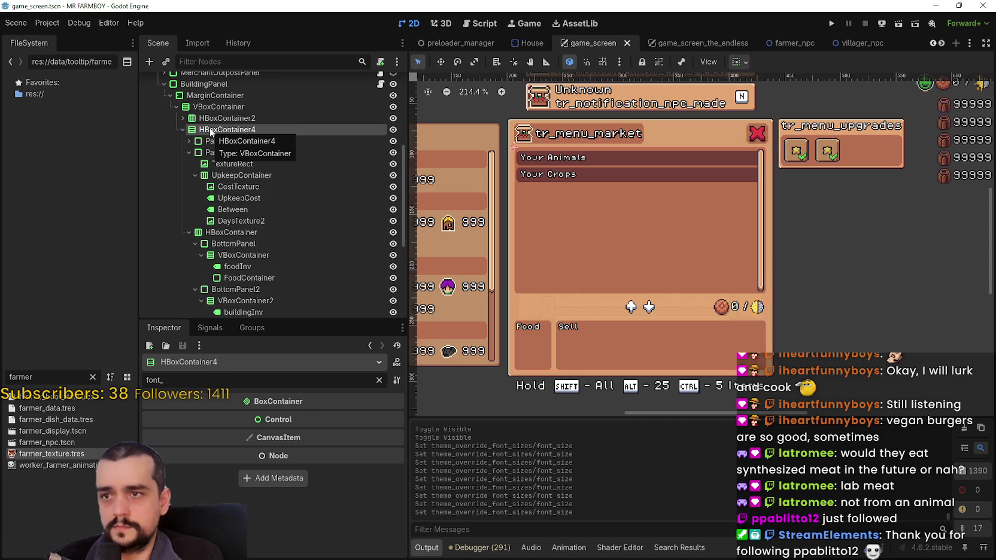
{"action": "left_click", "coordinate": [378, 381]}
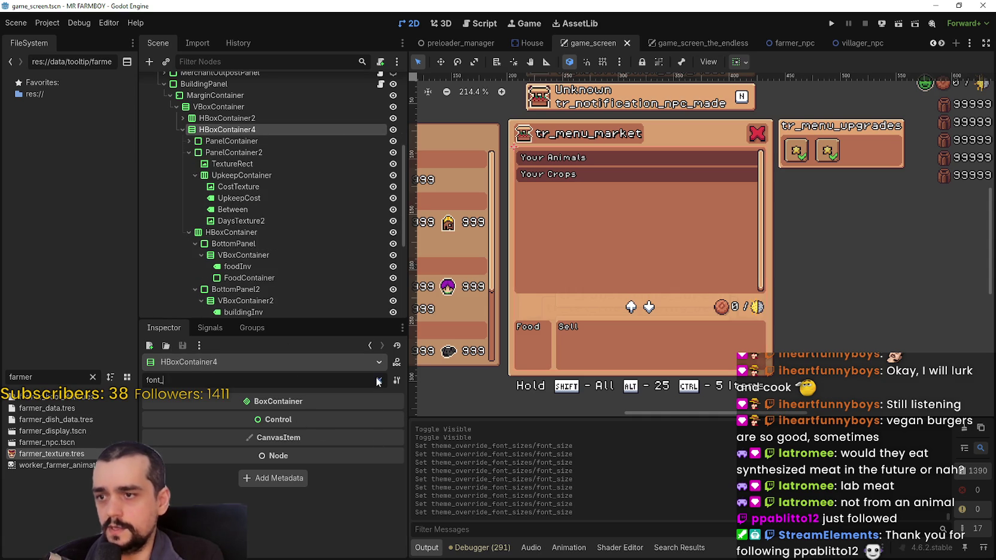
{"action": "scroll", "coordinate": [249, 457], "scroll_direction": "down", "scroll_amount": 2}
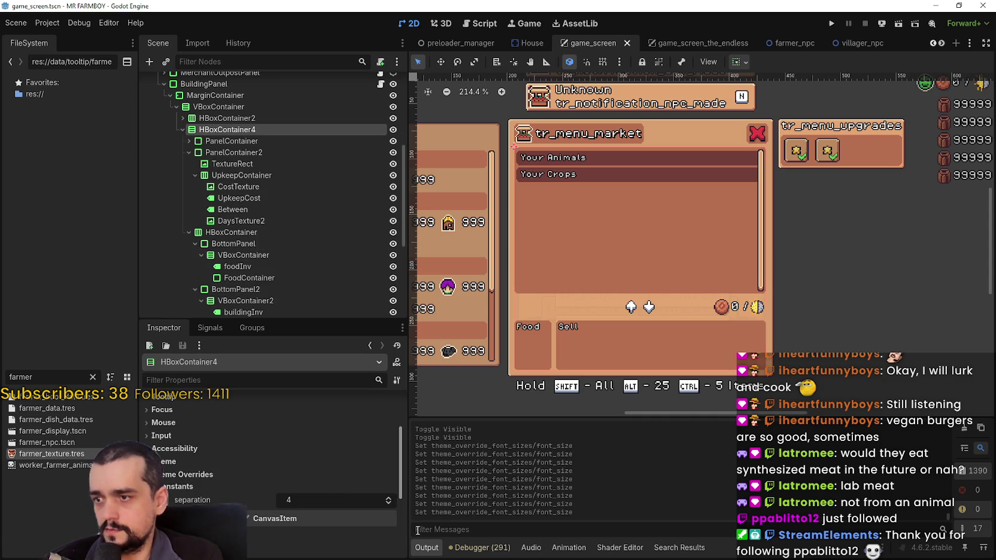
{"action": "left_click", "coordinate": [390, 502]}
{"action": "left_click", "coordinate": [390, 502]}
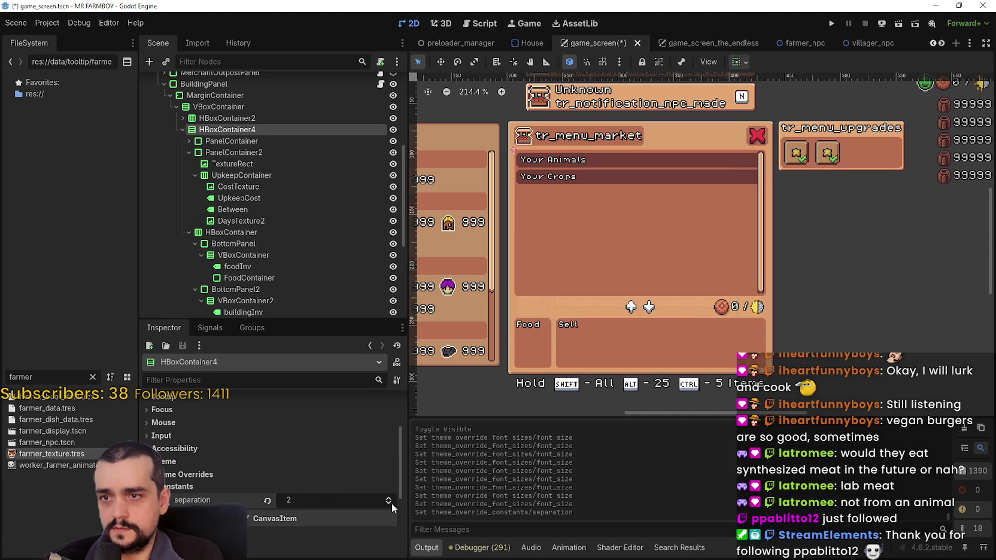
{"action": "left_click", "coordinate": [391, 502]}
{"action": "left_click", "coordinate": [389, 483]}
{"action": "scroll", "coordinate": [736, 320], "scroll_direction": "up", "scroll_amount": 1}
{"action": "scroll", "coordinate": [737, 320], "scroll_direction": "up", "scroll_amount": 4}
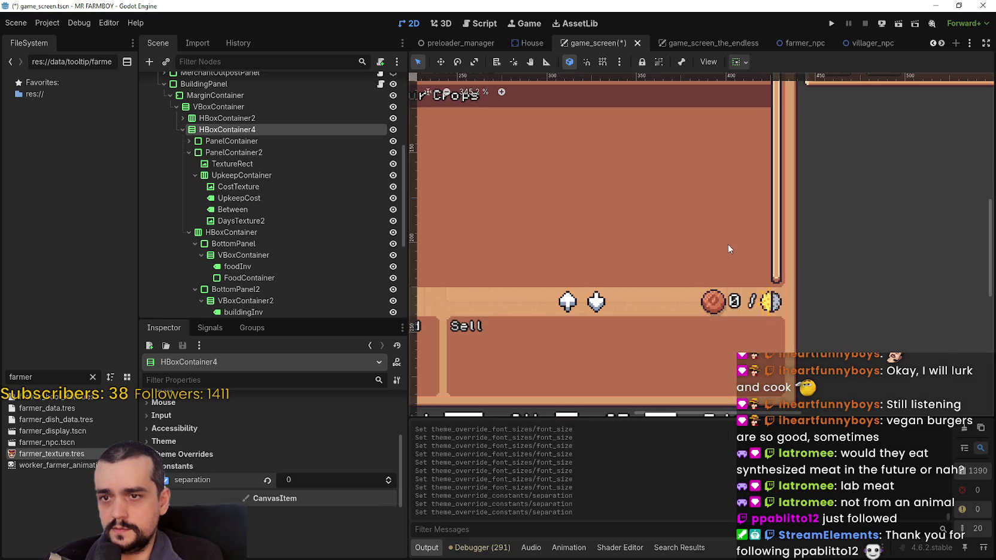
{"action": "scroll", "coordinate": [778, 287], "scroll_direction": "up", "scroll_amount": 1}
{"action": "scroll", "coordinate": [786, 282], "scroll_direction": "down", "scroll_amount": 3}
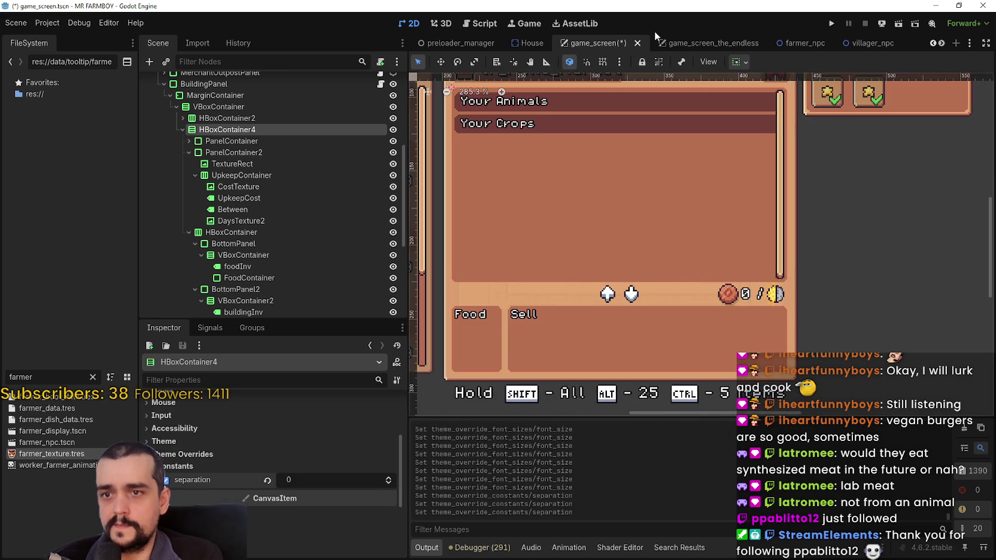
{"action": "left_click", "coordinate": [712, 42]}
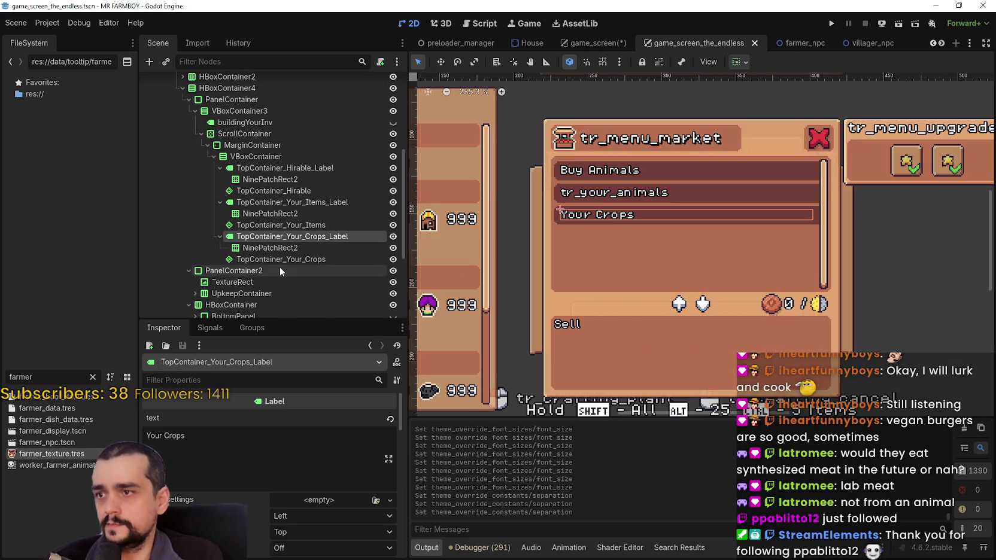
{"action": "scroll", "coordinate": [251, 239], "scroll_direction": "up", "scroll_amount": 2}
{"action": "left_click", "coordinate": [213, 176]}
{"action": "scroll", "coordinate": [327, 517], "scroll_direction": "down", "scroll_amount": 5}
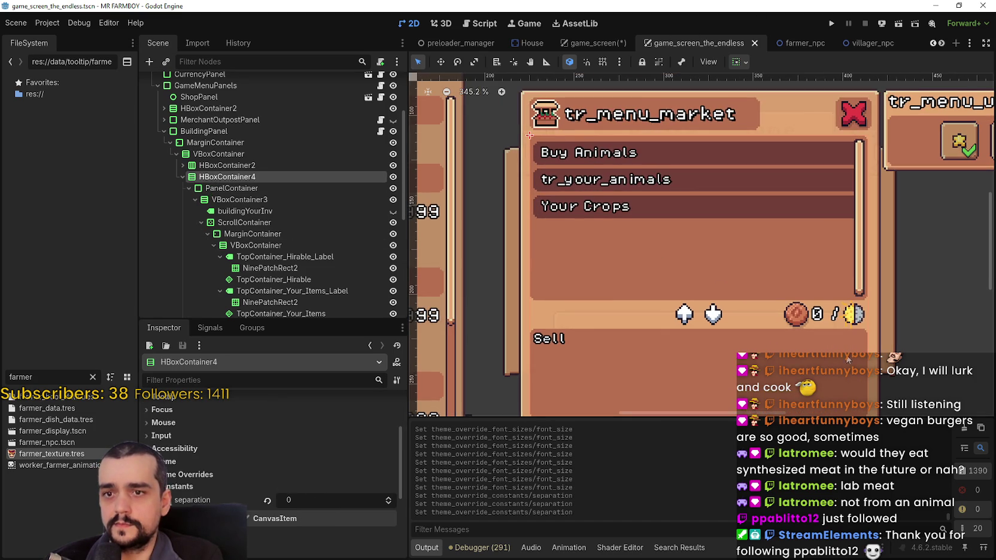
{"action": "scroll", "coordinate": [814, 343], "scroll_direction": "up", "scroll_amount": 2}
{"action": "scroll", "coordinate": [848, 326], "scroll_direction": "down", "scroll_amount": 2}
{"action": "left_click", "coordinate": [589, 45]}
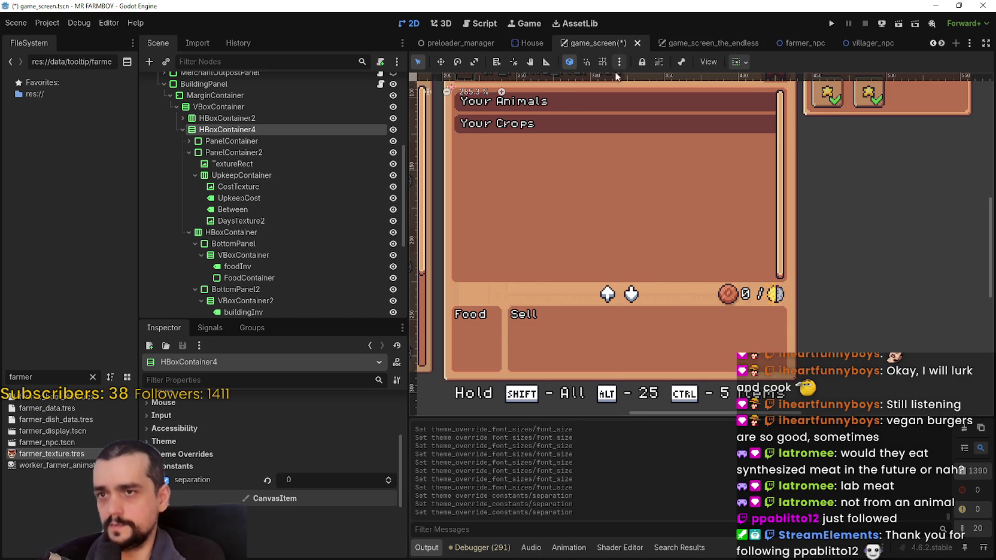
{"action": "scroll", "coordinate": [560, 254], "scroll_direction": "down", "scroll_amount": 3}
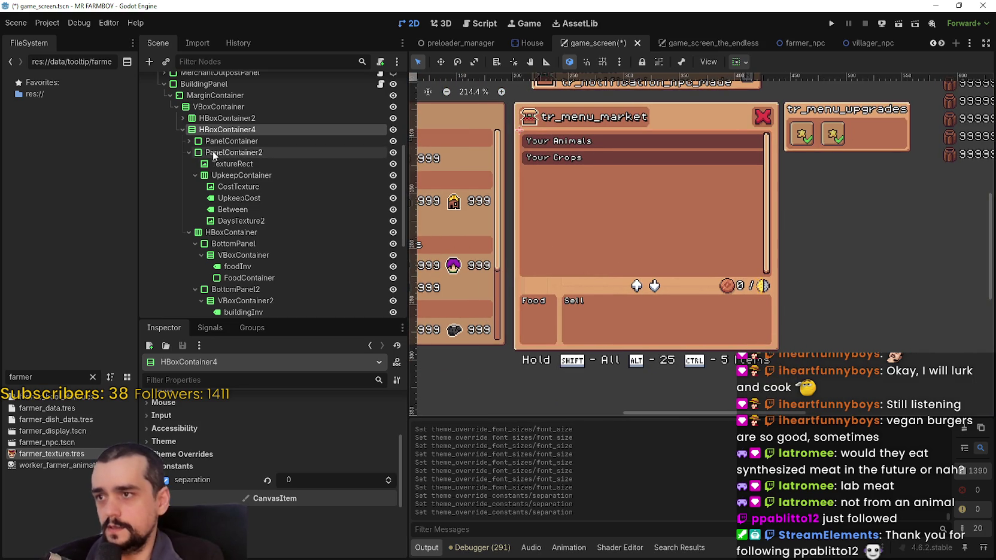
{"action": "left_click", "coordinate": [212, 152]}
{"action": "left_click", "coordinate": [216, 164]}
{"action": "left_click", "coordinate": [224, 187]}
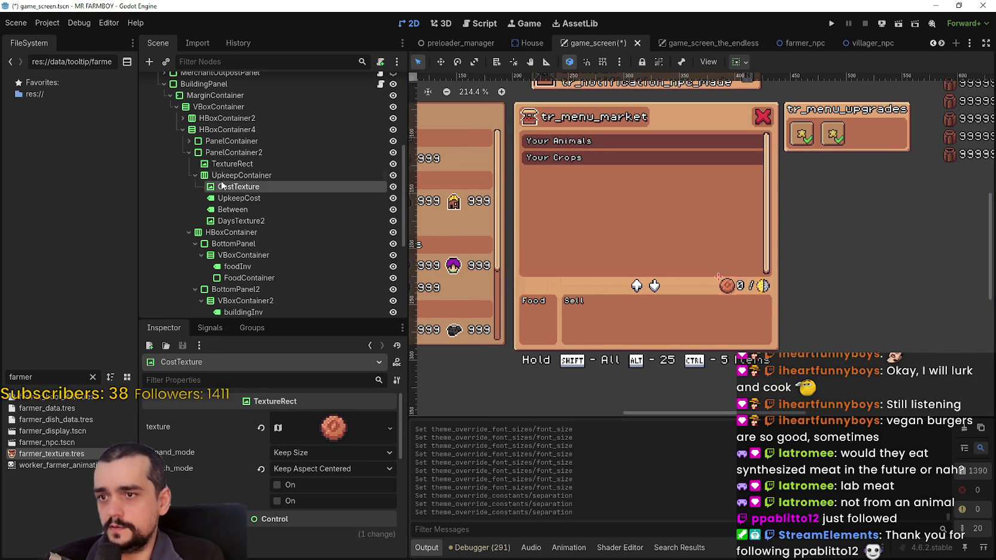
{"action": "left_click", "coordinate": [189, 152]}
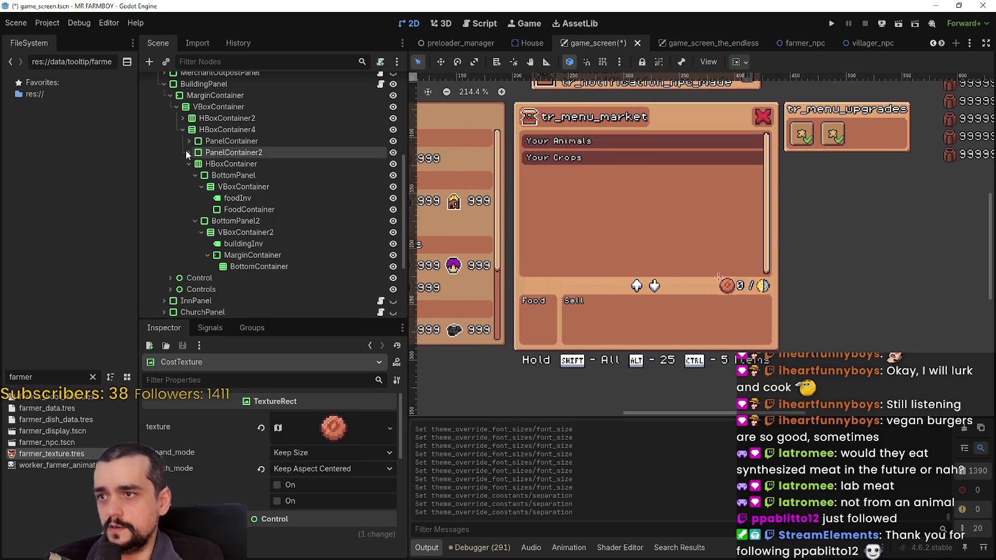
{"action": "left_click", "coordinate": [231, 163]}
{"action": "left_click", "coordinate": [233, 175]}
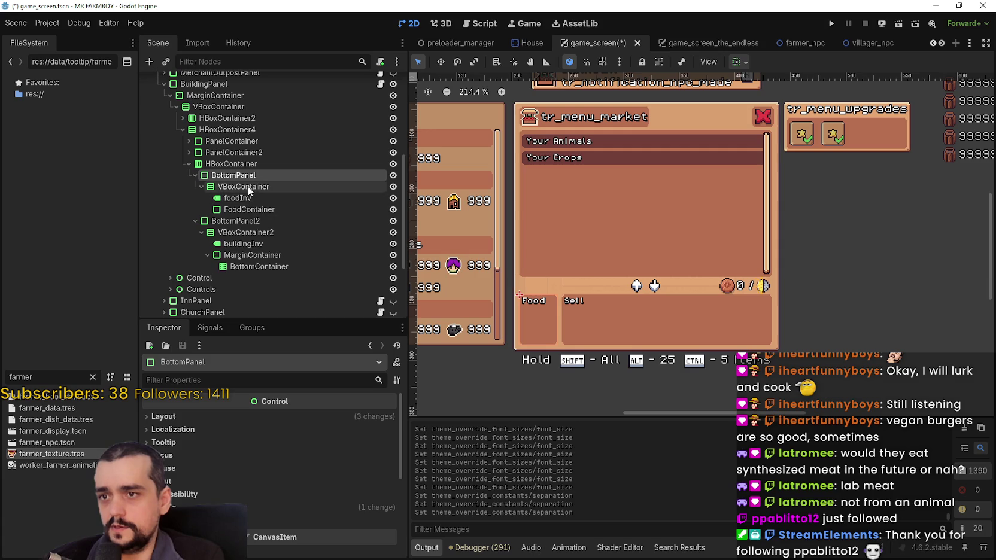
{"action": "left_click", "coordinate": [249, 188]}
{"action": "left_click", "coordinate": [239, 199]}
{"action": "left_click", "coordinate": [248, 210]}
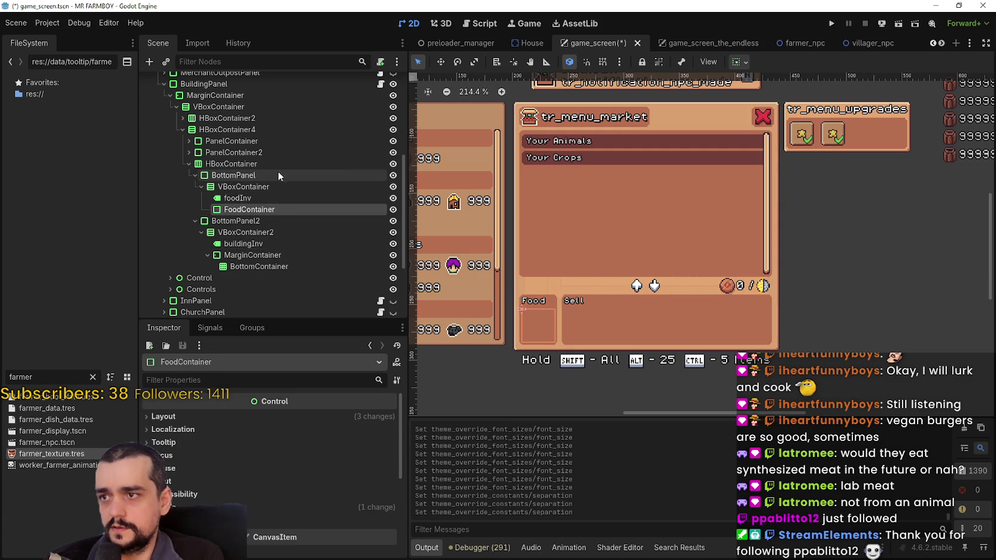
{"action": "left_click", "coordinate": [284, 223]}
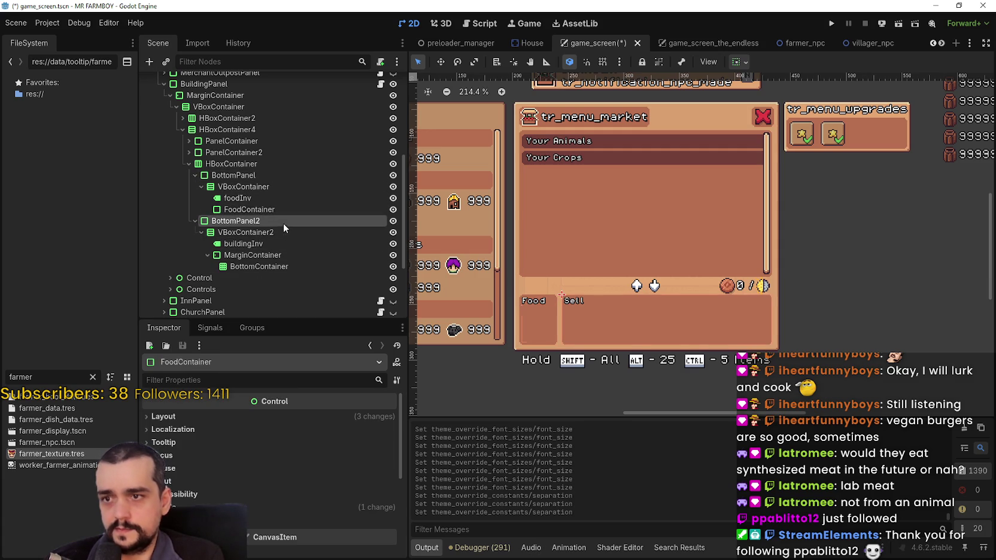
{"action": "left_click", "coordinate": [269, 235]}
{"action": "left_click", "coordinate": [267, 244]}
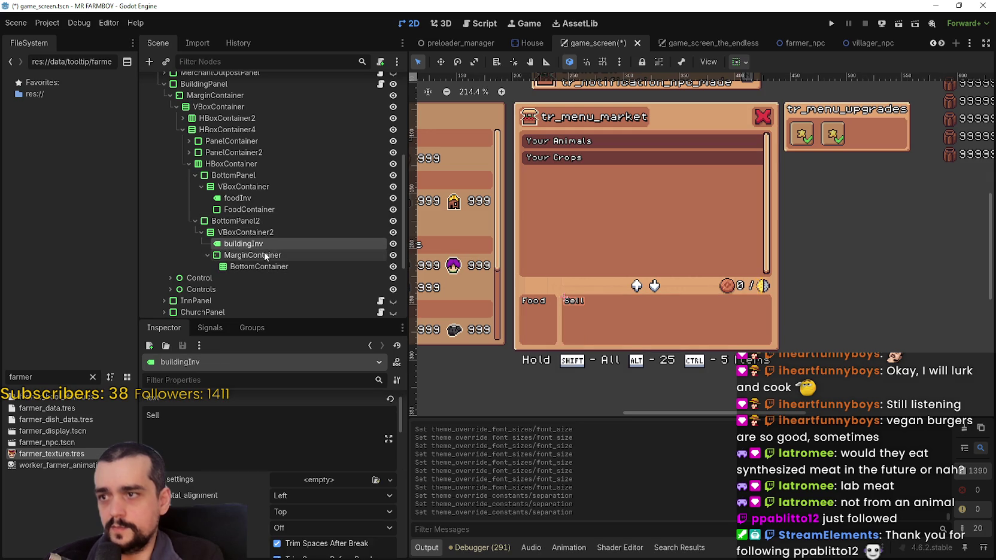
{"action": "left_click", "coordinate": [208, 255]}
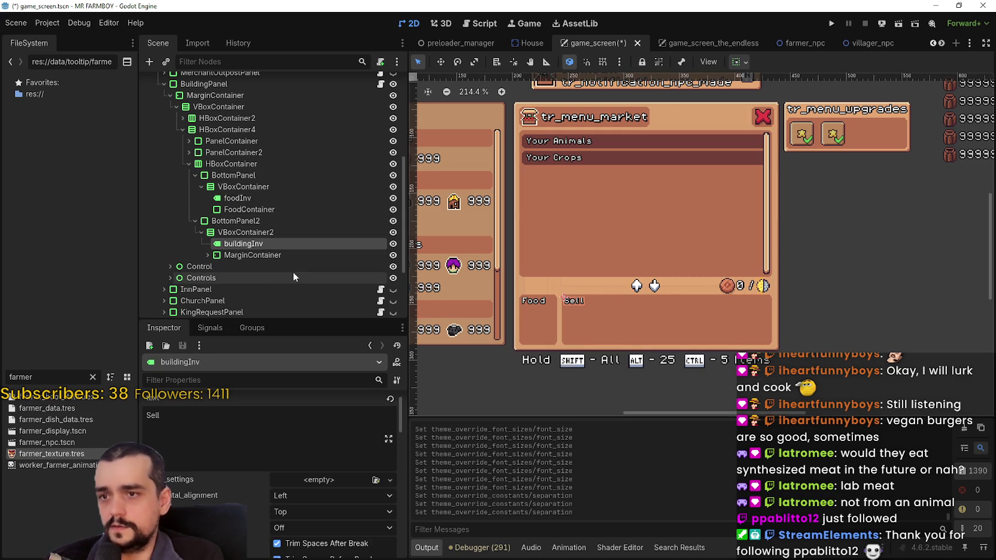
{"action": "left_click", "coordinate": [265, 255]}
{"action": "left_click", "coordinate": [208, 255]}
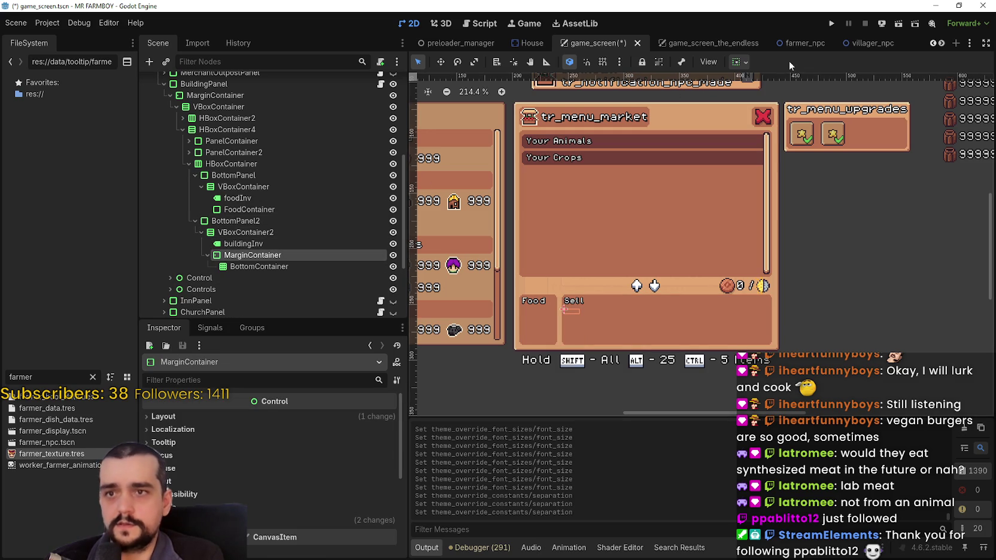
{"action": "left_click", "coordinate": [712, 43]}
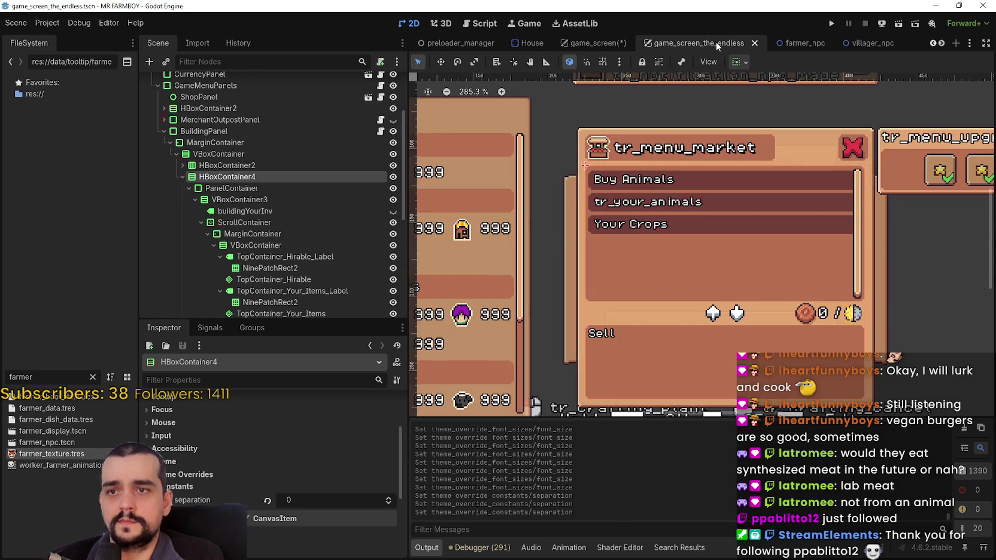
Expand BottomPanel2 in the endless game screen's Scene tree to reveal its children.
{"action": "scroll", "coordinate": [329, 271], "scroll_direction": "down", "scroll_amount": 3}
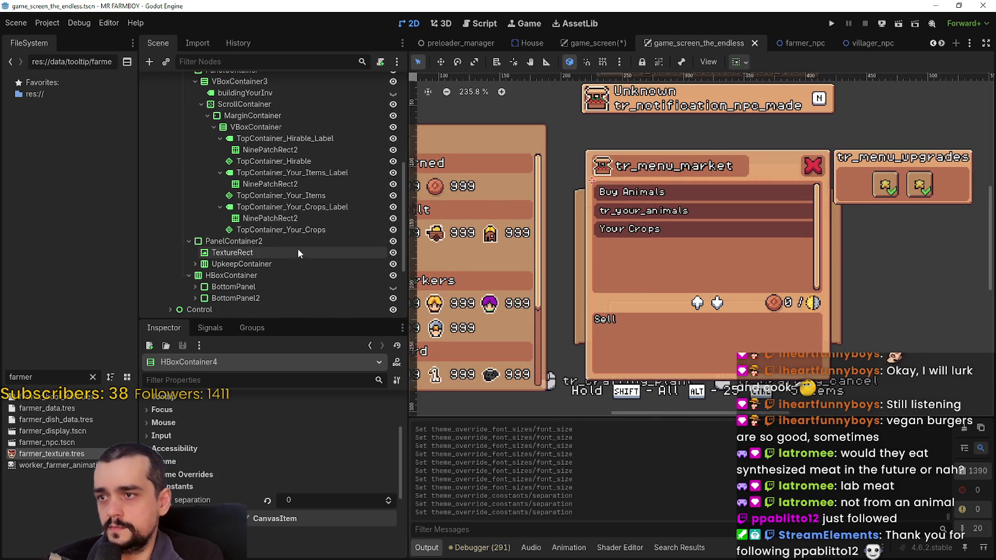
{"action": "left_click", "coordinate": [227, 296]}
{"action": "scroll", "coordinate": [236, 287], "scroll_direction": "down", "scroll_amount": 3}
{"action": "left_click", "coordinate": [195, 210]}
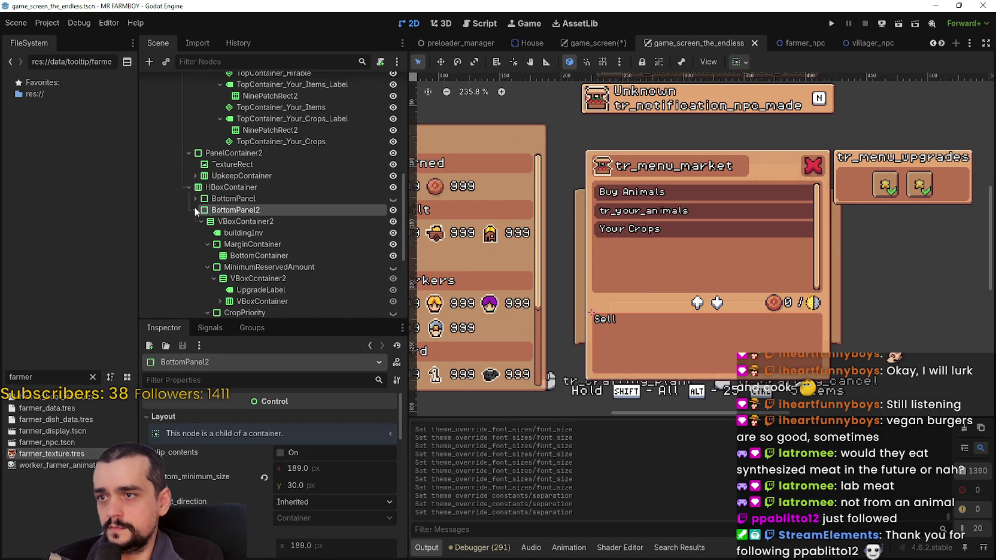
{"action": "left_click", "coordinate": [221, 199]}
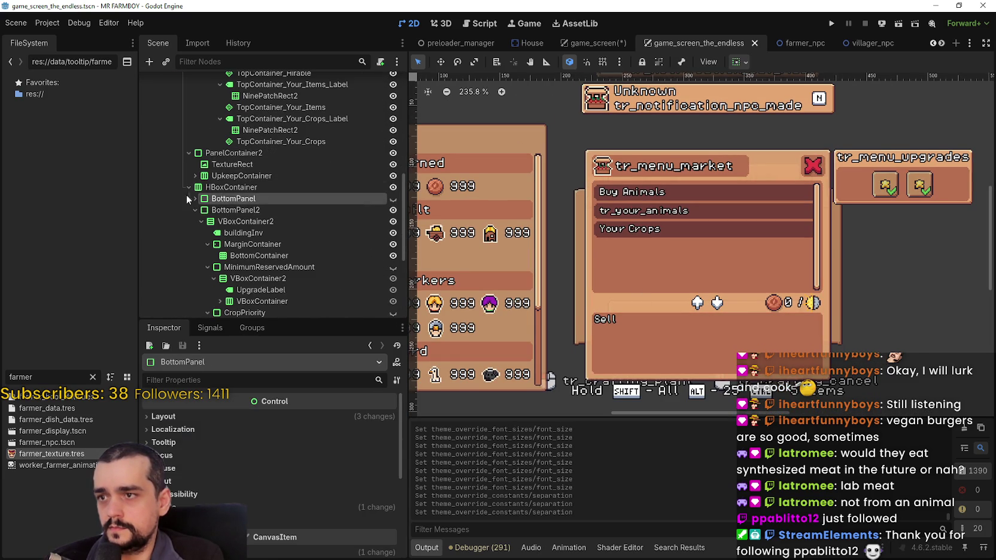
{"action": "left_click", "coordinate": [195, 199]}
{"action": "left_click", "coordinate": [195, 198]}
{"action": "scroll", "coordinate": [239, 197], "scroll_direction": "down", "scroll_amount": 3}
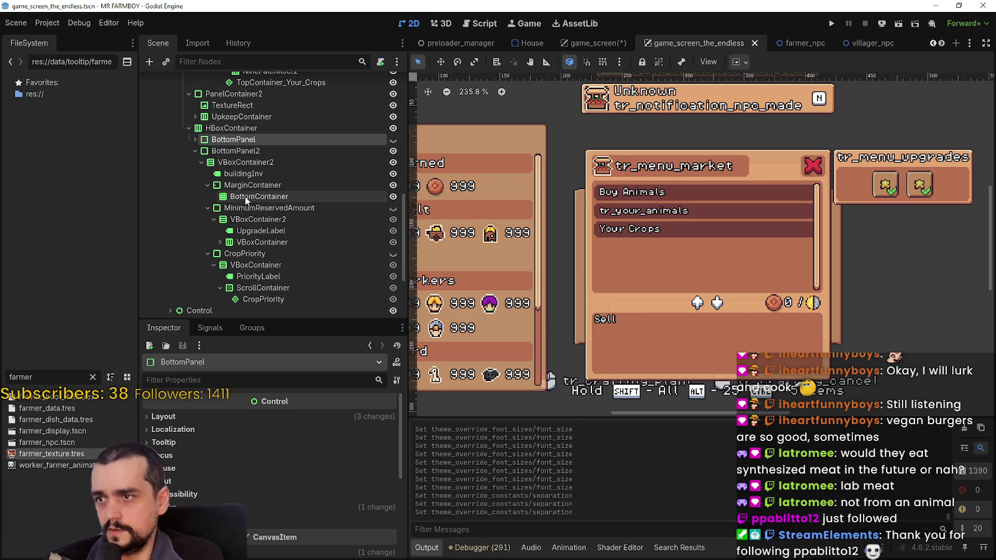
Review VBoxContainer2's children, including MinimumReservedAmount and CropPriority, then fold their branches.
{"action": "left_click", "coordinate": [237, 162]}
{"action": "left_click", "coordinate": [247, 174]}
{"action": "left_click", "coordinate": [251, 198]}
{"action": "left_click", "coordinate": [254, 218]}
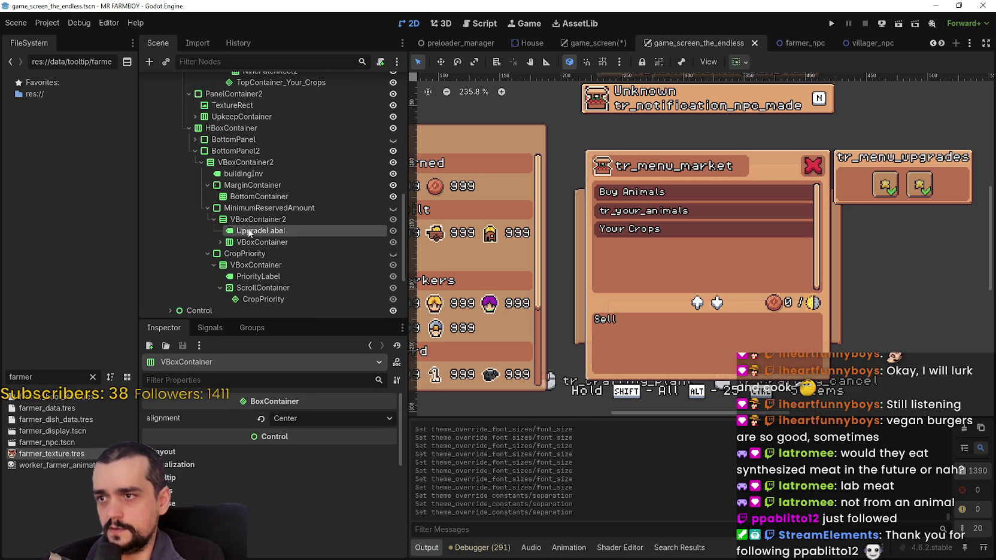
{"action": "left_click", "coordinate": [247, 230]}
{"action": "left_click", "coordinate": [220, 240]}
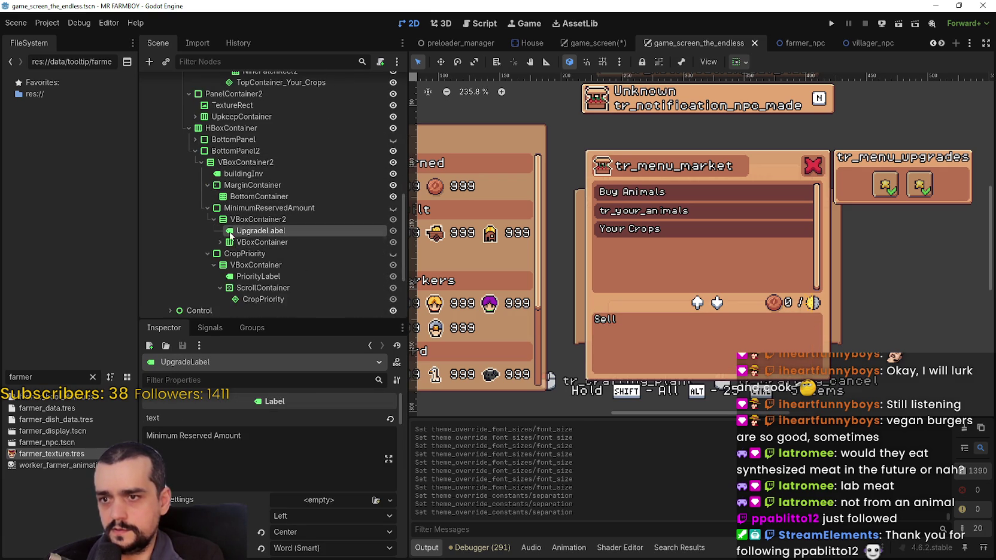
{"action": "left_click", "coordinate": [220, 241]}
{"action": "scroll", "coordinate": [239, 227], "scroll_direction": "down", "scroll_amount": 2}
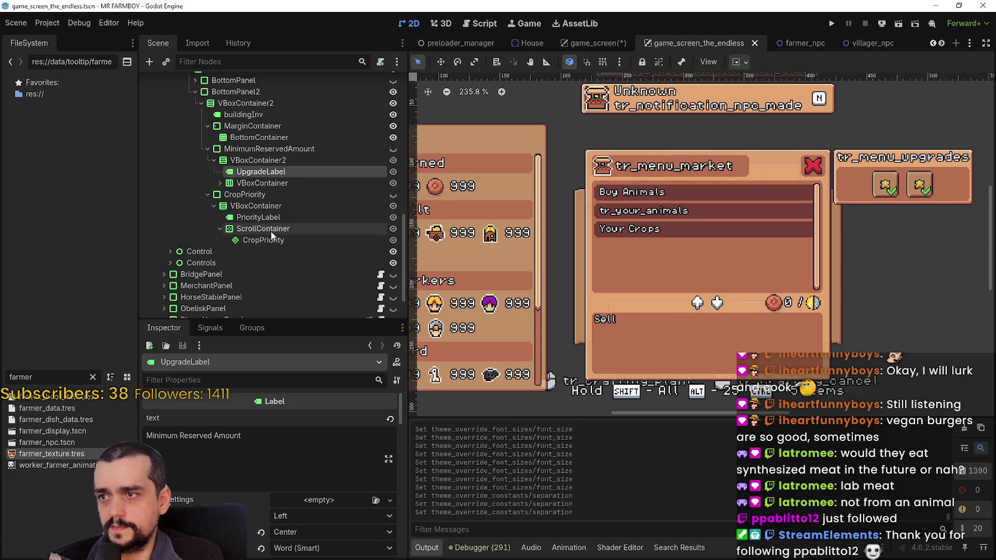
{"action": "left_click", "coordinate": [245, 150]}
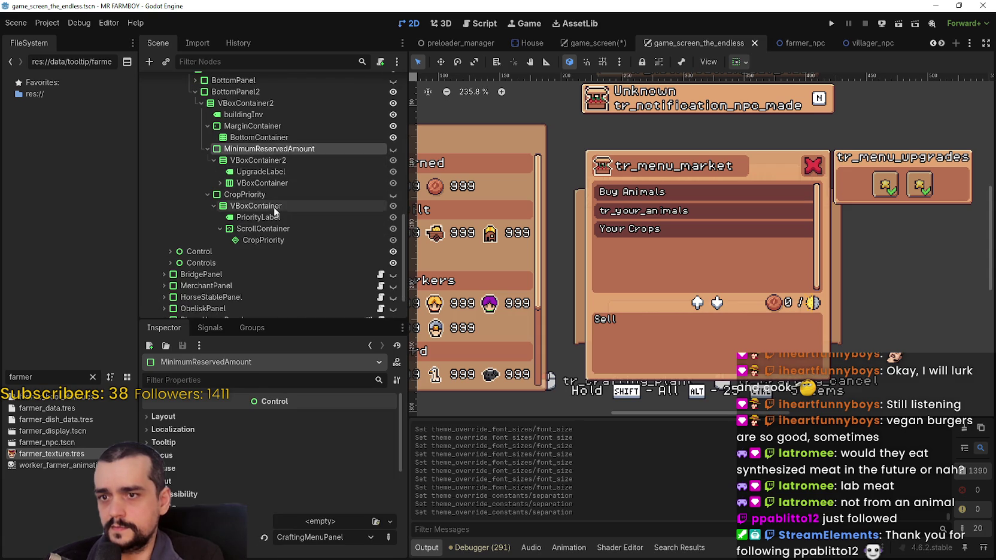
{"action": "scroll", "coordinate": [245, 179], "scroll_direction": "up", "scroll_amount": 2}
{"action": "left_click", "coordinate": [207, 208]}
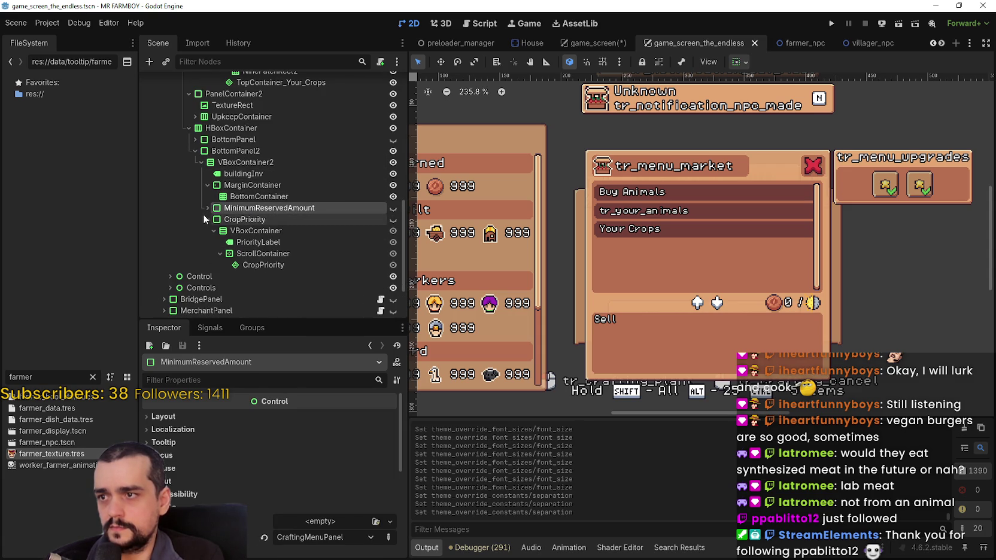
{"action": "left_click", "coordinate": [208, 219]}
{"action": "left_click", "coordinate": [207, 185]}
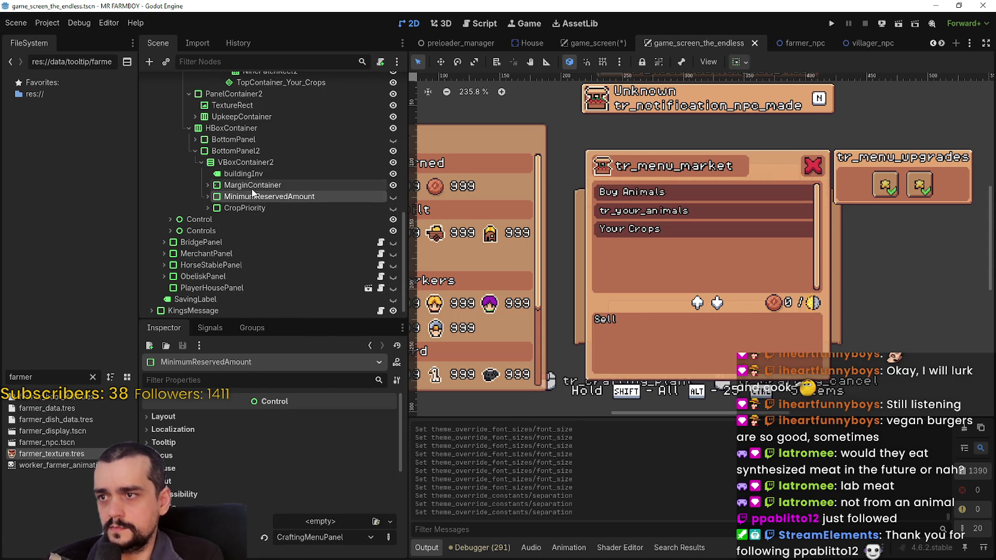
Copy BottomPanel2's VBoxContainer2 branch and switch to game_screen to view its VBoxContainer2.
{"action": "left_click", "coordinate": [240, 163]}
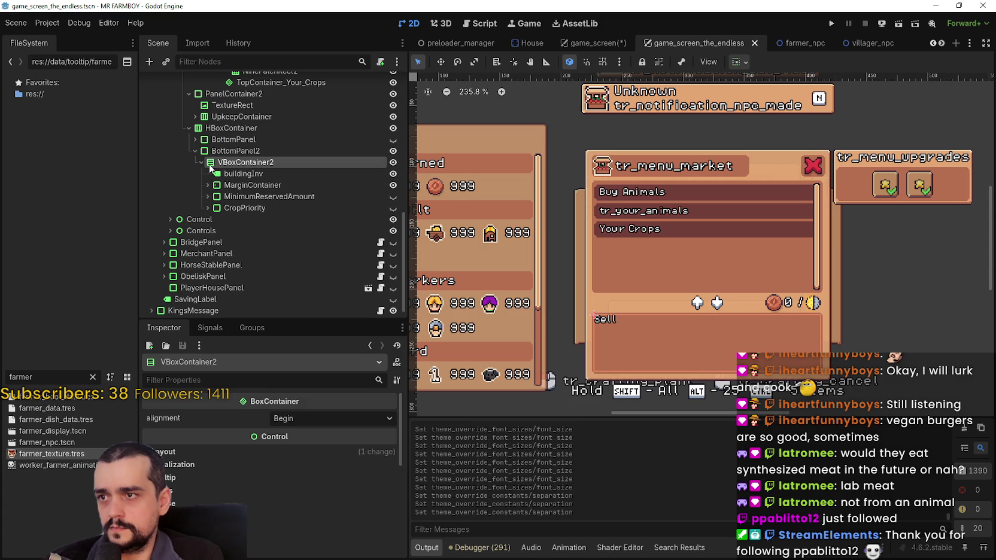
{"action": "left_click", "coordinate": [202, 162]}
{"action": "right_click", "coordinate": [231, 193]}
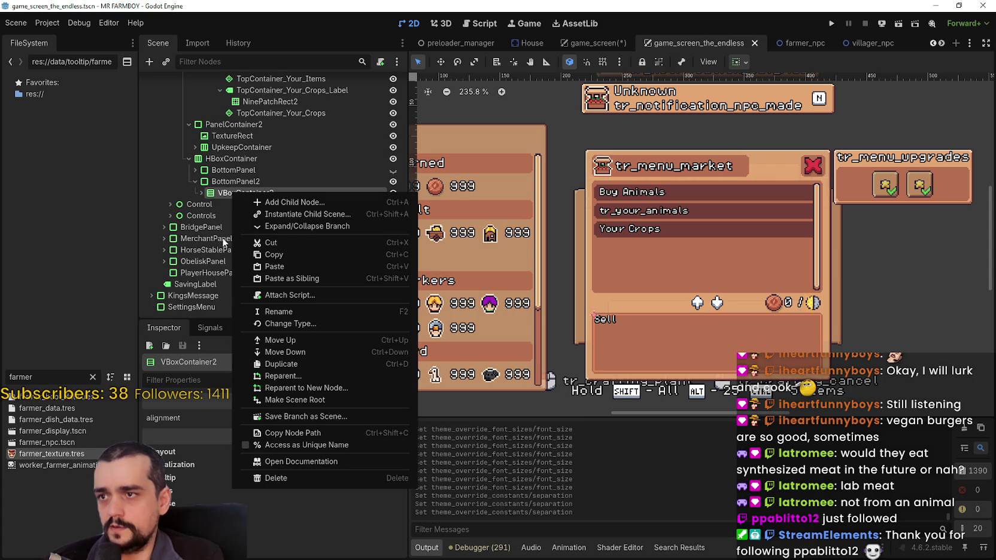
{"action": "left_click", "coordinate": [280, 255]}
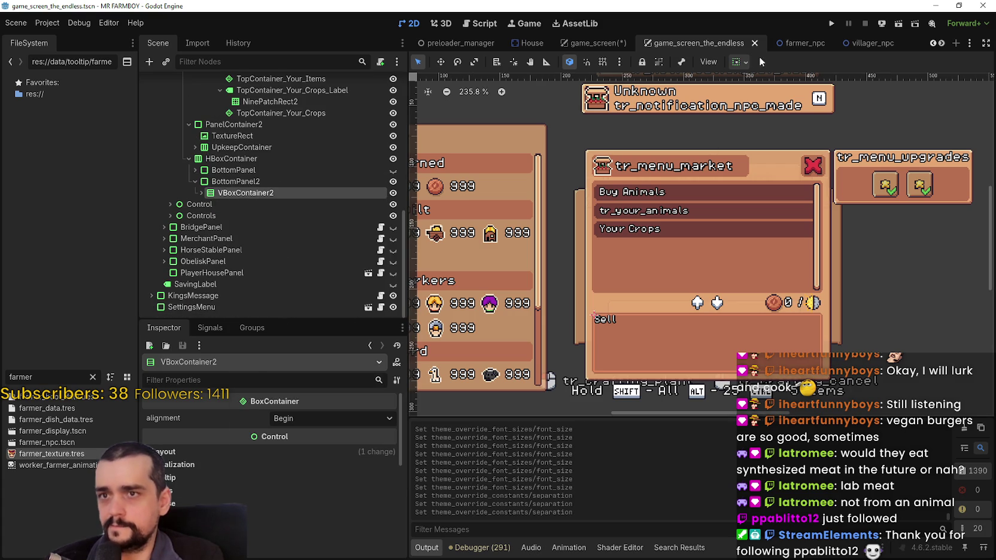
{"action": "left_click", "coordinate": [602, 43]}
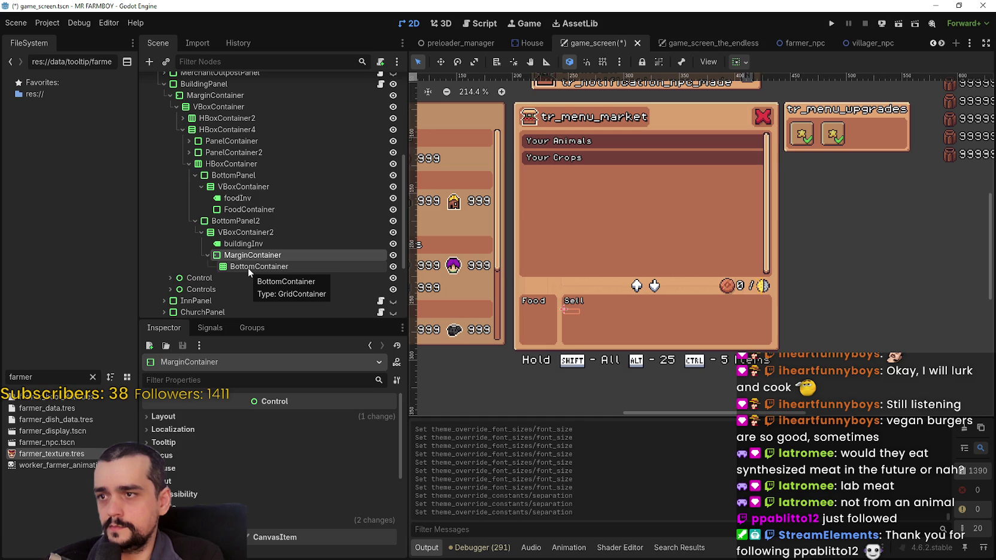
{"action": "left_click", "coordinate": [218, 232]}
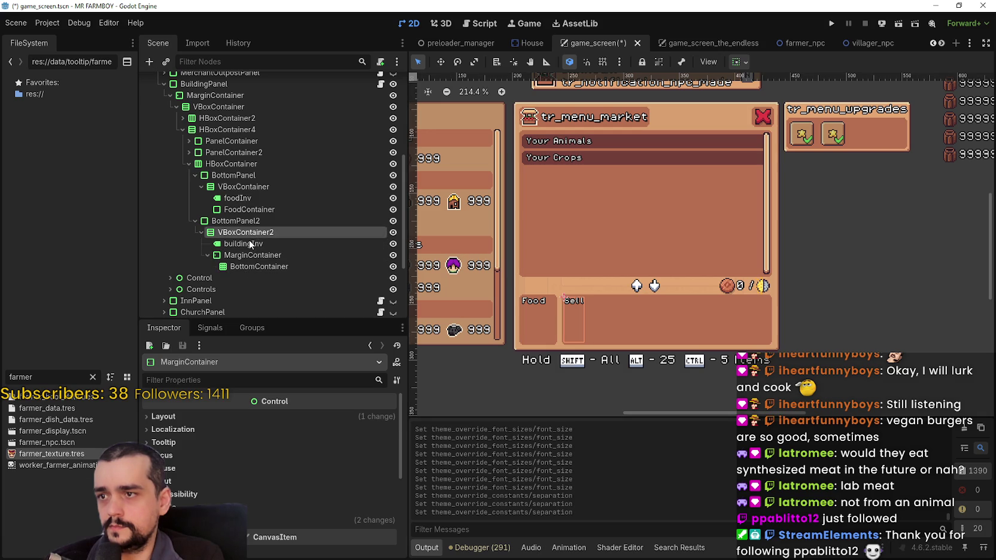
Paste the copied branch into BottomPanel2 as VBoxContainer3 and move it above VBoxContainer2.
{"action": "left_click", "coordinate": [201, 232]}
{"action": "left_click", "coordinate": [228, 222]}
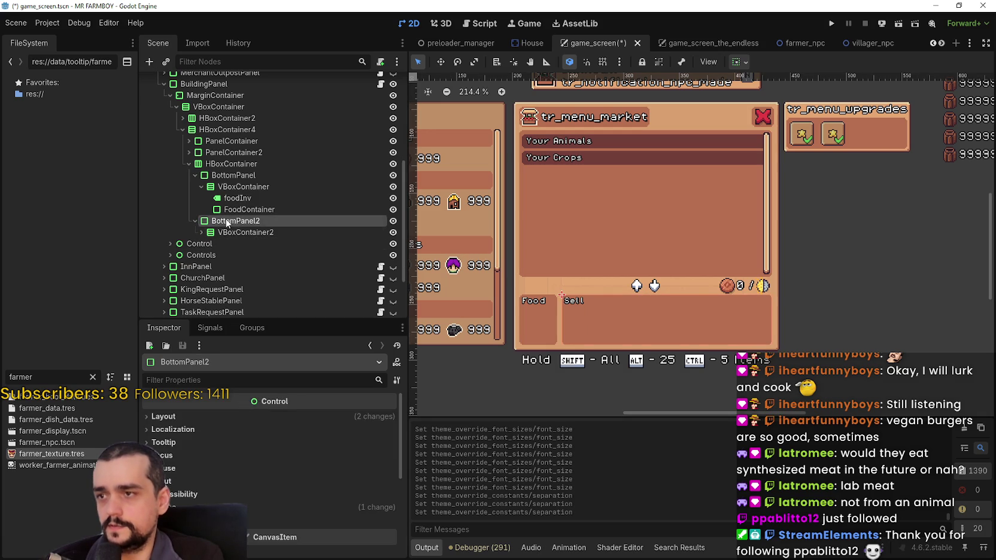
{"action": "right_click", "coordinate": [227, 223]}
{"action": "left_click", "coordinate": [290, 294]}
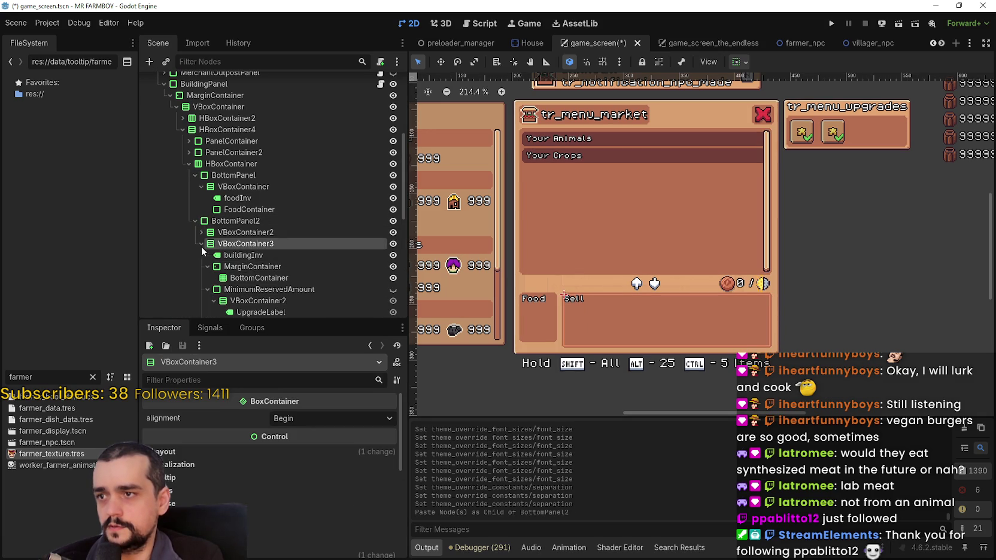
{"action": "left_click", "coordinate": [202, 244]}
{"action": "left_click_drag", "start_coordinate": [223, 243], "coordinate": [232, 229]}
{"action": "left_click", "coordinate": [201, 243]}
Delete the old VBoxContainer2 and rename VBoxContainer3 to VBoxContainer2.
{"action": "left_click", "coordinate": [235, 242]}
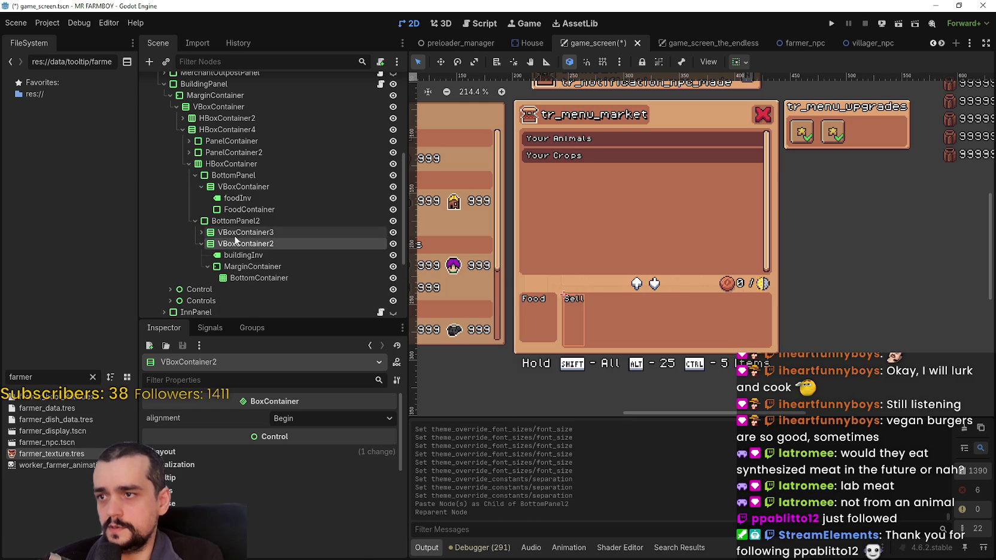
{"action": "right_click", "coordinate": [236, 242]}
{"action": "left_click", "coordinate": [319, 526]}
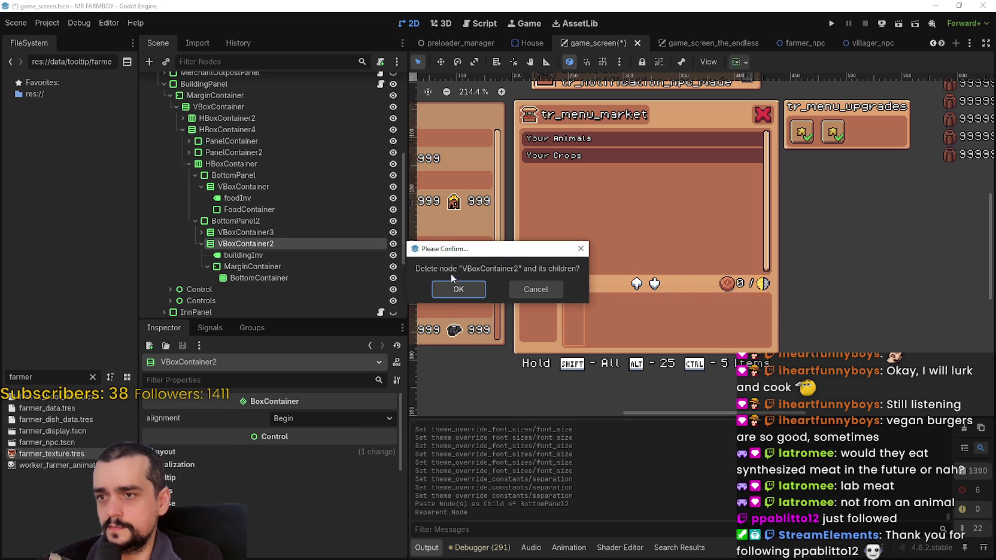
{"action": "left_click", "coordinate": [456, 290]}
{"action": "left_click", "coordinate": [297, 231]}
{"action": "left_click", "coordinate": [297, 231]}
{"action": "left_click", "coordinate": [321, 229]}
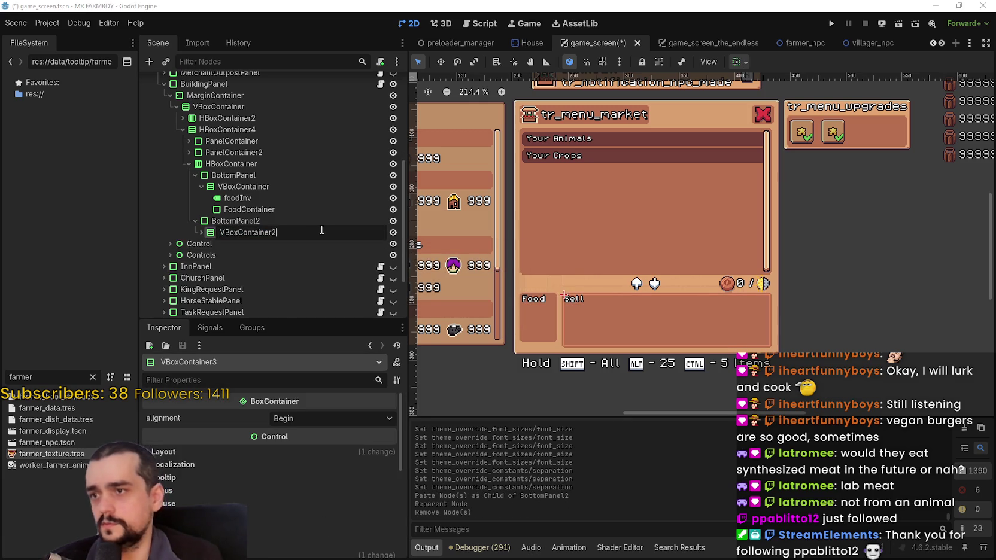
{"action": "key", "text": "Return"}
Check the new VBoxContainer2's children, then save the game_screen scene.
{"action": "left_click", "coordinate": [202, 233]}
{"action": "scroll", "coordinate": [259, 261], "scroll_direction": "down", "scroll_amount": 3}
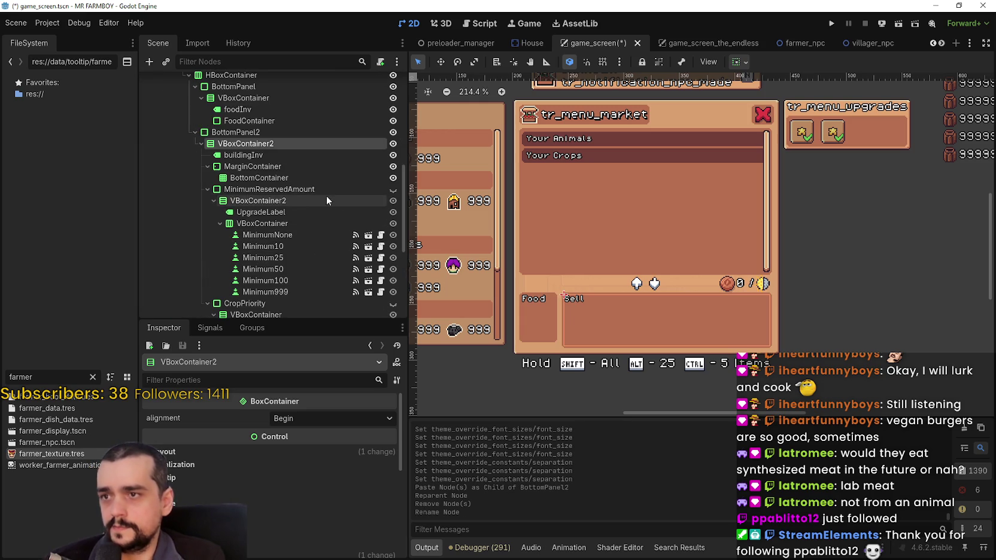
{"action": "scroll", "coordinate": [227, 174], "scroll_direction": "down", "scroll_amount": 1}
{"action": "scroll", "coordinate": [204, 174], "scroll_direction": "up", "scroll_amount": 1}
{"action": "left_click", "coordinate": [208, 166]}
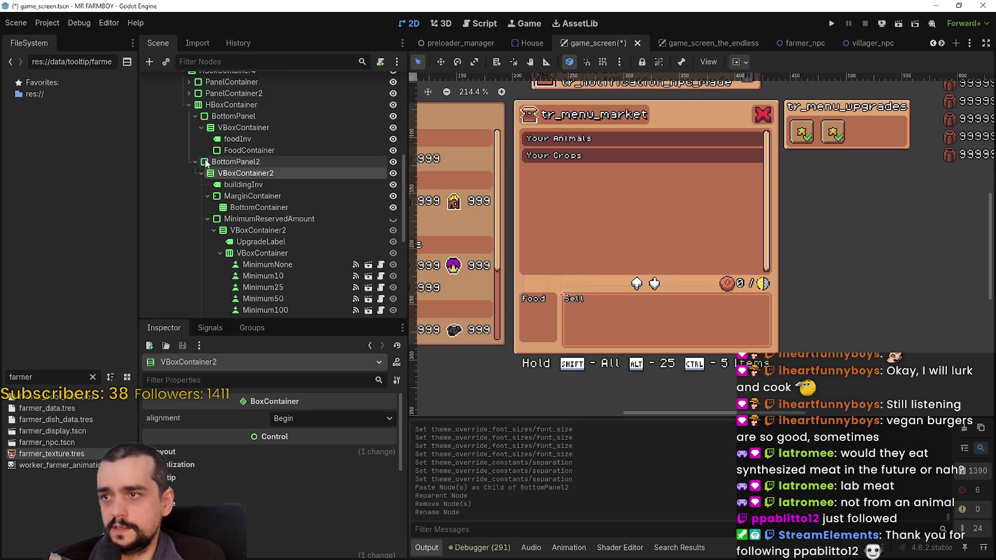
{"action": "left_click", "coordinate": [203, 207]}
{"action": "key", "text": "ctrl+s"}
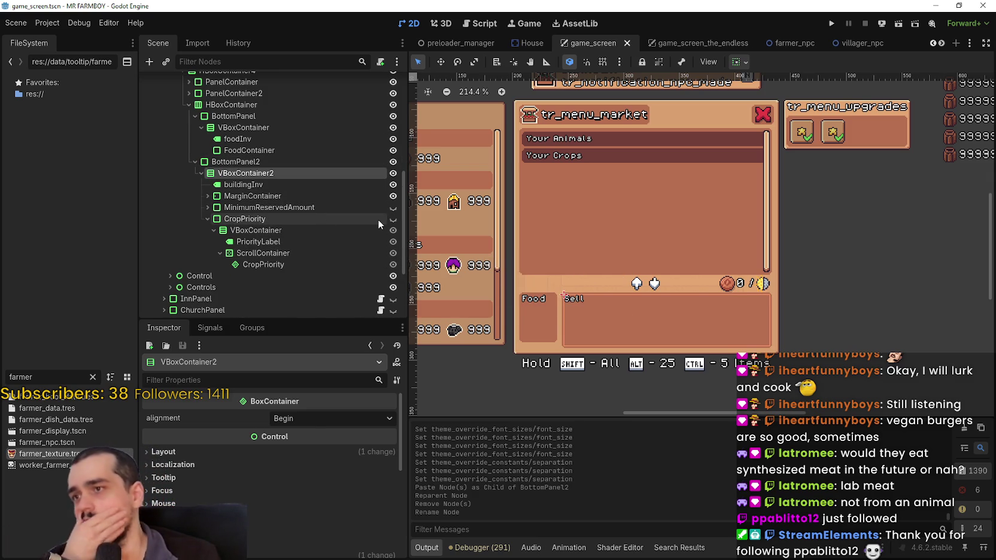
Inspect layout properties of VBoxContainer2, MarginContainer and BottomContainer in game_screen.
{"action": "scroll", "coordinate": [356, 208], "scroll_direction": "up", "scroll_amount": 5}
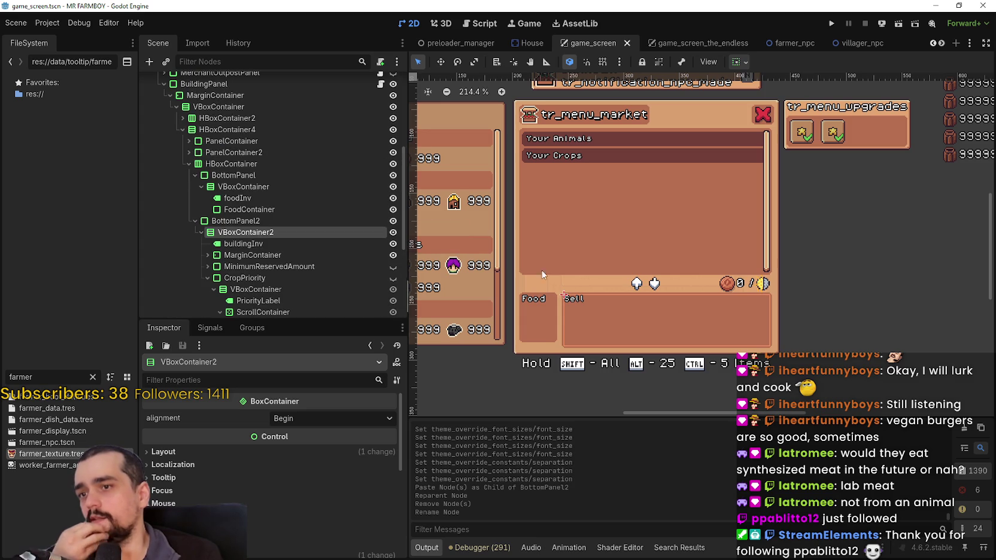
{"action": "scroll", "coordinate": [574, 335], "scroll_direction": "up", "scroll_amount": 2}
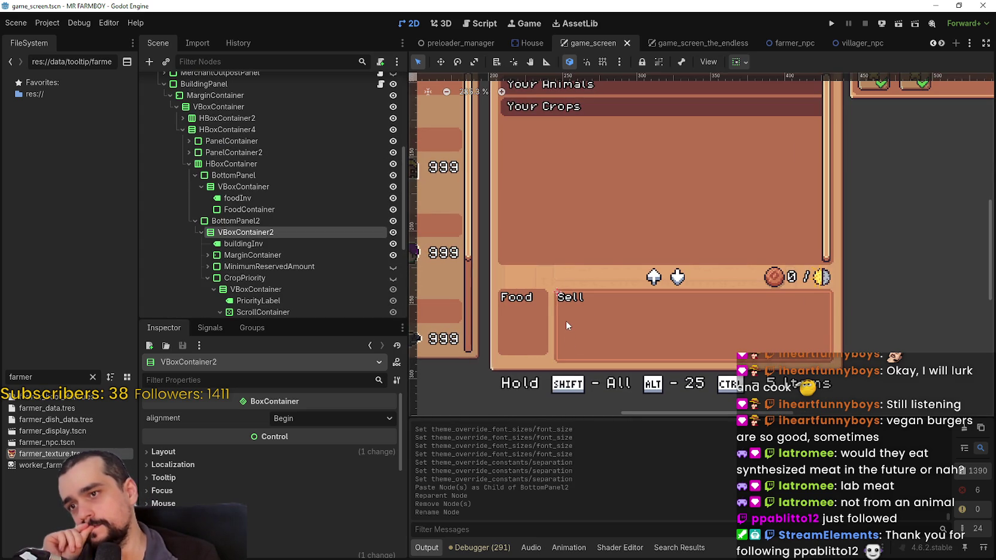
{"action": "left_click", "coordinate": [246, 453]}
{"action": "left_click", "coordinate": [244, 450]}
{"action": "scroll", "coordinate": [561, 333], "scroll_direction": "down", "scroll_amount": 1}
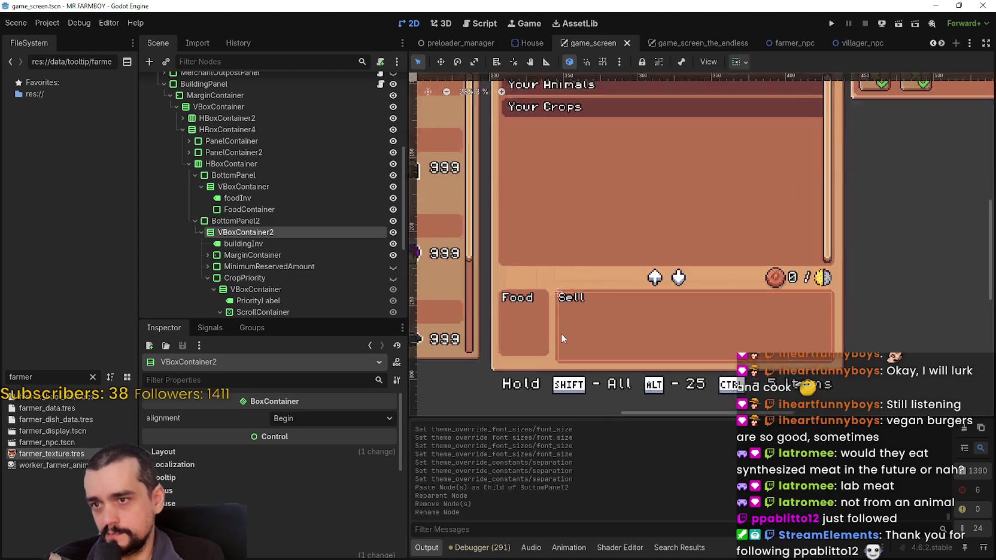
{"action": "scroll", "coordinate": [232, 472], "scroll_direction": "down", "scroll_amount": 2}
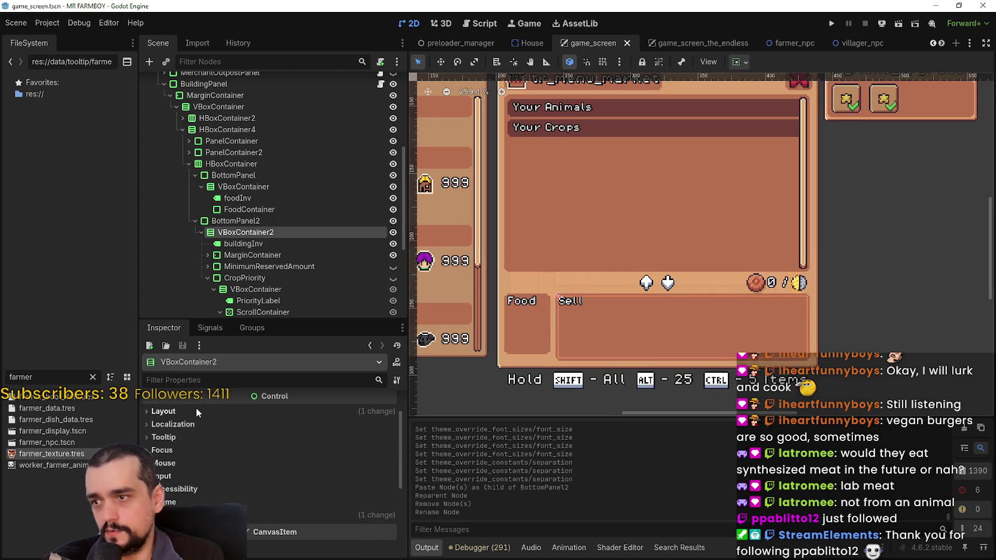
{"action": "left_click", "coordinate": [194, 407]}
{"action": "scroll", "coordinate": [263, 256], "scroll_direction": "down", "scroll_amount": 2}
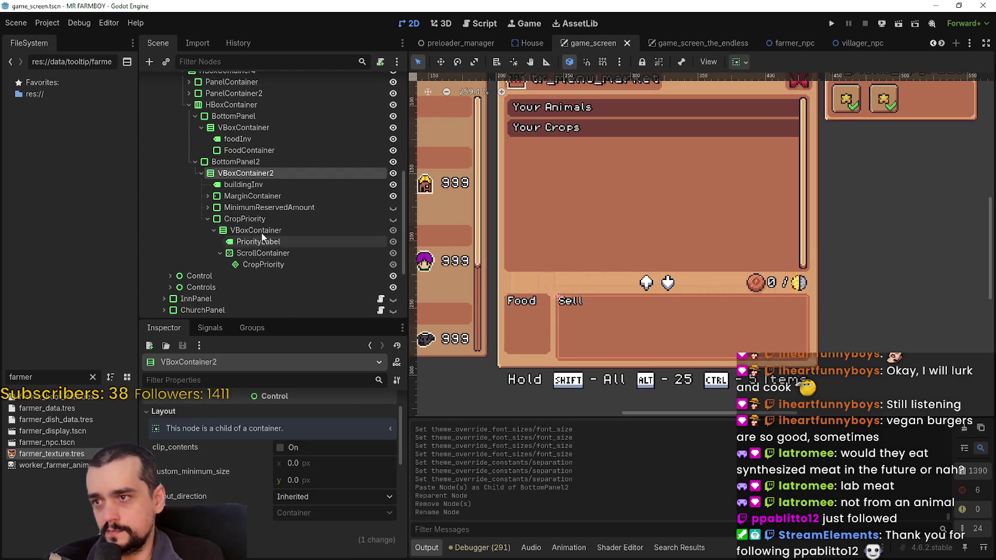
{"action": "left_click", "coordinate": [277, 197]}
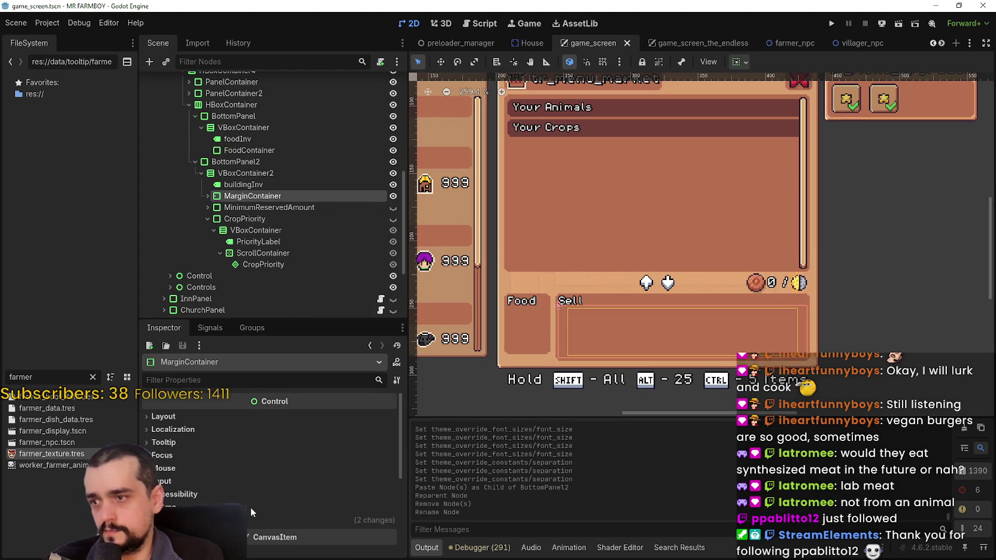
{"action": "scroll", "coordinate": [247, 522], "scroll_direction": "down", "scroll_amount": 2}
{"action": "scroll", "coordinate": [240, 470], "scroll_direction": "up", "scroll_amount": 2}
{"action": "left_click", "coordinate": [207, 197]}
{"action": "left_click", "coordinate": [208, 196]}
{"action": "left_click", "coordinate": [207, 196]}
{"action": "left_click", "coordinate": [237, 207]}
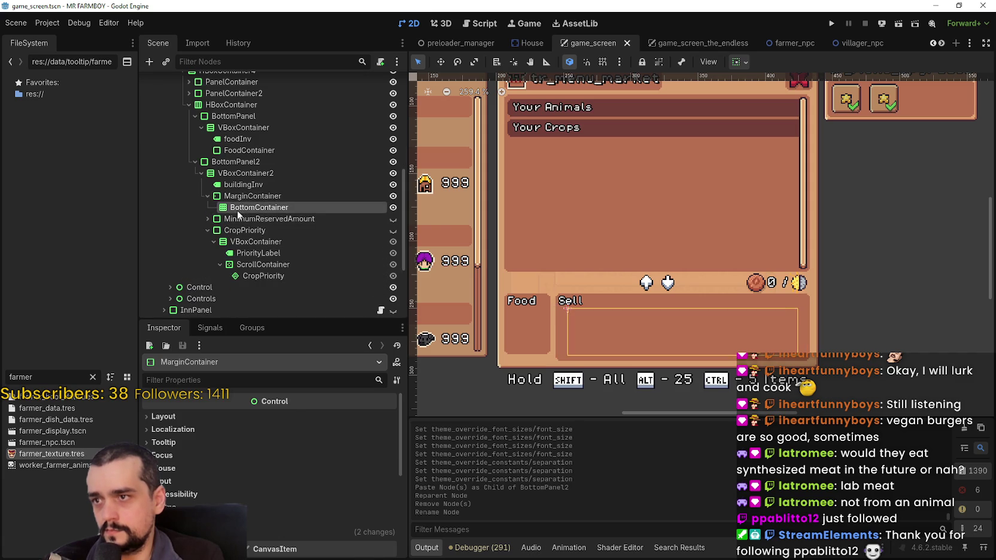
{"action": "left_click", "coordinate": [258, 450]}
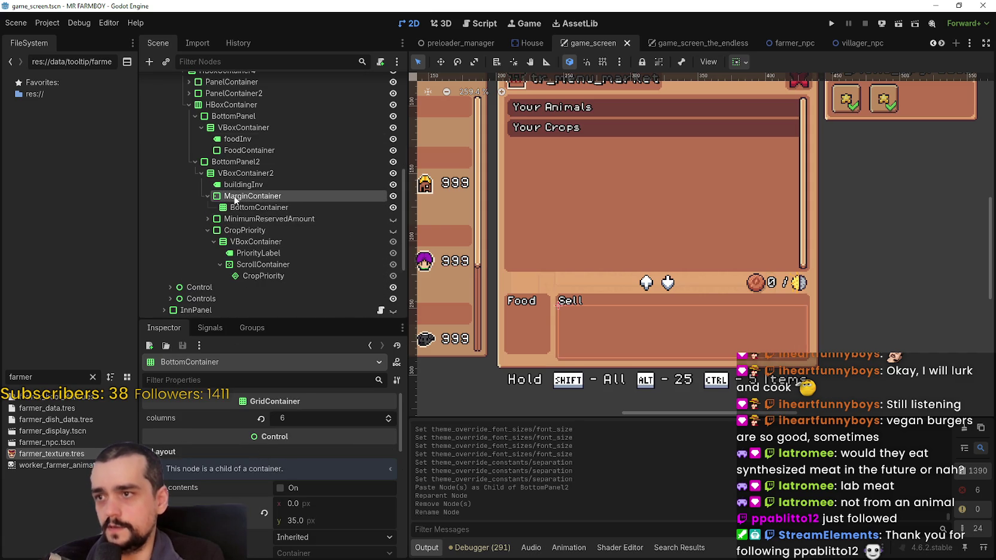
Set FoodContainer's custom minimum height to 35 in game_screen and save.
{"action": "left_click", "coordinate": [223, 149]}
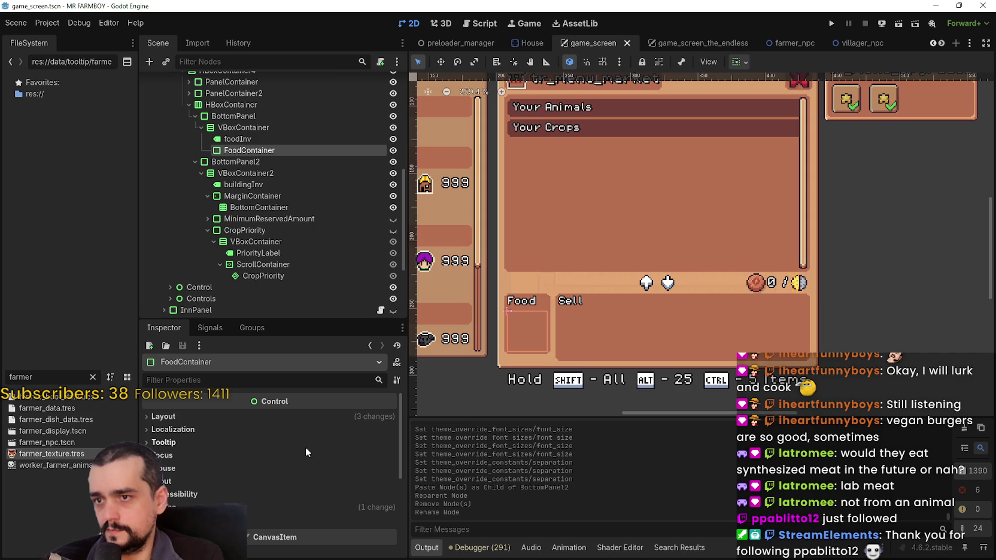
{"action": "left_click", "coordinate": [263, 417]}
{"action": "left_click", "coordinate": [310, 484]}
{"action": "type", "text": "35"}
{"action": "key", "text": "Return"}
{"action": "key", "text": "ctrl+s"}
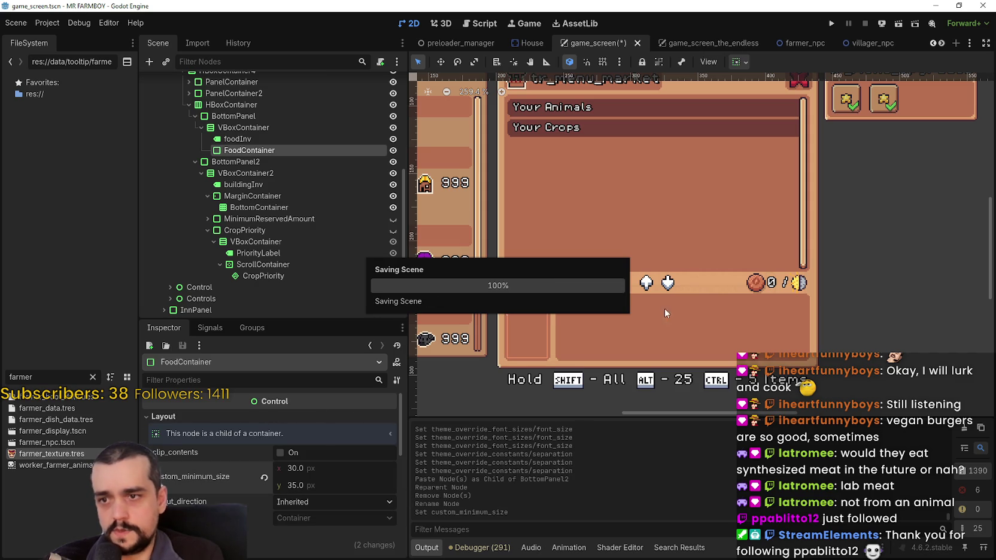
{"action": "scroll", "coordinate": [610, 335], "scroll_direction": "up", "scroll_amount": 5}
{"action": "scroll", "coordinate": [601, 342], "scroll_direction": "down", "scroll_amount": 6}
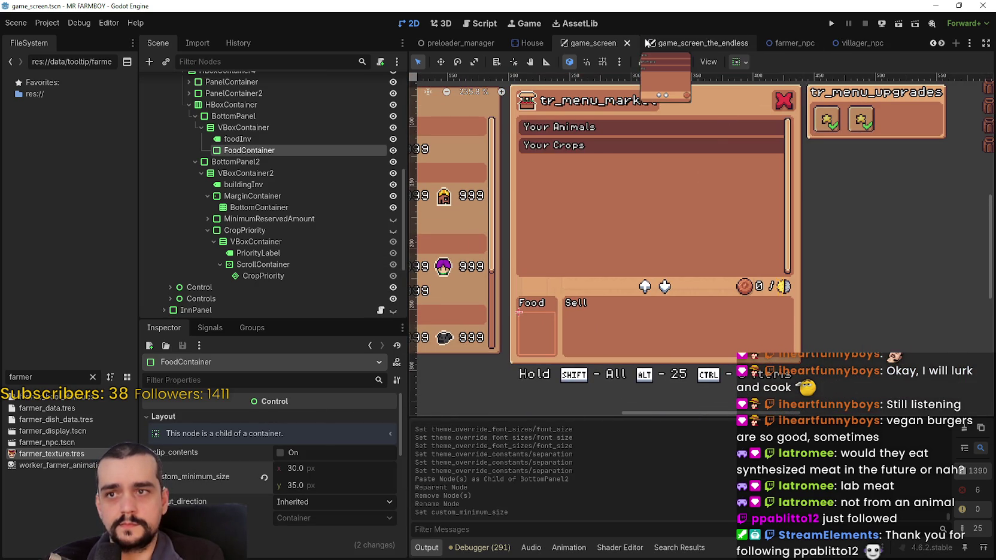
In game_screen_the_endless, set FoodContainer's custom minimum height to 35 and save.
{"action": "left_click", "coordinate": [671, 43]}
{"action": "scroll", "coordinate": [224, 277], "scroll_direction": "up", "scroll_amount": 5}
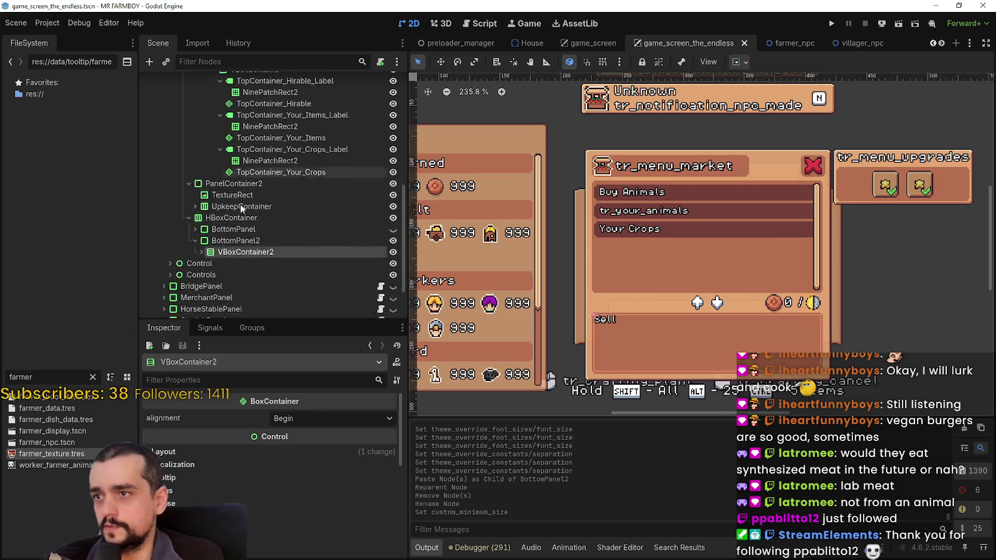
{"action": "scroll", "coordinate": [224, 276], "scroll_direction": "down", "scroll_amount": 2}
{"action": "left_click", "coordinate": [195, 259]}
{"action": "scroll", "coordinate": [207, 260], "scroll_direction": "down", "scroll_amount": 2}
{"action": "scroll", "coordinate": [208, 260], "scroll_direction": "down", "scroll_amount": 2}
{"action": "left_click", "coordinate": [243, 204]}
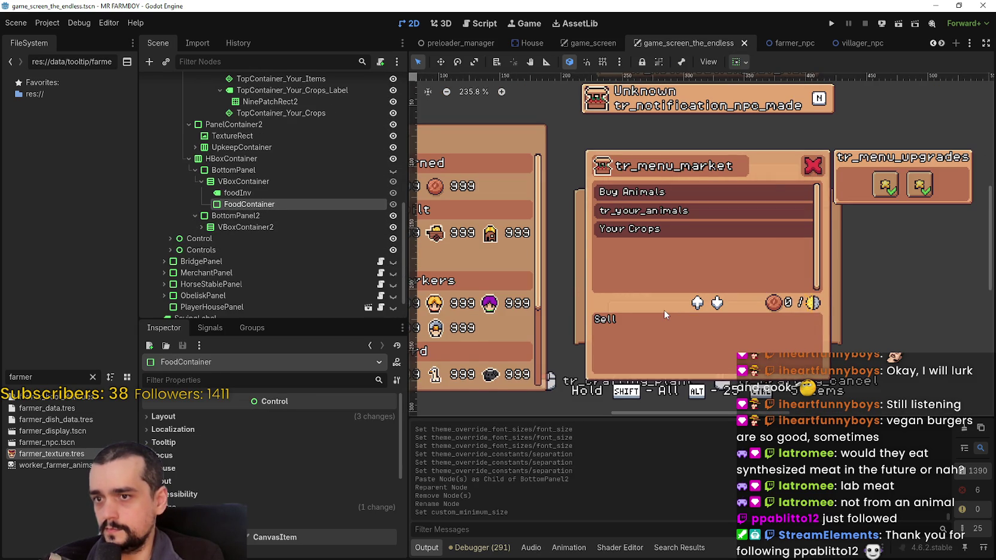
{"action": "left_click", "coordinate": [226, 417]}
{"action": "left_click", "coordinate": [319, 484]}
{"action": "type", "text": "35"}
{"action": "key", "text": "Return"}
{"action": "key", "text": "ctrl+s"}
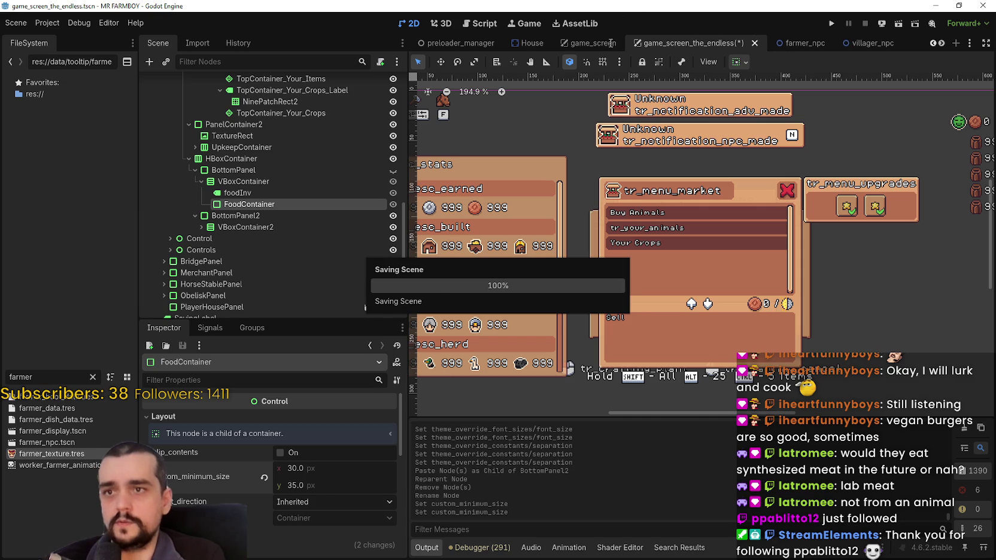
Hide BuildingPanel in game_screen, save, and bring up building_panel.gd.
{"action": "left_click", "coordinate": [592, 43]}
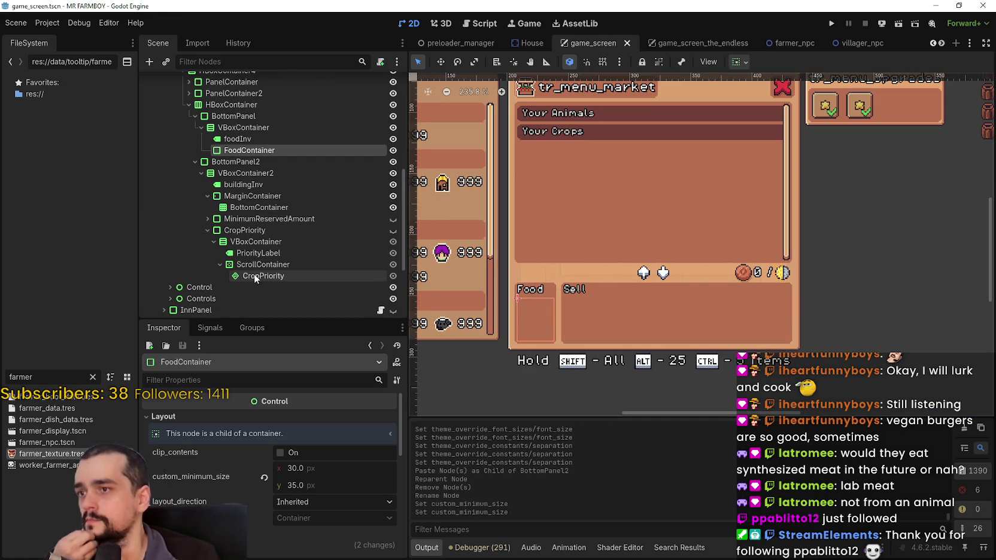
{"action": "scroll", "coordinate": [326, 204], "scroll_direction": "up", "scroll_amount": 4}
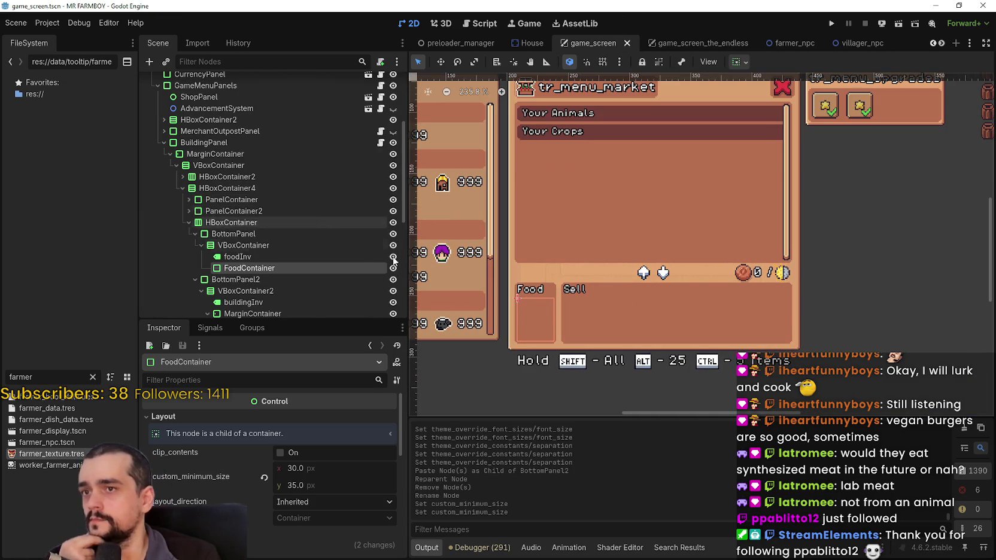
{"action": "scroll", "coordinate": [601, 241], "scroll_direction": "down", "scroll_amount": 1}
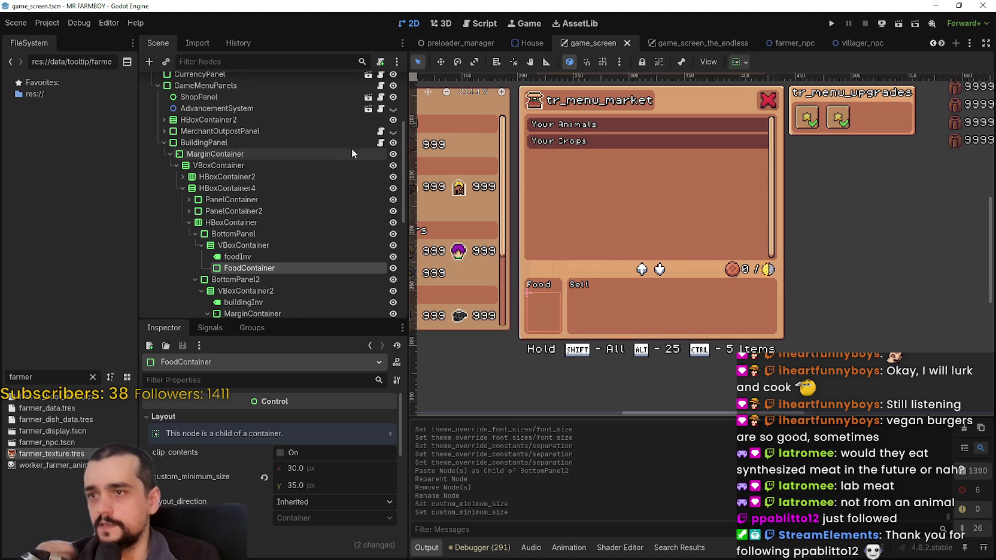
{"action": "scroll", "coordinate": [371, 197], "scroll_direction": "up", "scroll_amount": 2}
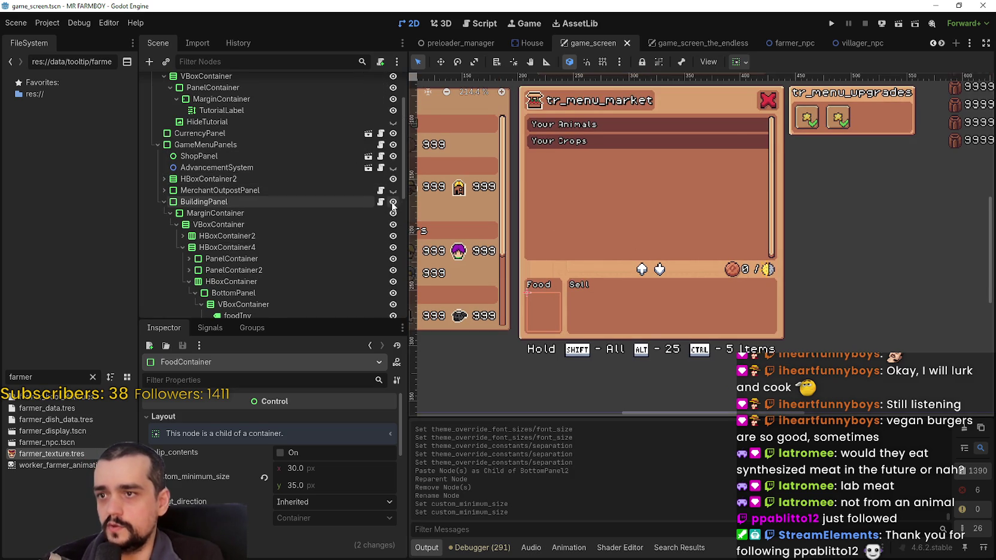
{"action": "left_click", "coordinate": [392, 202]}
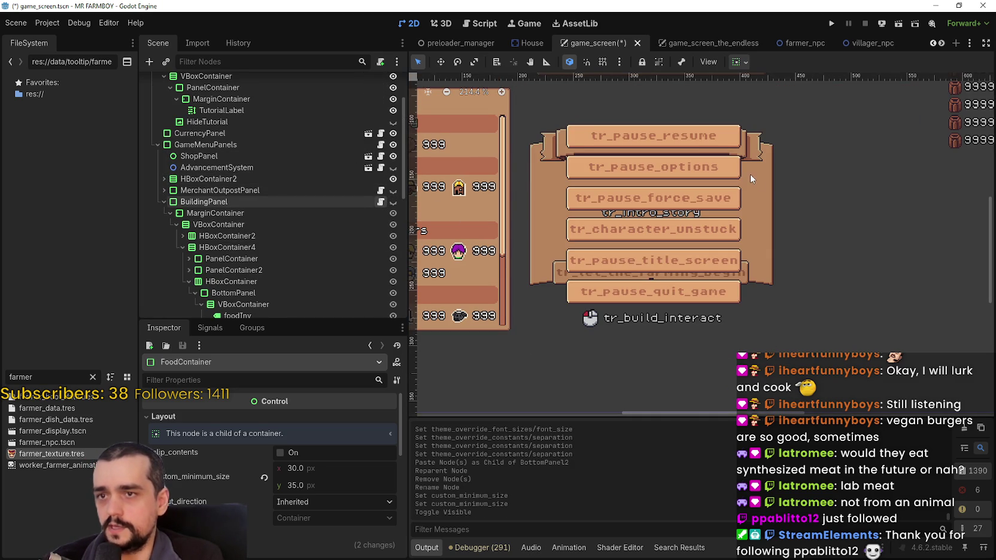
{"action": "key", "text": "ctrl+F3"}
{"action": "left_click", "coordinate": [734, 197]}
{"action": "key", "text": "ctrl+s"}
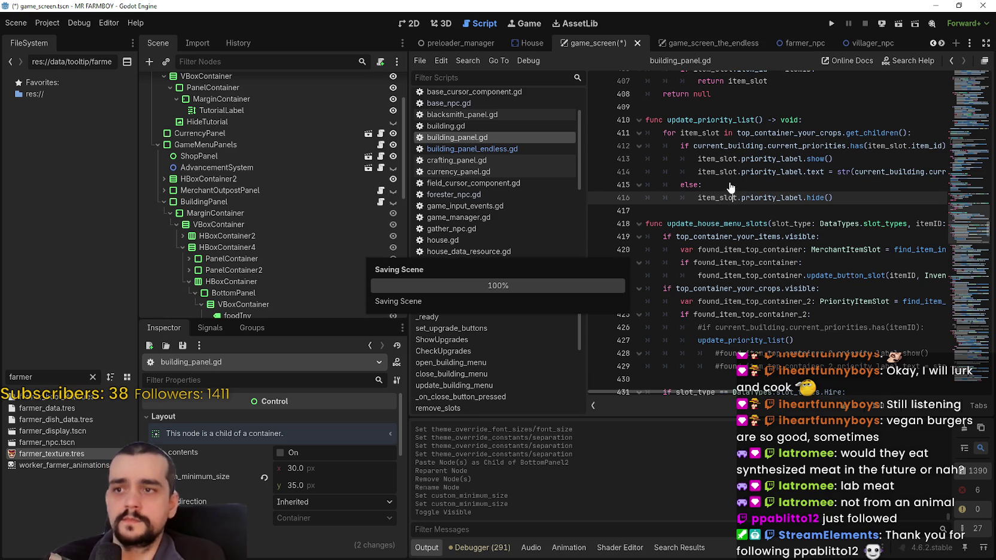
{"action": "left_click", "coordinate": [548, 148]}
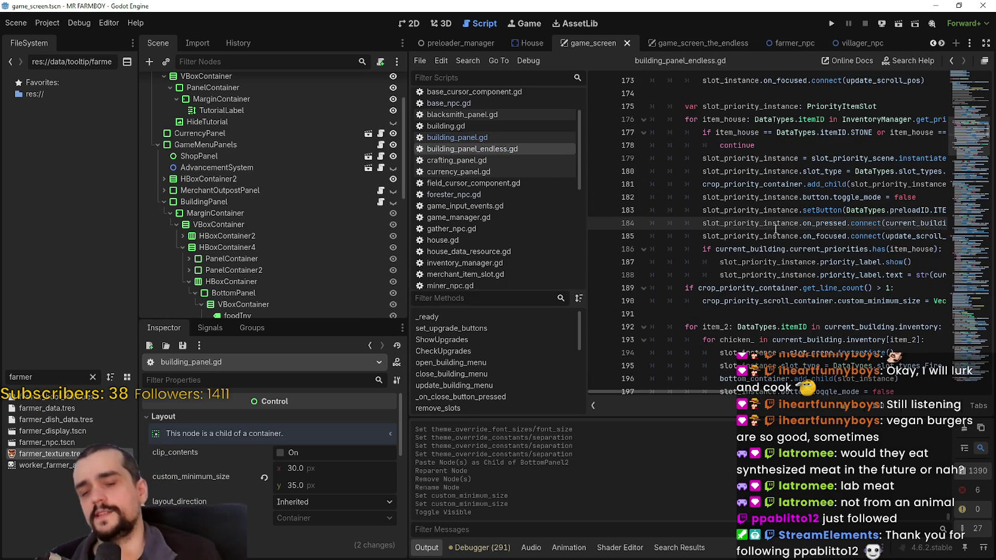
{"action": "left_click", "coordinate": [820, 262]}
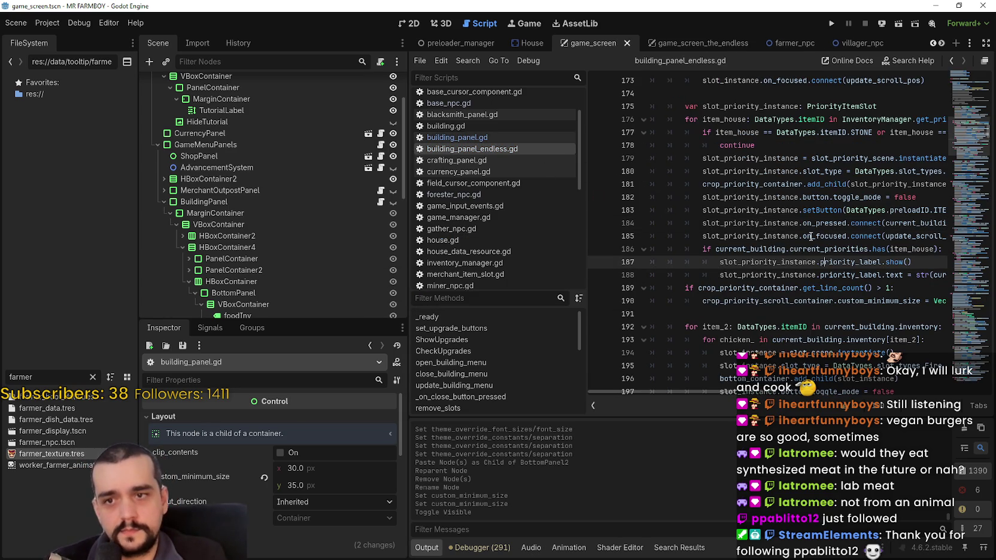
{"action": "left_click", "coordinate": [783, 304]}
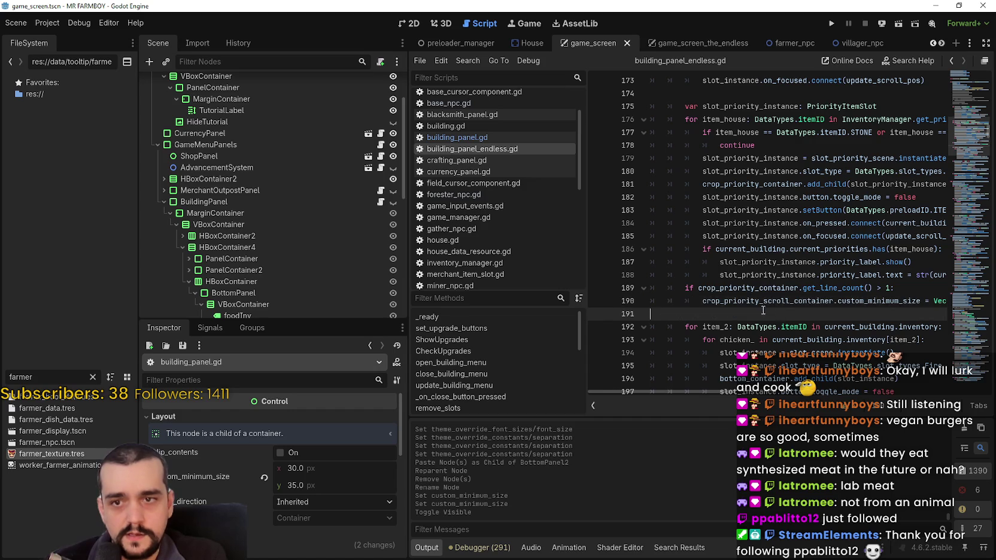
{"action": "left_click_drag", "start_coordinate": [777, 315], "coordinate": [616, 288]}
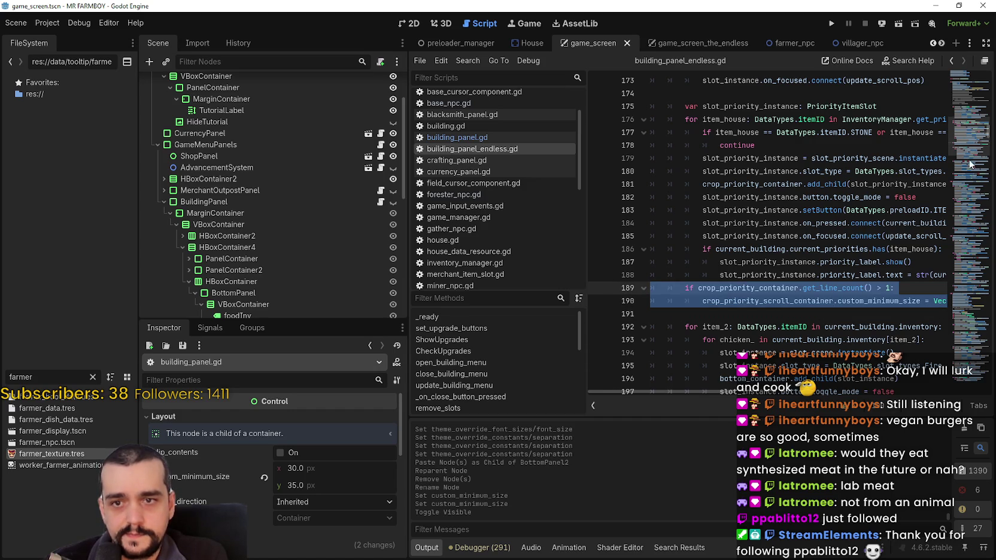
{"action": "left_click_drag", "start_coordinate": [958, 135], "coordinate": [957, 95]}
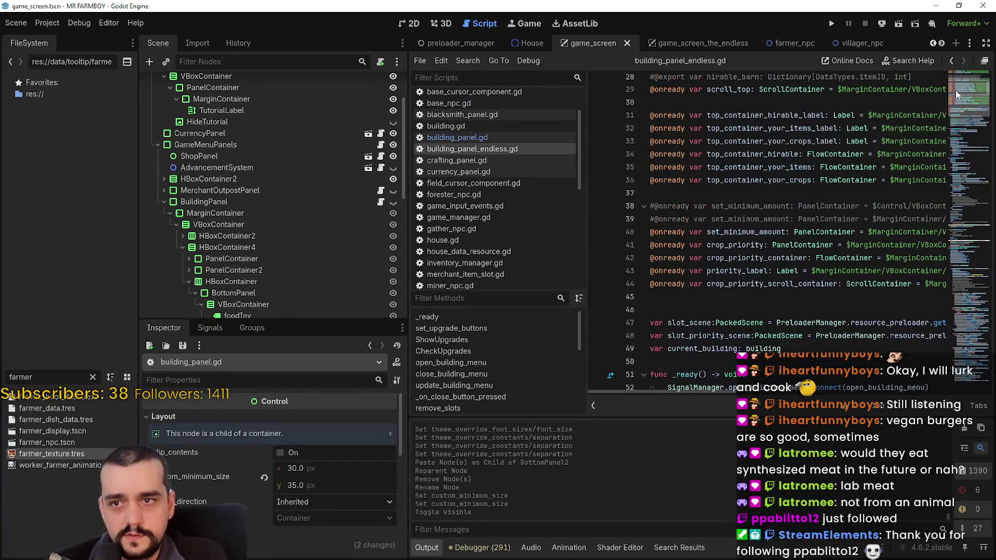
{"action": "left_click_drag", "start_coordinate": [731, 291], "coordinate": [658, 235]}
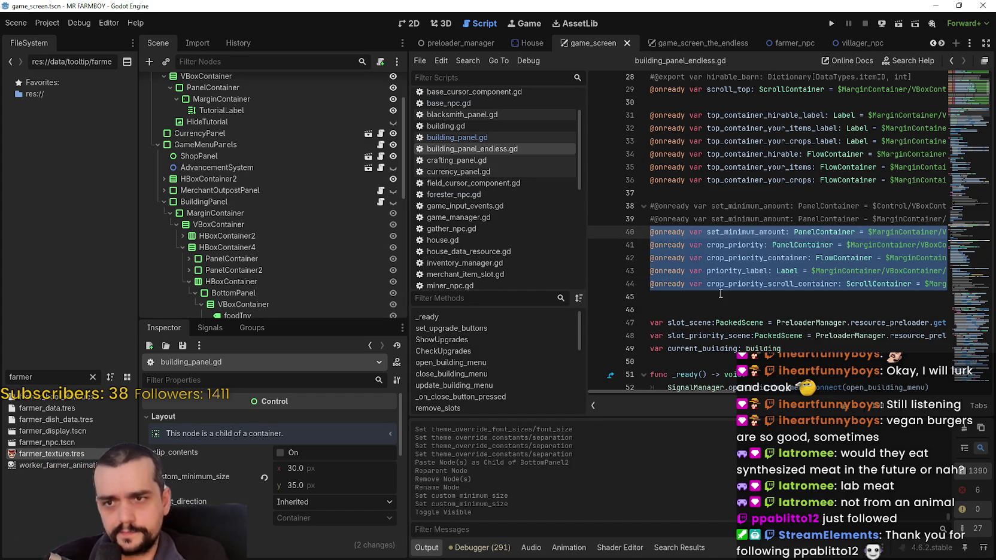
{"action": "left_click", "coordinate": [721, 296]}
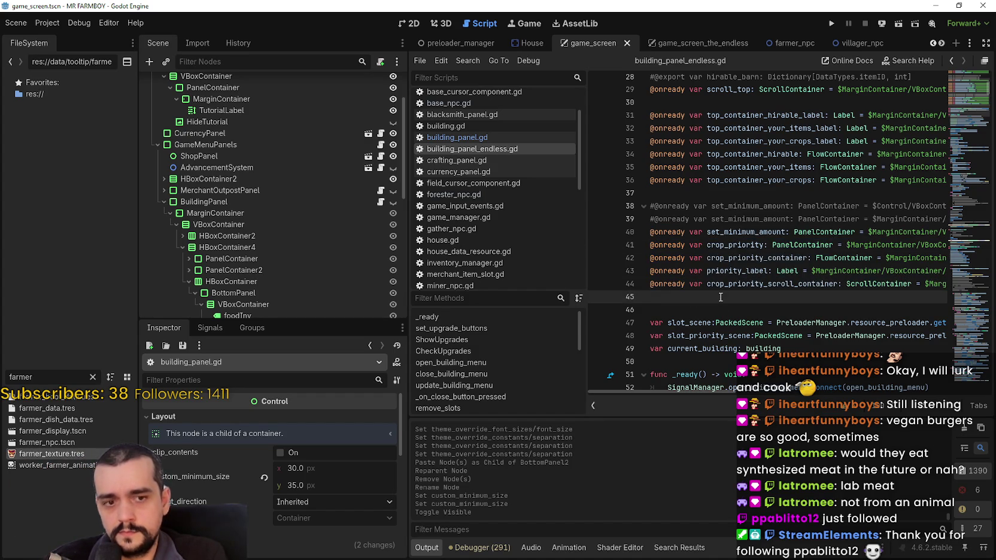
{"action": "scroll", "coordinate": [712, 383], "scroll_direction": "right", "scroll_amount": 10}
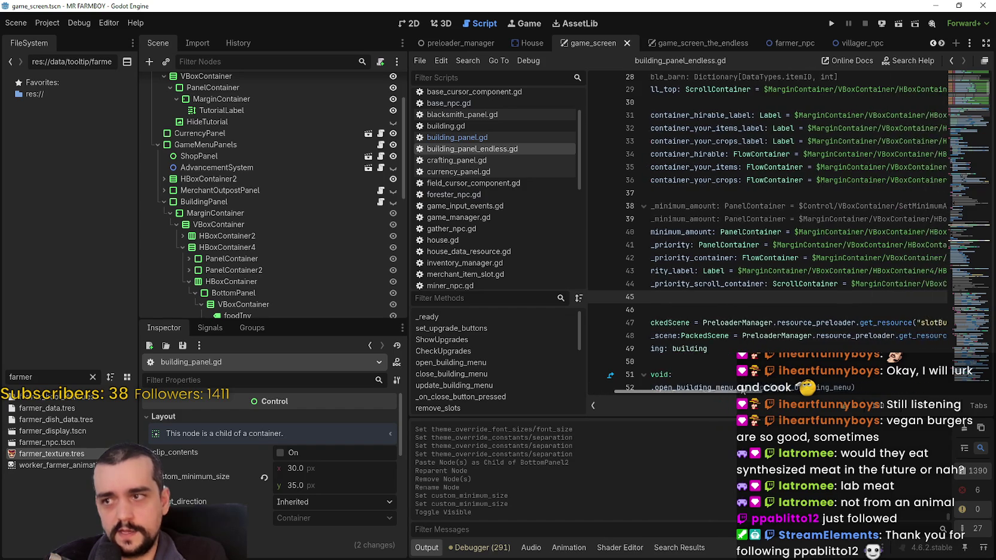
{"action": "scroll", "coordinate": [704, 374], "scroll_direction": "left", "scroll_amount": 10}
{"action": "left_click_drag", "start_coordinate": [684, 297], "coordinate": [638, 234]}
{"action": "left_click", "coordinate": [717, 294]}
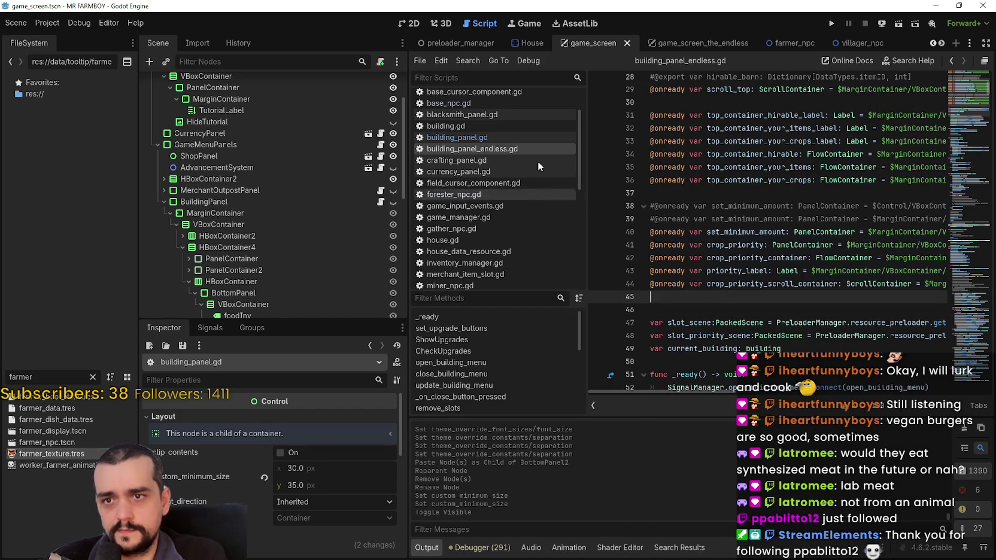
Replace building_panel.gd's set_minimum_amount line with the pasted declarations and save.
{"action": "left_click", "coordinate": [522, 137]}
{"action": "scroll", "coordinate": [772, 229], "scroll_direction": "up", "scroll_amount": 3}
{"action": "scroll", "coordinate": [772, 229], "scroll_direction": "up", "scroll_amount": 3}
{"action": "left_click", "coordinate": [974, 120]}
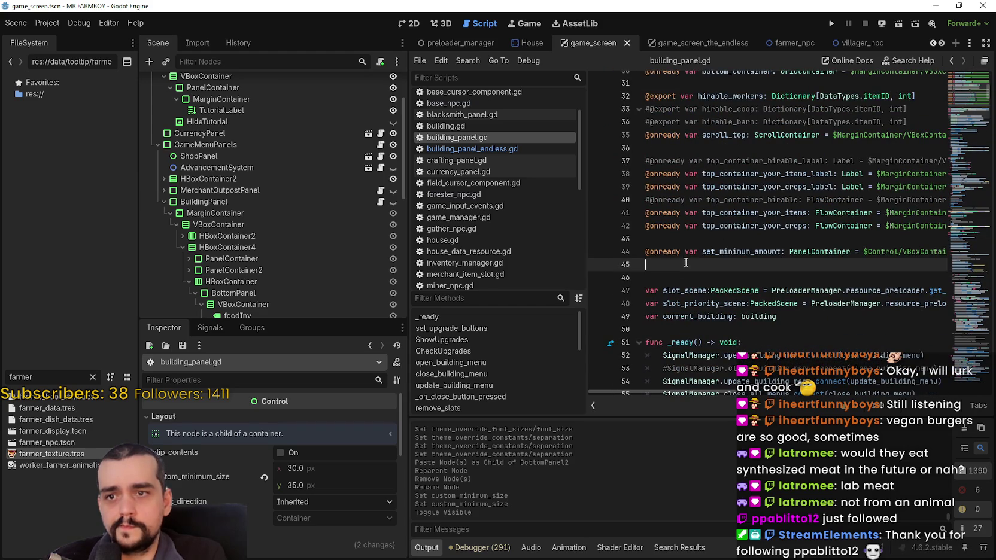
{"action": "triple_click", "coordinate": [662, 252]}
{"action": "key", "text": "ctrl+v"}
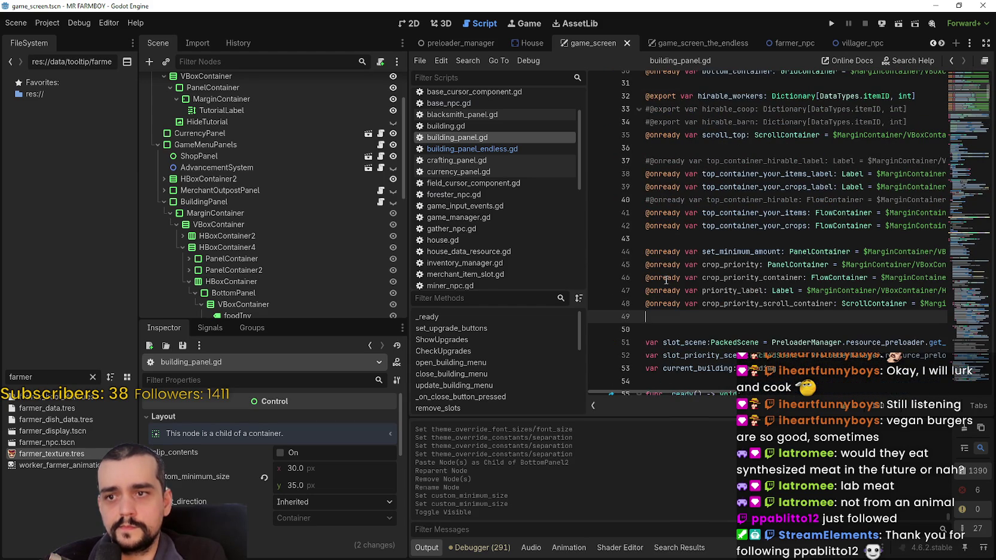
{"action": "left_click", "coordinate": [702, 254]}
{"action": "left_click", "coordinate": [705, 305]}
{"action": "key", "text": "ctrl+s"}
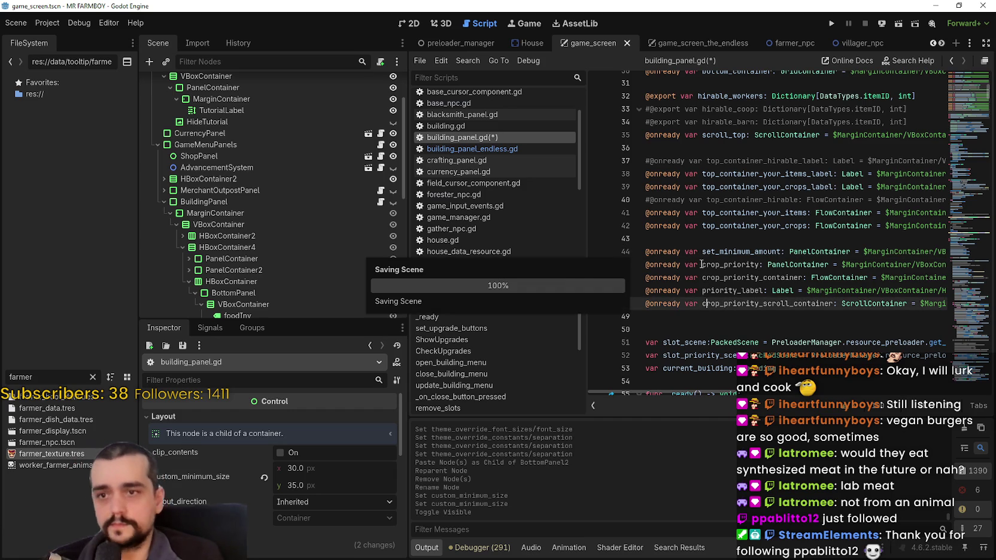
{"action": "left_click", "coordinate": [505, 150]}
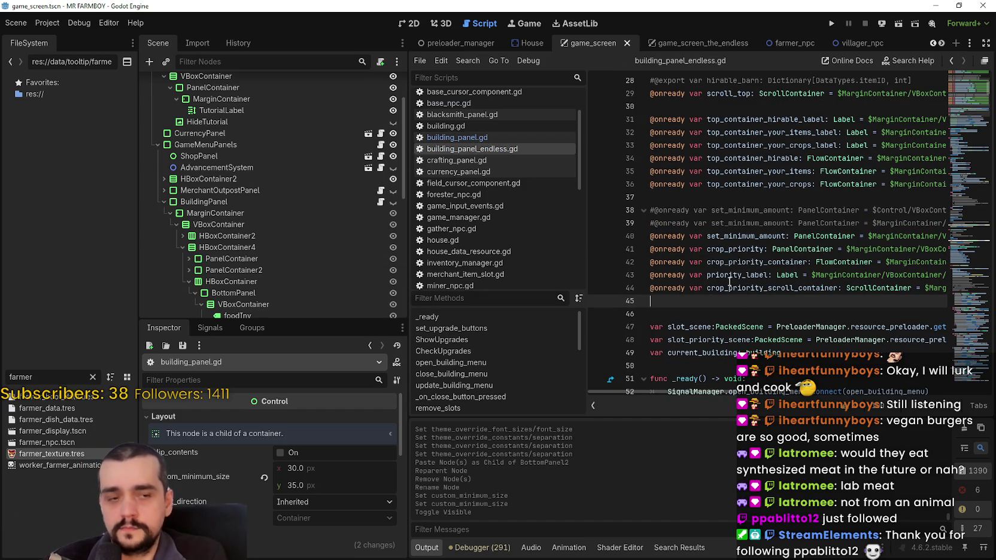
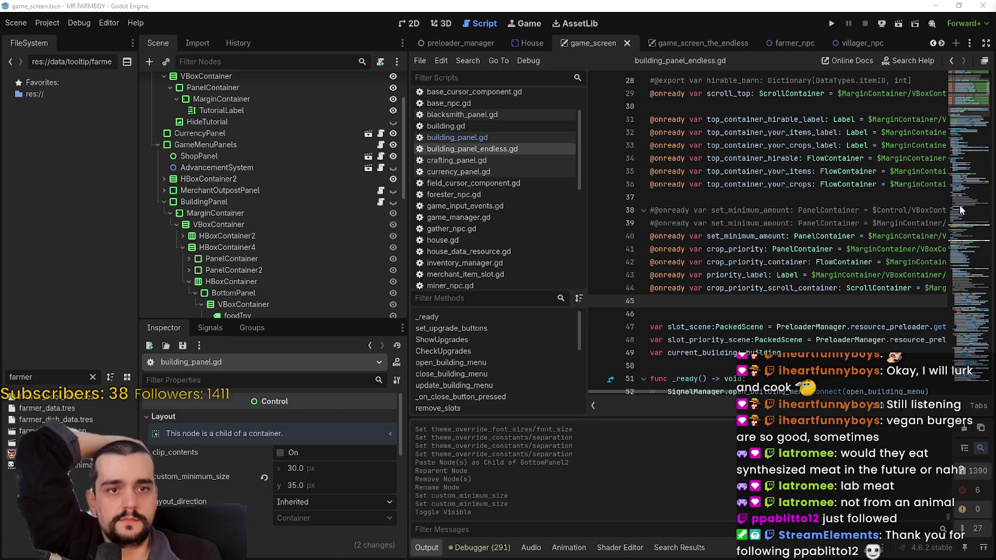
Review the set_minimum_amount declaration and update_building_menu_slots connection in building_panel_endless.gd.
{"action": "left_click", "coordinate": [718, 223]}
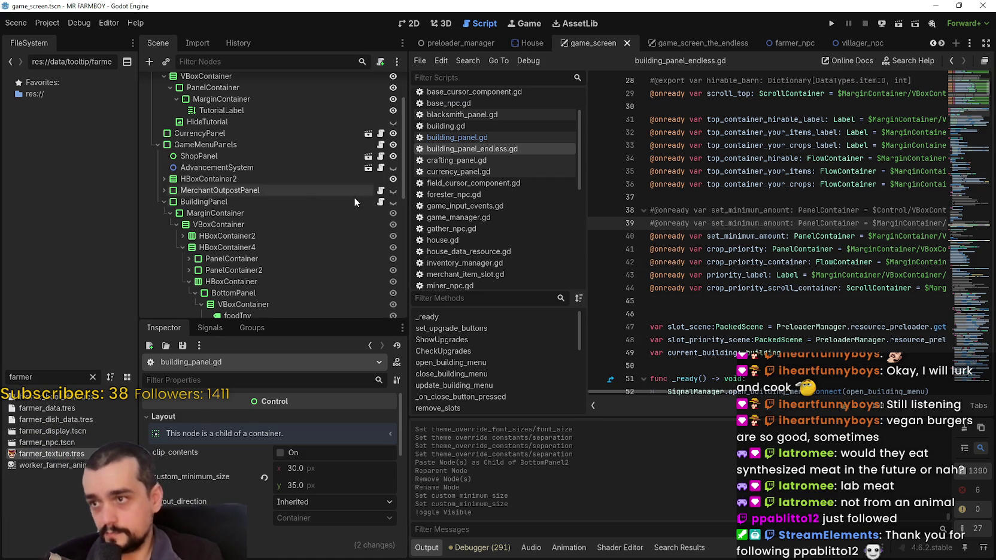
{"action": "scroll", "coordinate": [707, 222], "scroll_direction": "down", "scroll_amount": 2}
{"action": "left_click", "coordinate": [703, 211]}
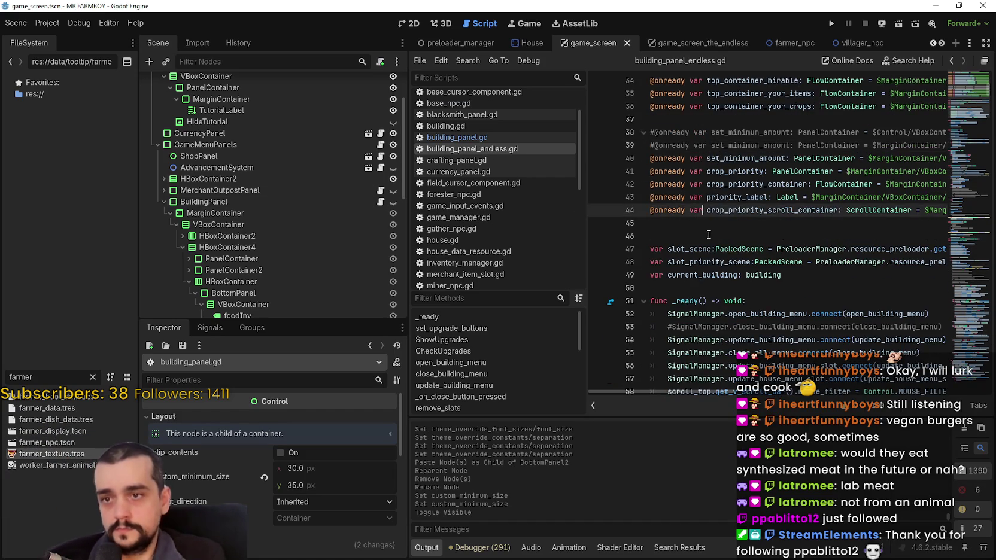
{"action": "scroll", "coordinate": [707, 228], "scroll_direction": "down", "scroll_amount": 4}
{"action": "left_click", "coordinate": [784, 248]}
{"action": "left_click_drag", "start_coordinate": [882, 210], "coordinate": [952, 211]}
{"action": "left_click", "coordinate": [829, 211]}
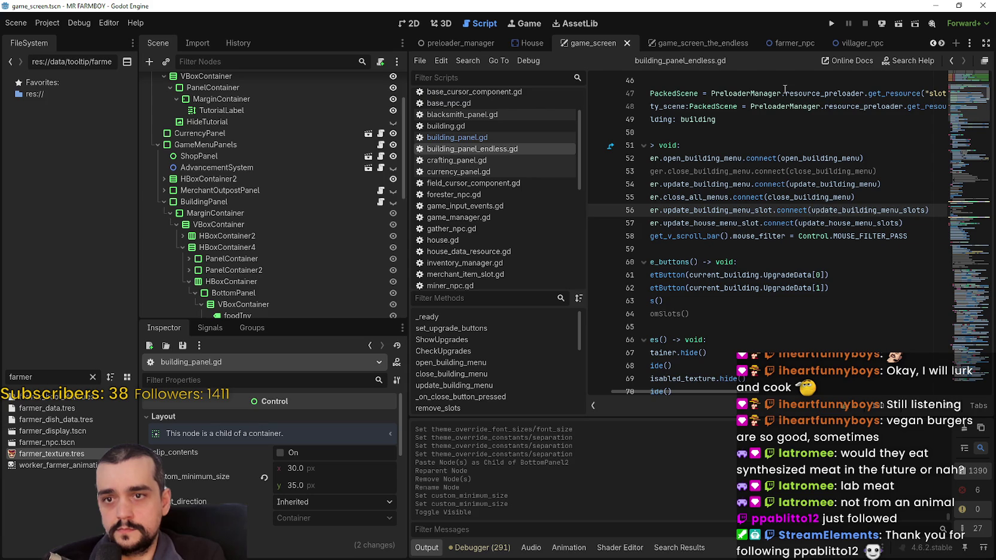
Put the caret just after set_minimum_amount.hide() in building_panel.gd.
{"action": "left_click", "coordinate": [500, 137]}
{"action": "scroll", "coordinate": [726, 245], "scroll_direction": "down", "scroll_amount": 5}
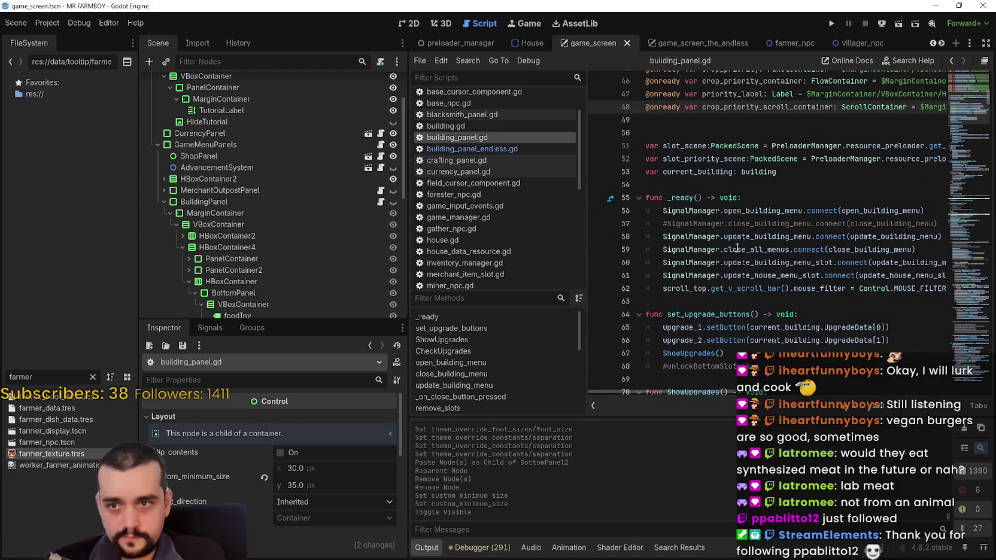
{"action": "scroll", "coordinate": [703, 258], "scroll_direction": "down", "scroll_amount": 4}
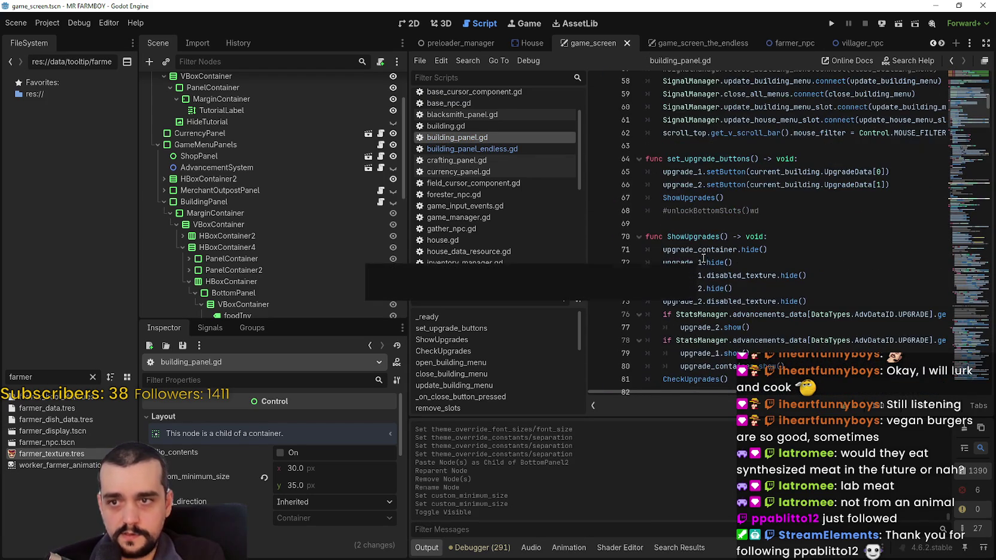
{"action": "scroll", "coordinate": [789, 213], "scroll_direction": "down", "scroll_amount": 7}
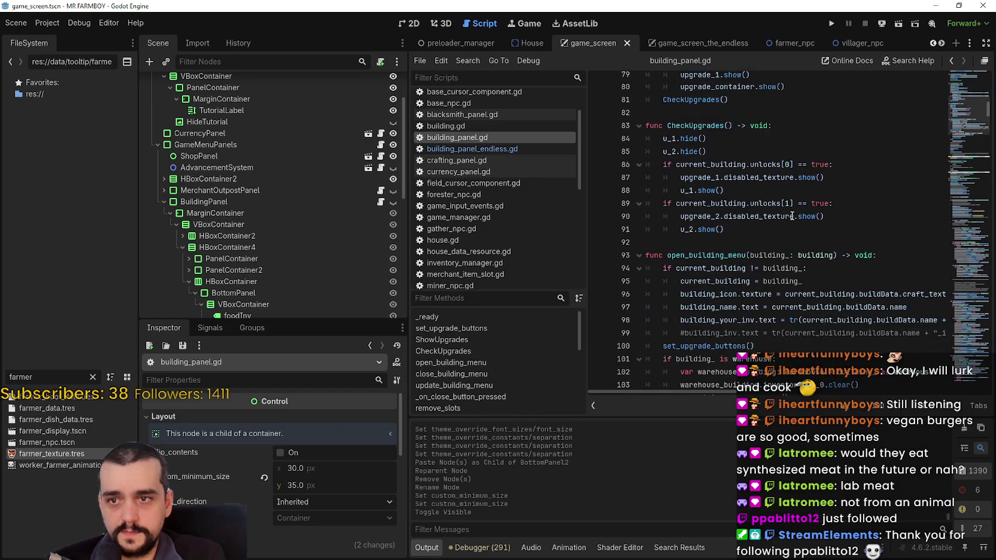
{"action": "scroll", "coordinate": [790, 215], "scroll_direction": "down", "scroll_amount": 3}
{"action": "left_click", "coordinate": [780, 226]}
{"action": "scroll", "coordinate": [781, 226], "scroll_direction": "down", "scroll_amount": 1}
{"action": "left_click", "coordinate": [805, 291]}
{"action": "left_click", "coordinate": [815, 278]}
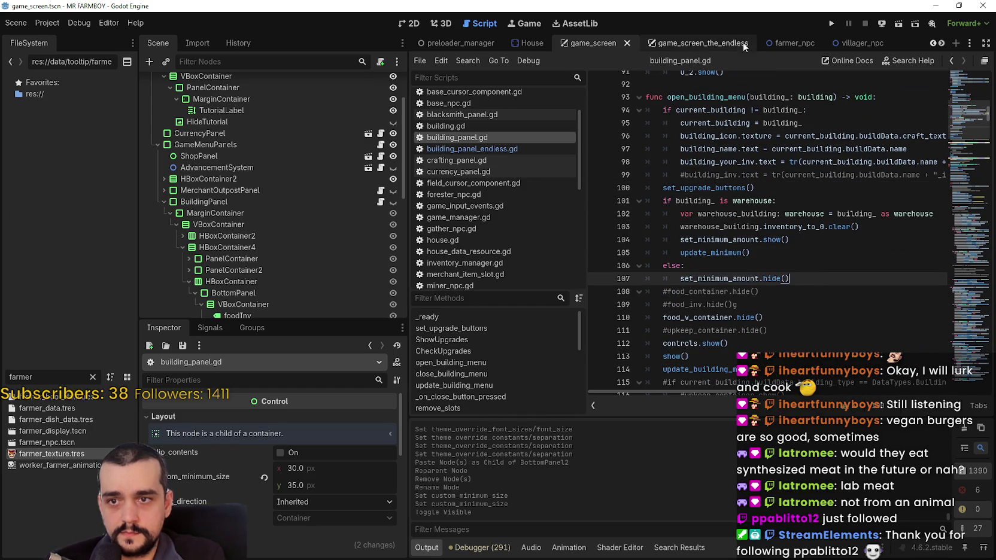
Copy the 'if building_ is House' crop_priority block from building_panel_endless.gd.
{"action": "left_click", "coordinate": [482, 148]}
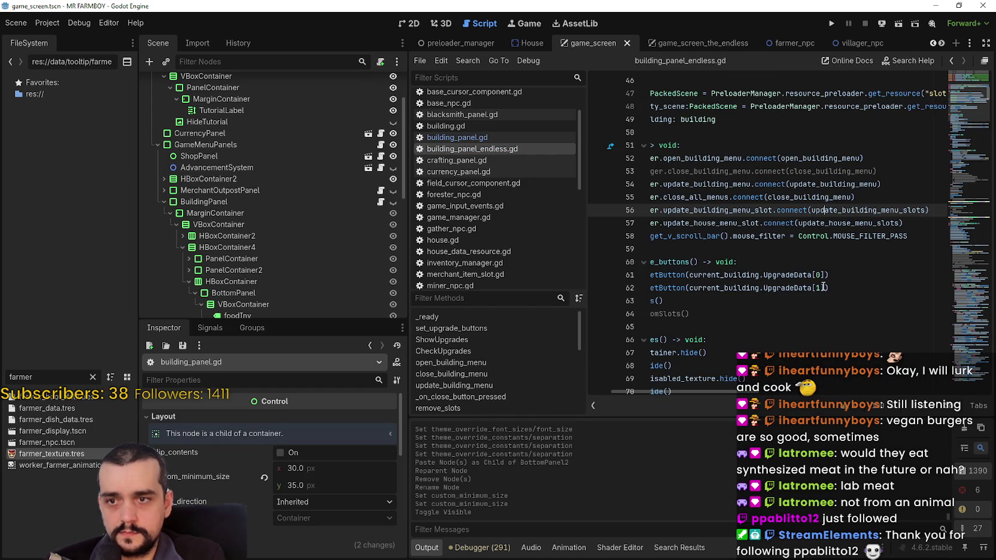
{"action": "left_click_drag", "start_coordinate": [826, 288], "coordinate": [620, 257]}
{"action": "scroll", "coordinate": [757, 244], "scroll_direction": "down", "scroll_amount": 10}
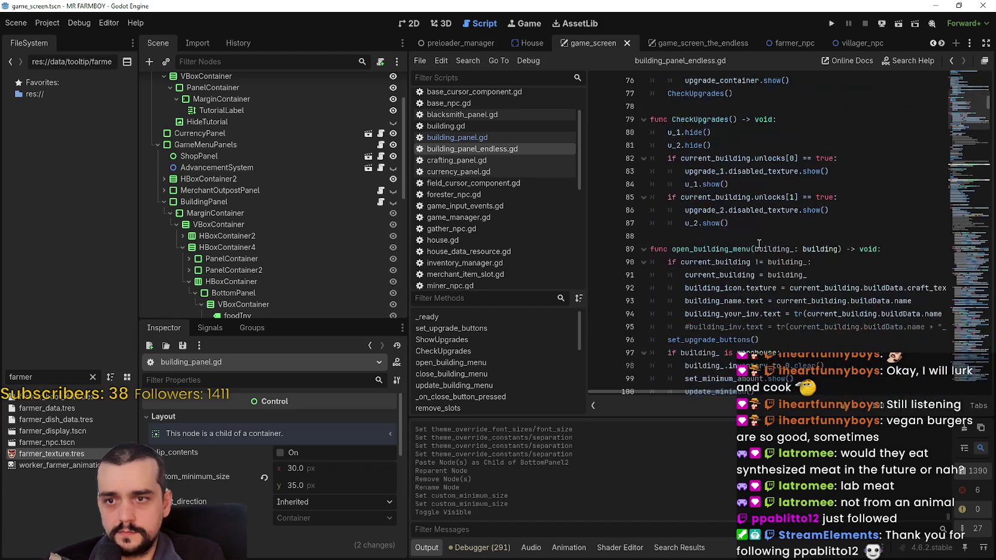
{"action": "scroll", "coordinate": [757, 244], "scroll_direction": "down", "scroll_amount": 2}
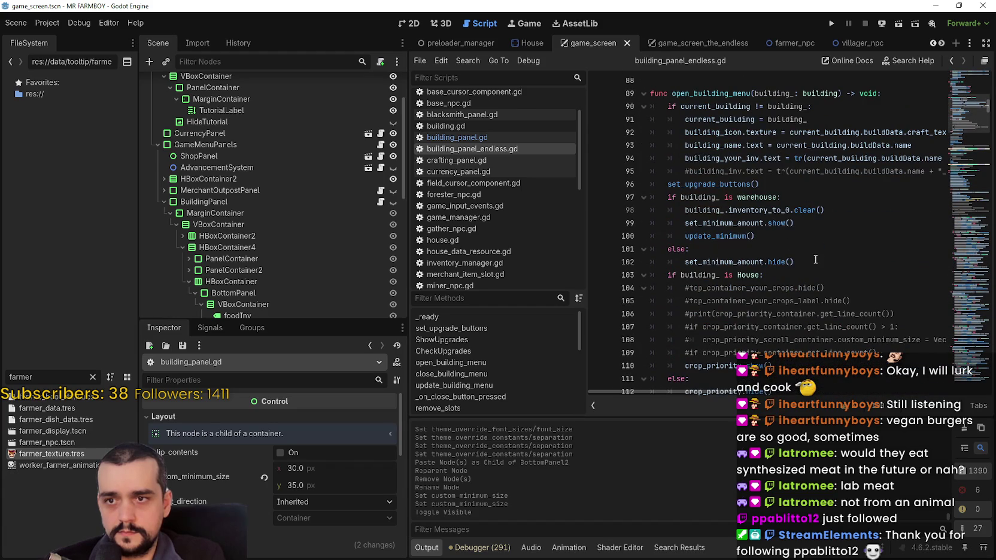
{"action": "scroll", "coordinate": [767, 276], "scroll_direction": "down", "scroll_amount": 2}
{"action": "mouse_move", "coordinate": [773, 313]}
{"action": "left_mouse_down"}
{"action": "mouse_move", "coordinate": [688, 301]}
{"action": "mouse_move", "coordinate": [631, 193]}
{"action": "left_mouse_up"}
{"action": "scroll", "coordinate": [787, 261], "scroll_direction": "down", "scroll_amount": 1}
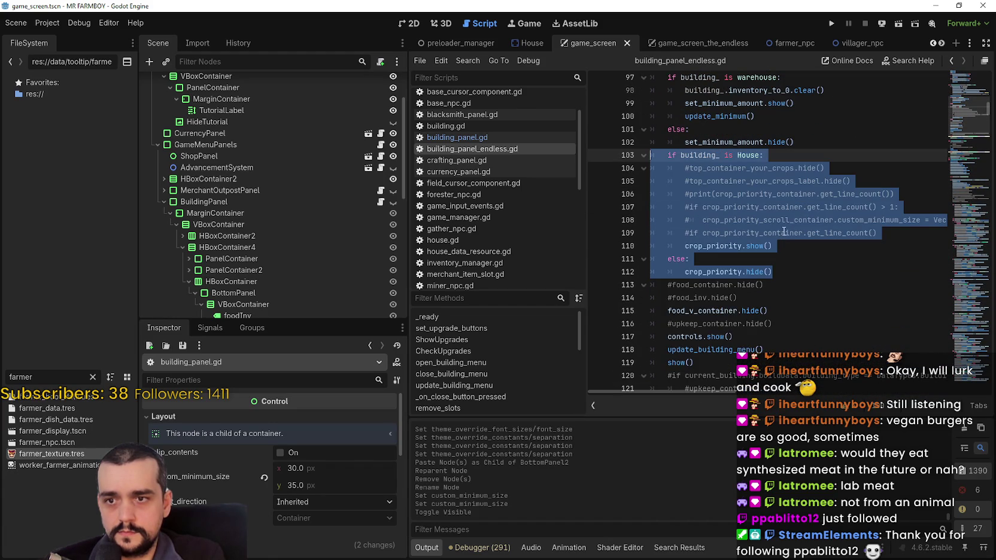
Paste the House block below set_minimum_amount.hide(), delete its commented lines, and save.
{"action": "left_click", "coordinate": [499, 140]}
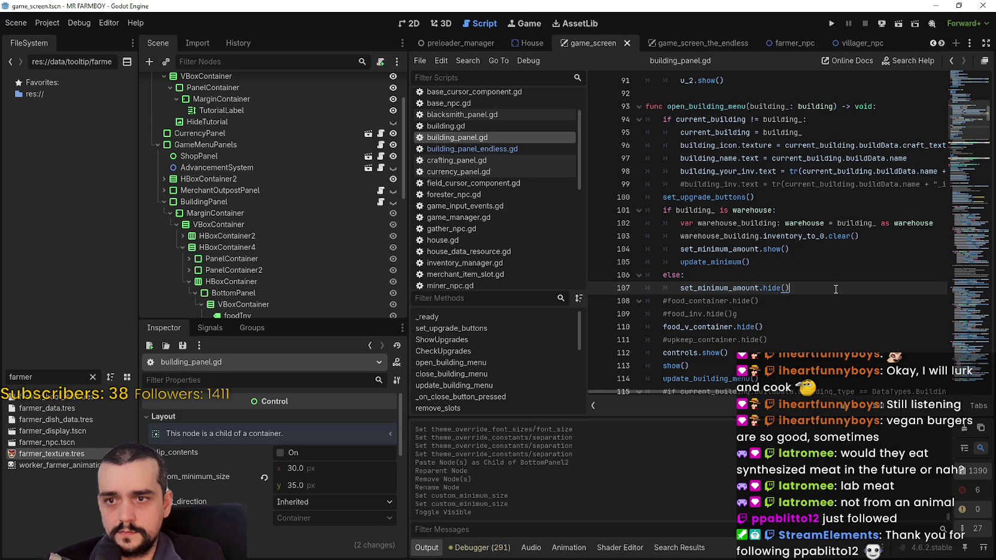
{"action": "key", "text": "Return"}
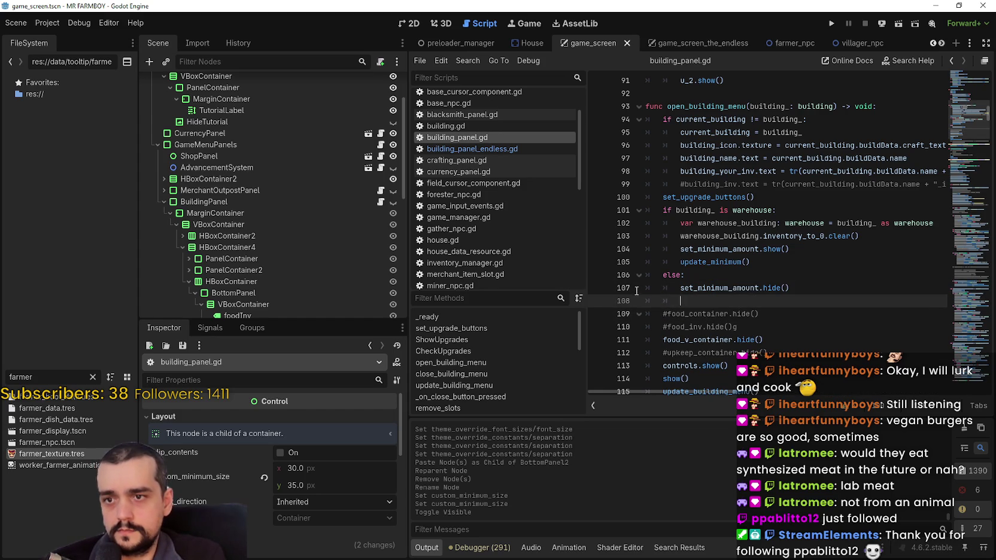
{"action": "key", "text": "BackSpace"}
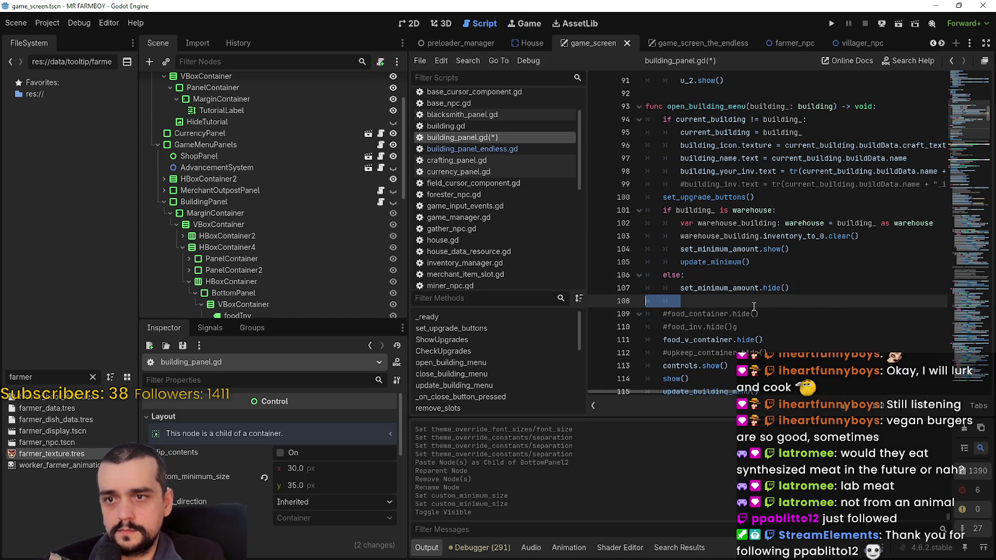
{"action": "key", "text": "ctrl+v"}
{"action": "scroll", "coordinate": [738, 279], "scroll_direction": "down", "scroll_amount": 1}
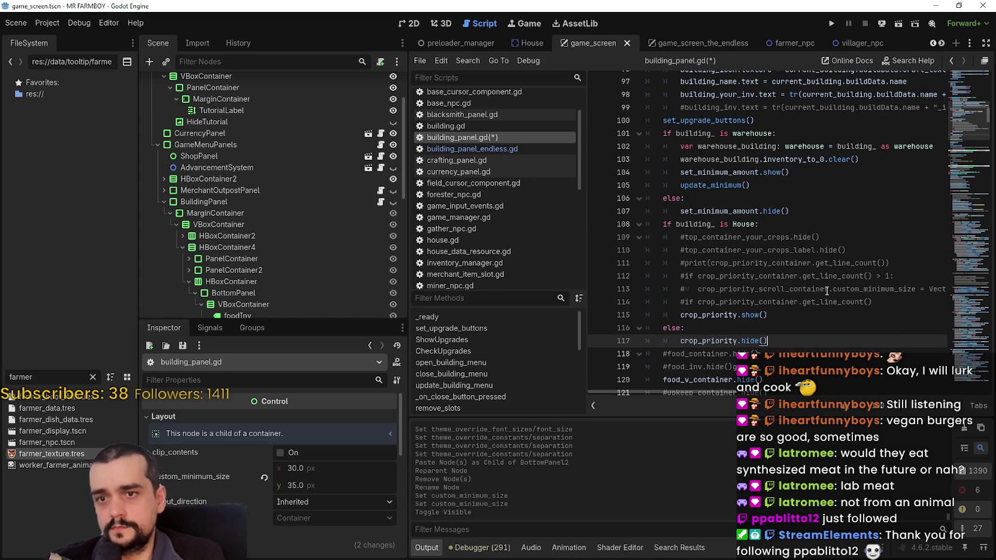
{"action": "mouse_move", "coordinate": [887, 299]}
{"action": "left_mouse_down"}
{"action": "mouse_move", "coordinate": [686, 260]}
{"action": "mouse_move", "coordinate": [763, 225]}
{"action": "left_mouse_up"}
{"action": "key", "text": "BackSpace"}
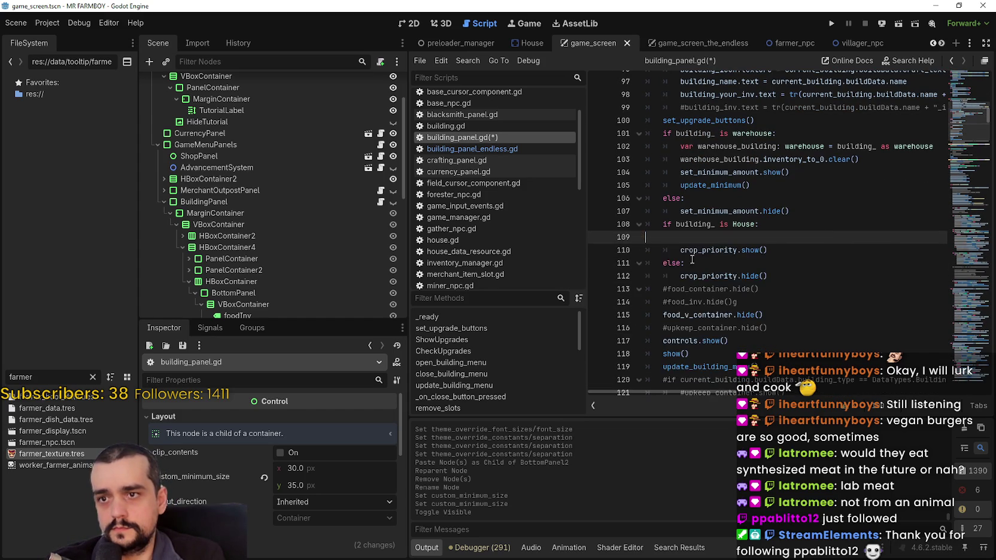
{"action": "left_click", "coordinate": [782, 275]}
{"action": "left_click", "coordinate": [789, 241]}
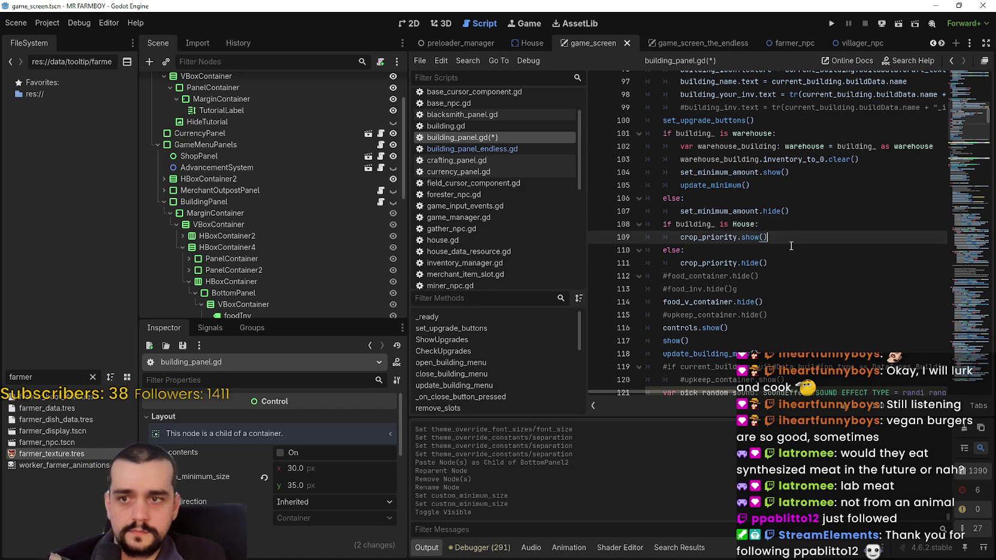
{"action": "key", "text": "ctrl+s"}
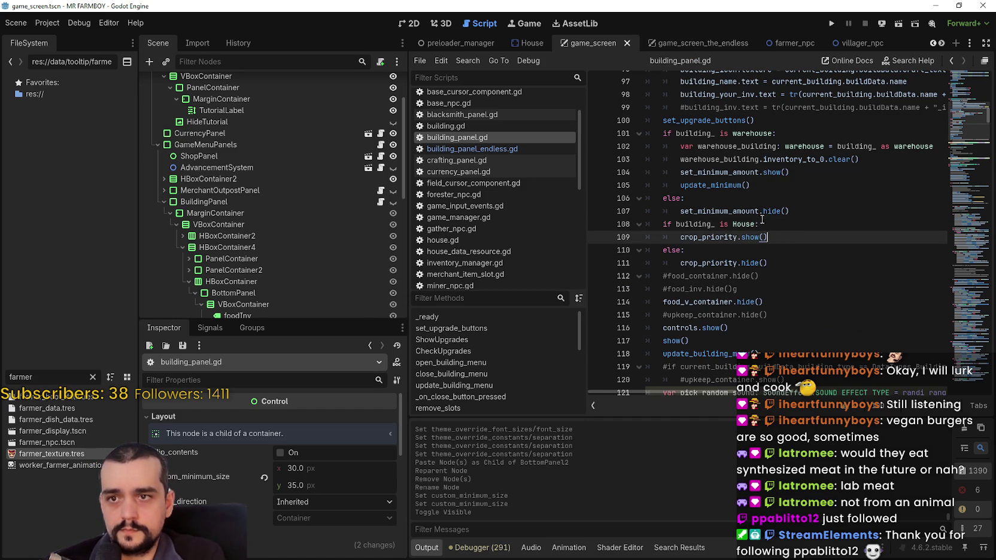
{"action": "scroll", "coordinate": [766, 228], "scroll_direction": "down", "scroll_amount": 2}
{"action": "left_click", "coordinate": [726, 44]}
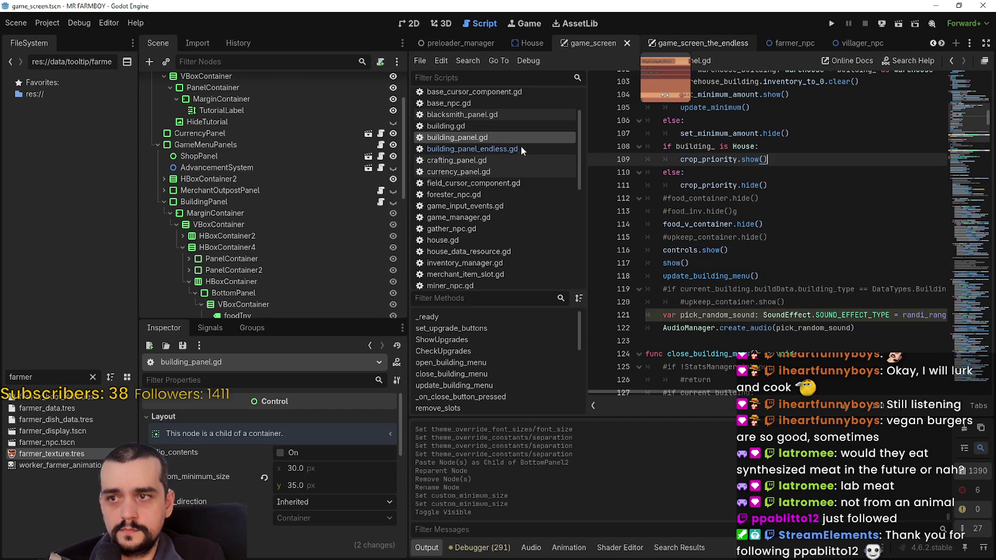
Read through update_building_menu in building_panel_endless.gd and select its priority_label text line.
{"action": "left_click", "coordinate": [532, 150]}
{"action": "left_click", "coordinate": [776, 266]}
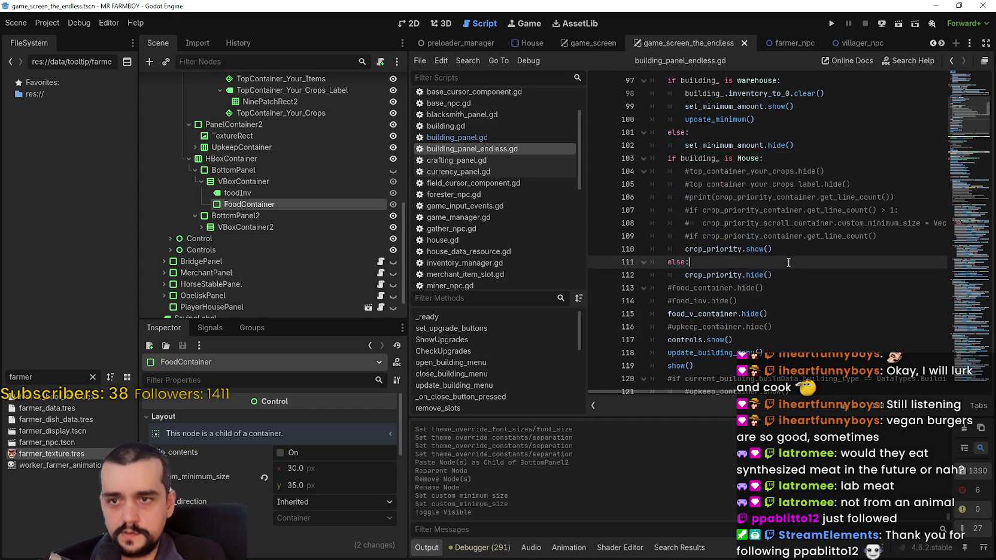
{"action": "scroll", "coordinate": [781, 261], "scroll_direction": "down", "scroll_amount": 3}
{"action": "scroll", "coordinate": [738, 225], "scroll_direction": "down", "scroll_amount": 9}
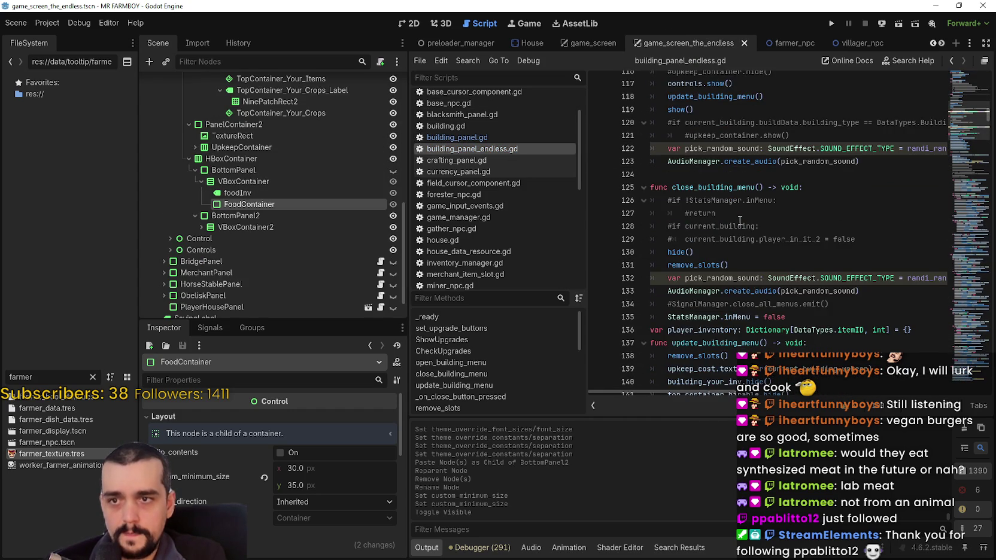
{"action": "scroll", "coordinate": [746, 227], "scroll_direction": "down", "scroll_amount": 1}
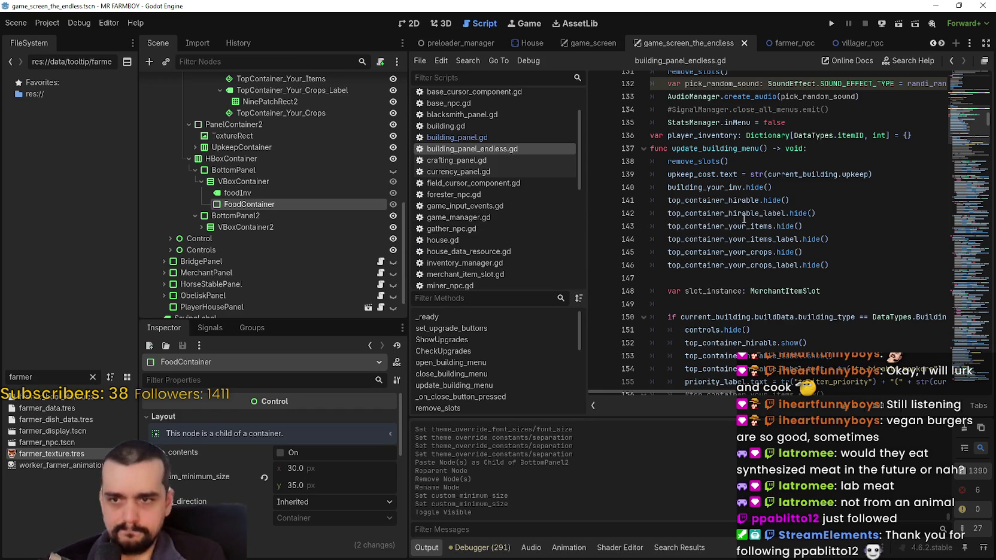
{"action": "mouse_move", "coordinate": [744, 208]}
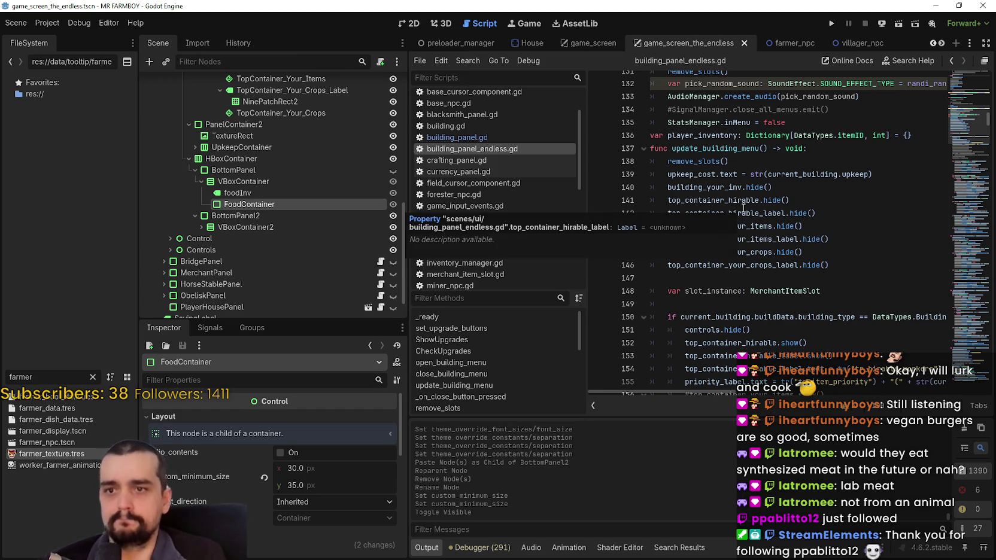
{"action": "scroll", "coordinate": [748, 207], "scroll_direction": "down", "scroll_amount": 2}
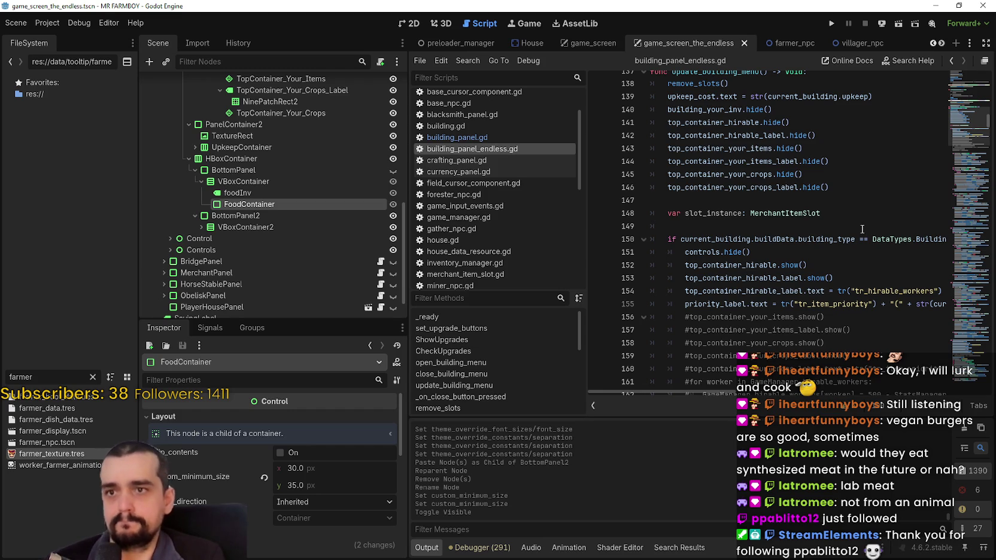
{"action": "scroll", "coordinate": [802, 221], "scroll_direction": "down", "scroll_amount": 3}
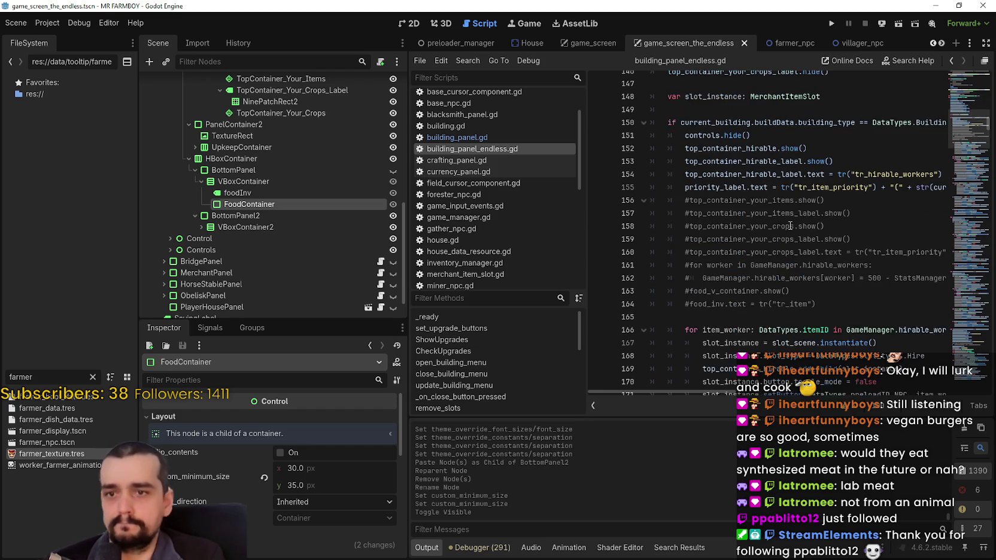
{"action": "left_click_drag", "start_coordinate": [867, 234], "coordinate": [651, 227]}
{"action": "left_click_drag", "start_coordinate": [690, 187], "coordinate": [946, 182]}
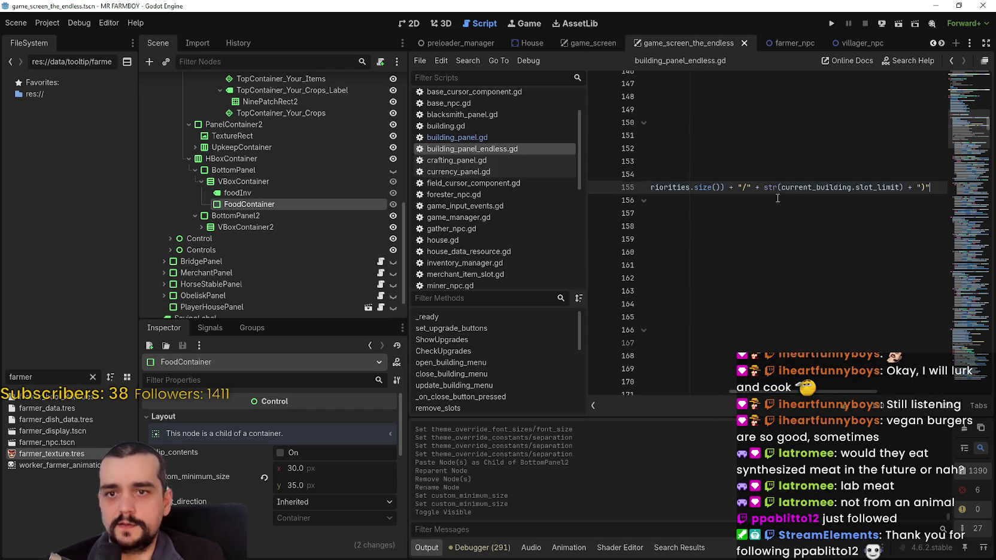
{"action": "scroll", "coordinate": [943, 182], "scroll_direction": "left", "scroll_amount": 5}
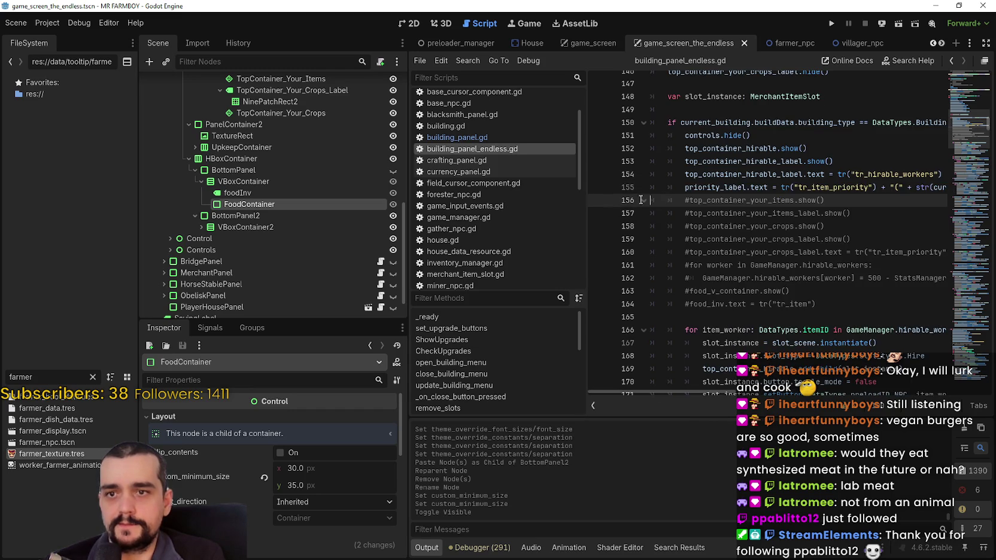
{"action": "left_click", "coordinate": [487, 139]}
Comment out the crops label text, crops label show and crops container show lines with Ctrl+K.
{"action": "scroll", "coordinate": [799, 263], "scroll_direction": "up", "scroll_amount": 5}
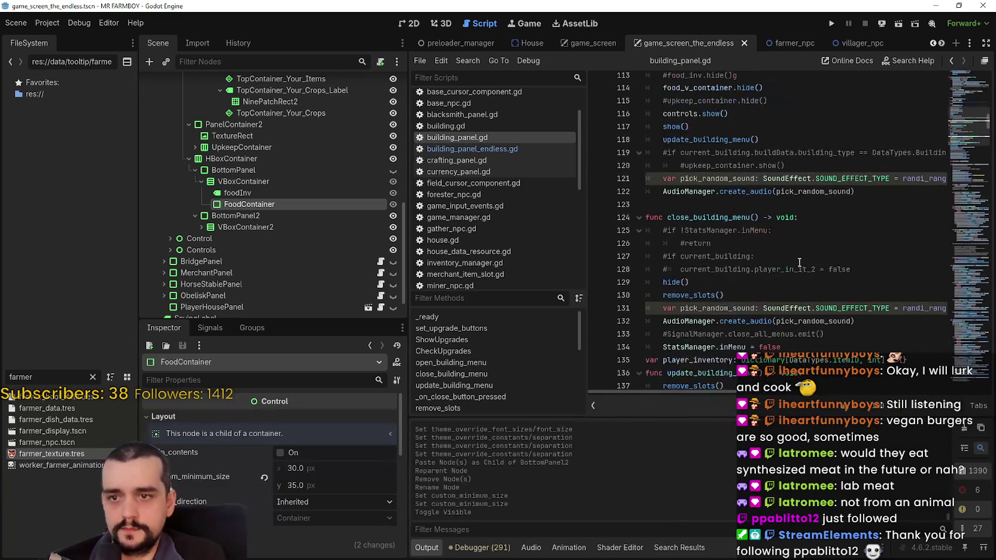
{"action": "scroll", "coordinate": [802, 262], "scroll_direction": "down", "scroll_amount": 6}
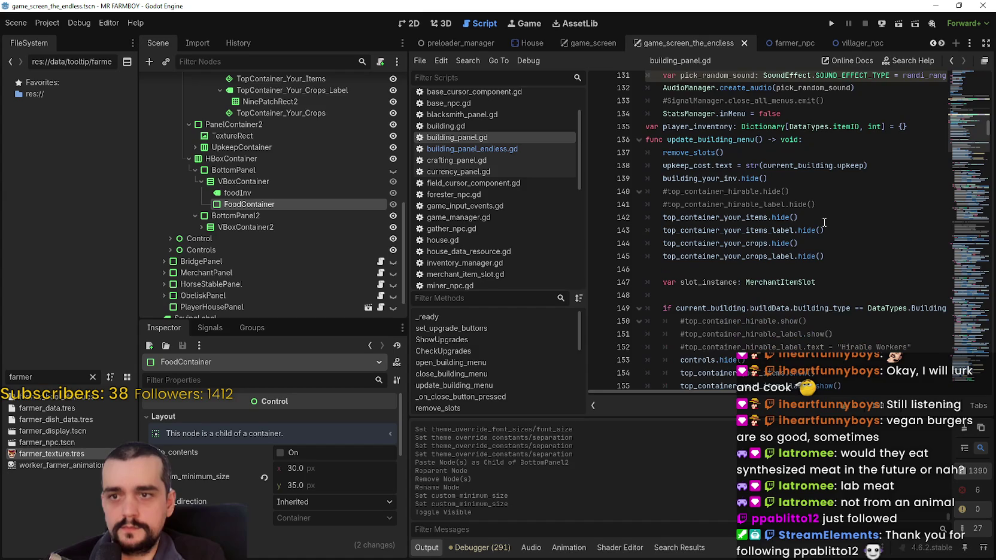
{"action": "scroll", "coordinate": [822, 219], "scroll_direction": "down", "scroll_amount": 4}
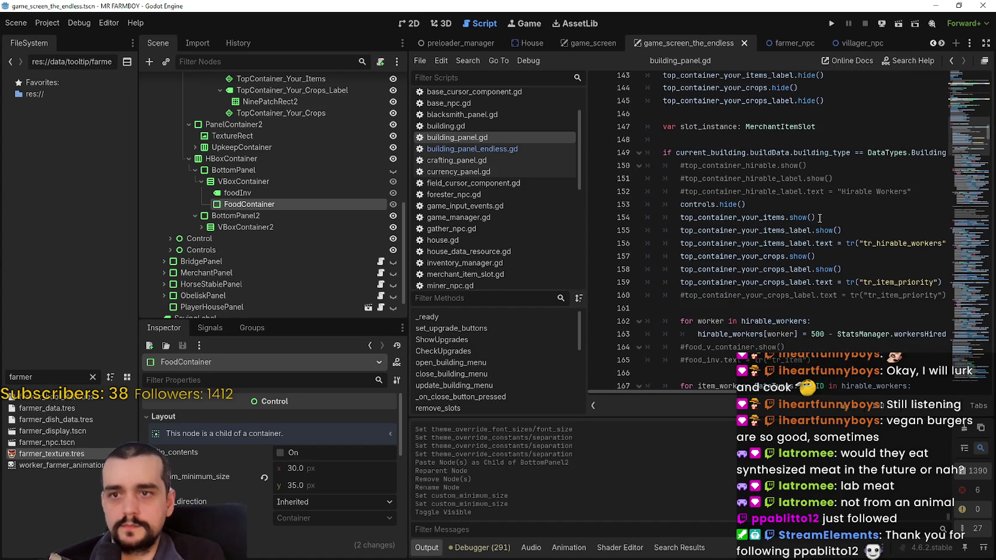
{"action": "left_click", "coordinate": [678, 282]}
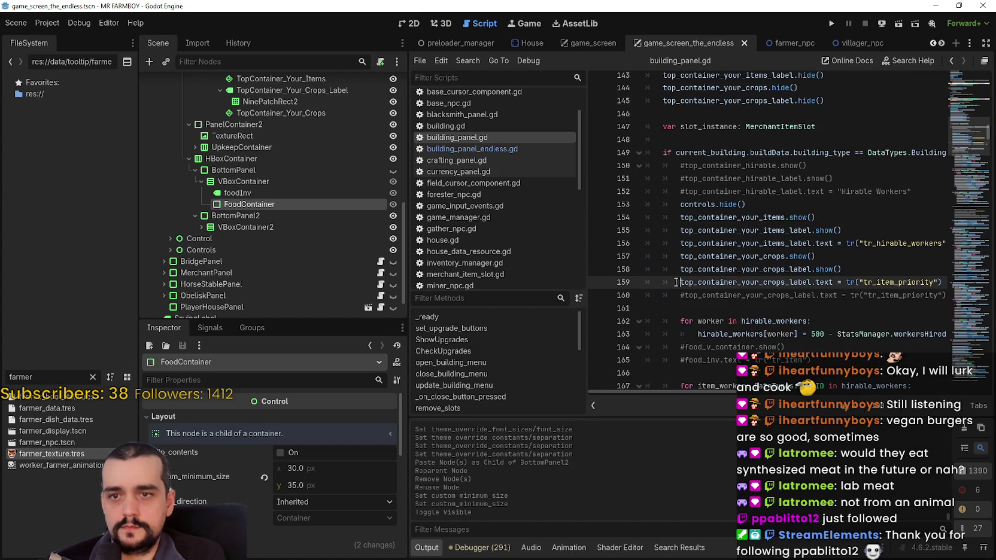
{"action": "key", "text": "ctrl+k"}
{"action": "left_click", "coordinate": [681, 270]}
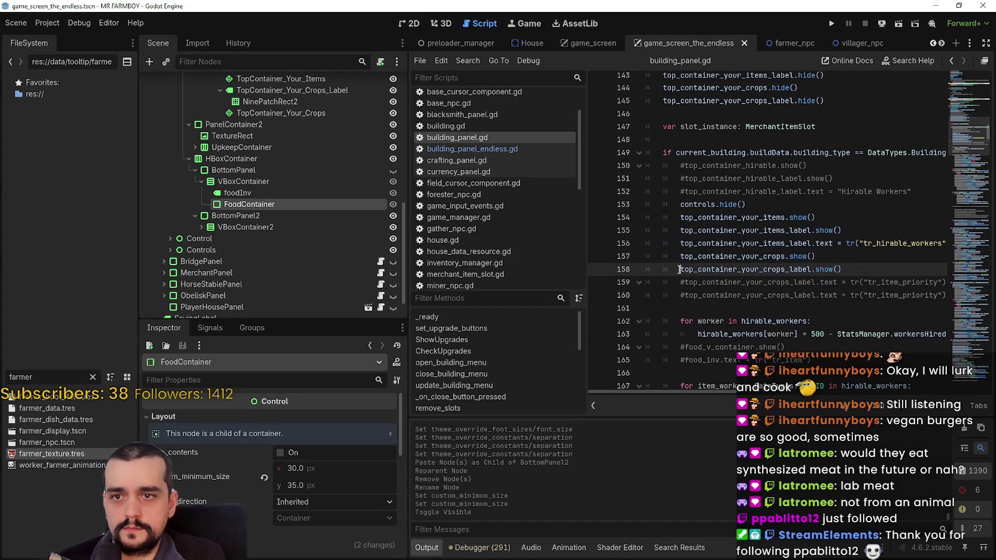
{"action": "key", "text": "ctrl+k"}
{"action": "left_click", "coordinate": [678, 256]}
{"action": "key", "text": "ctrl+k"}
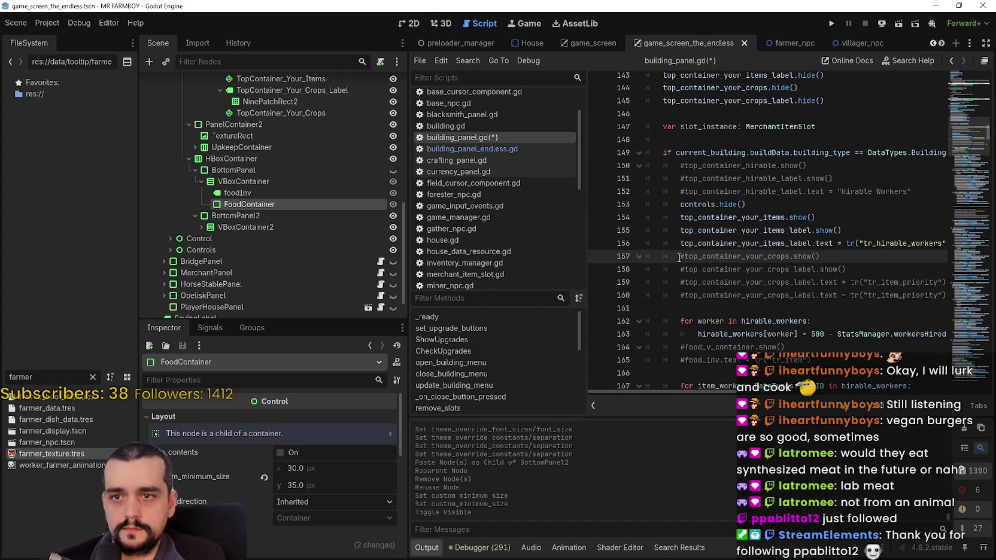
{"action": "left_click", "coordinate": [681, 243]}
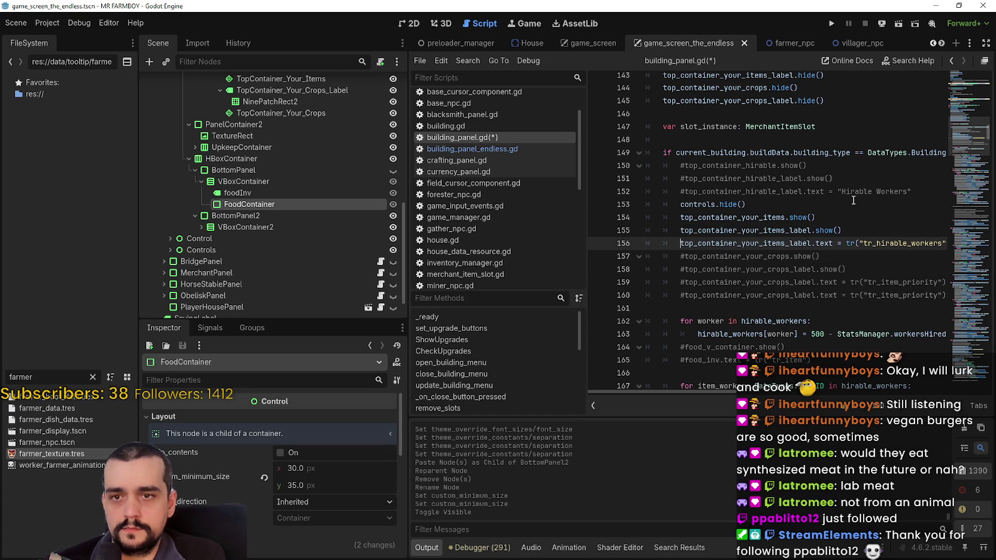
Paste the priority_label.text line below the hirable-workers line 156 and save.
{"action": "left_click_drag", "start_coordinate": [898, 243], "coordinate": [952, 245]}
{"action": "left_click", "coordinate": [932, 243]}
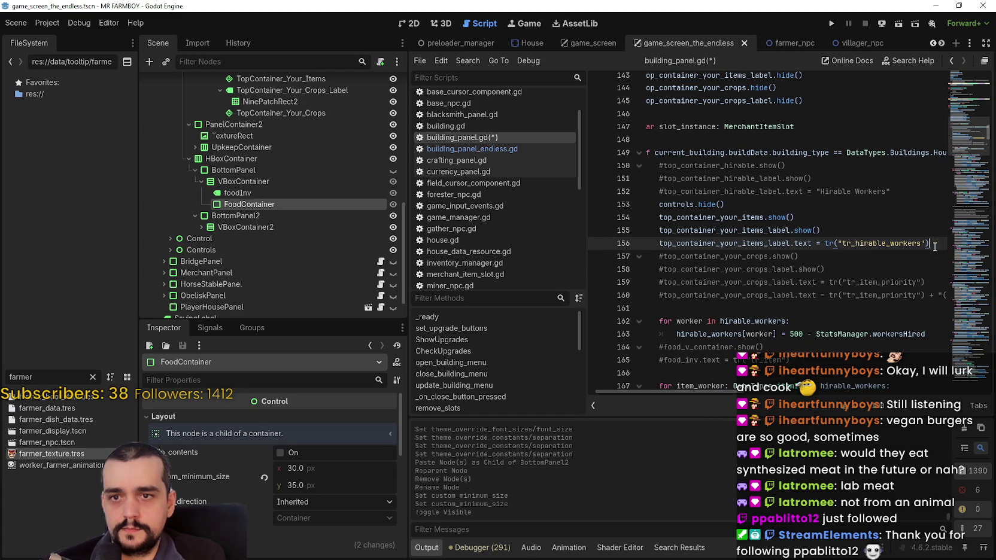
{"action": "key", "text": "Return"}
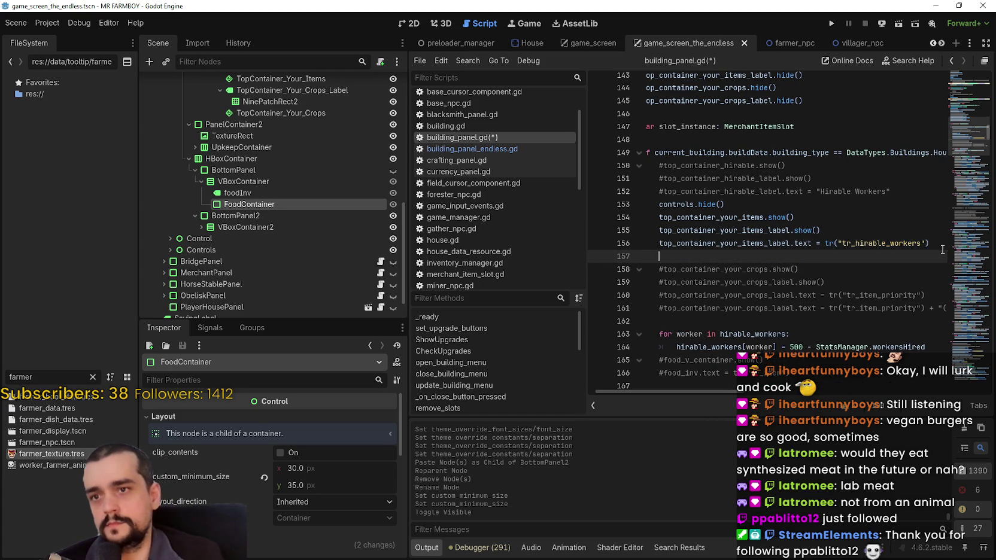
{"action": "key", "text": "ctrl+v"}
{"action": "left_click_drag", "start_coordinate": [877, 256], "coordinate": [781, 256]}
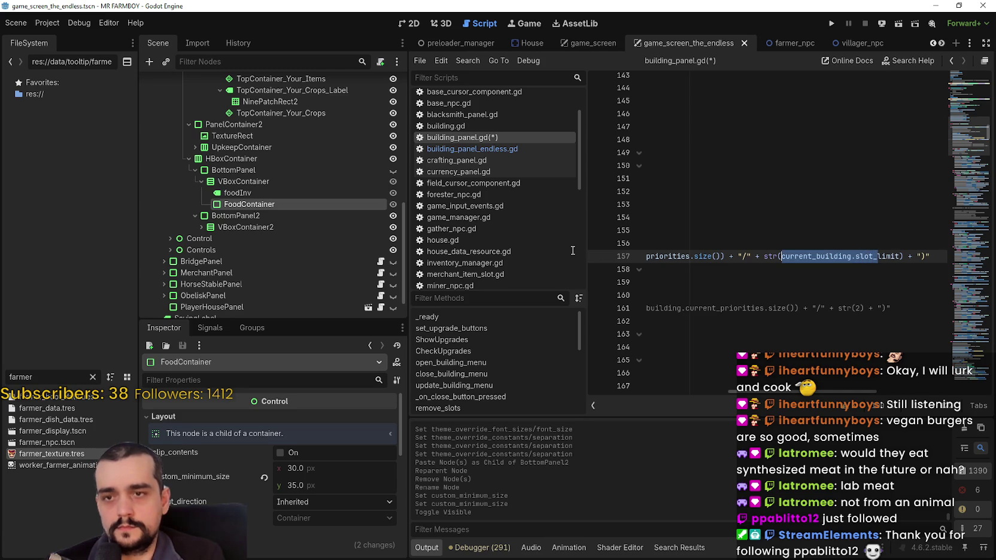
{"action": "left_click", "coordinate": [745, 267]}
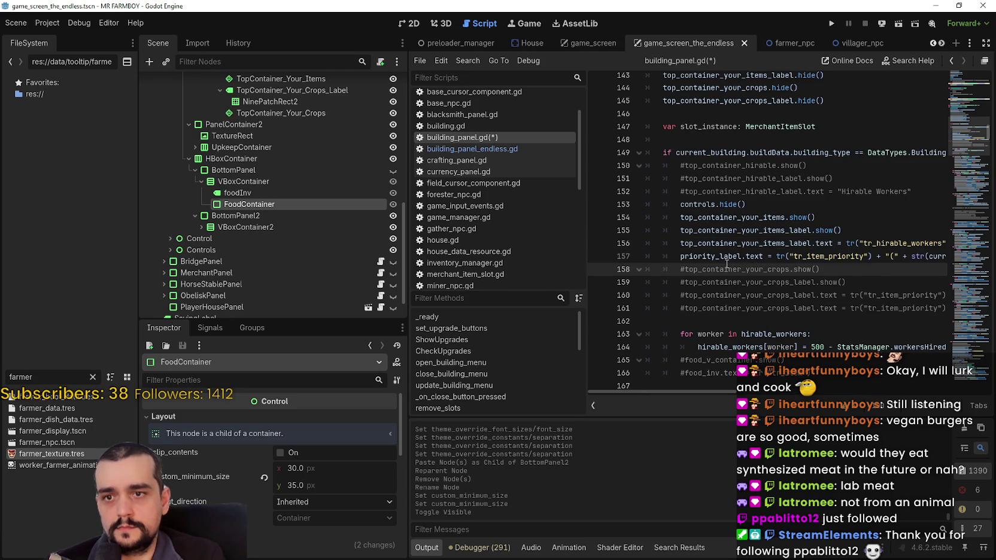
{"action": "left_click", "coordinate": [726, 263]}
{"action": "key", "text": "ctrl+s"}
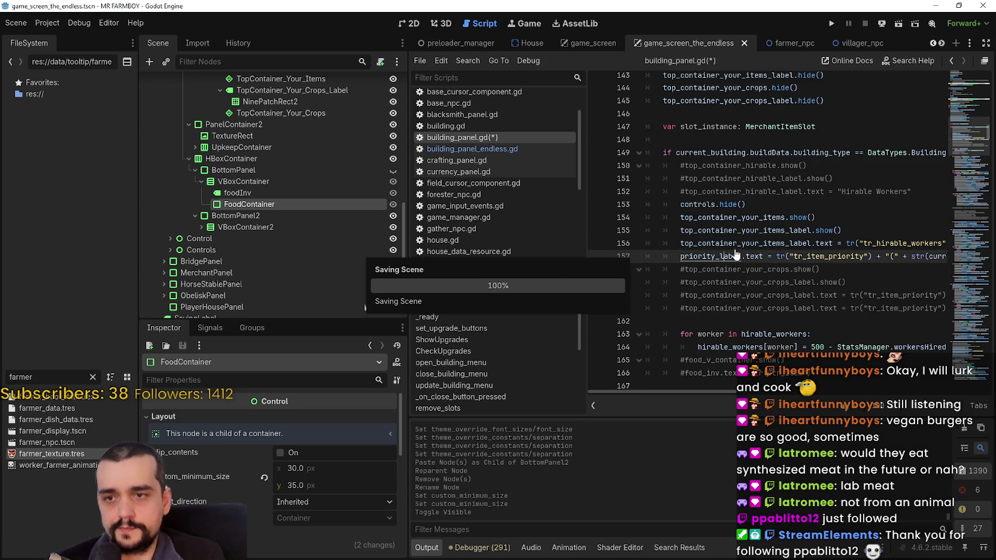
{"action": "scroll", "coordinate": [748, 279], "scroll_direction": "down", "scroll_amount": 3}
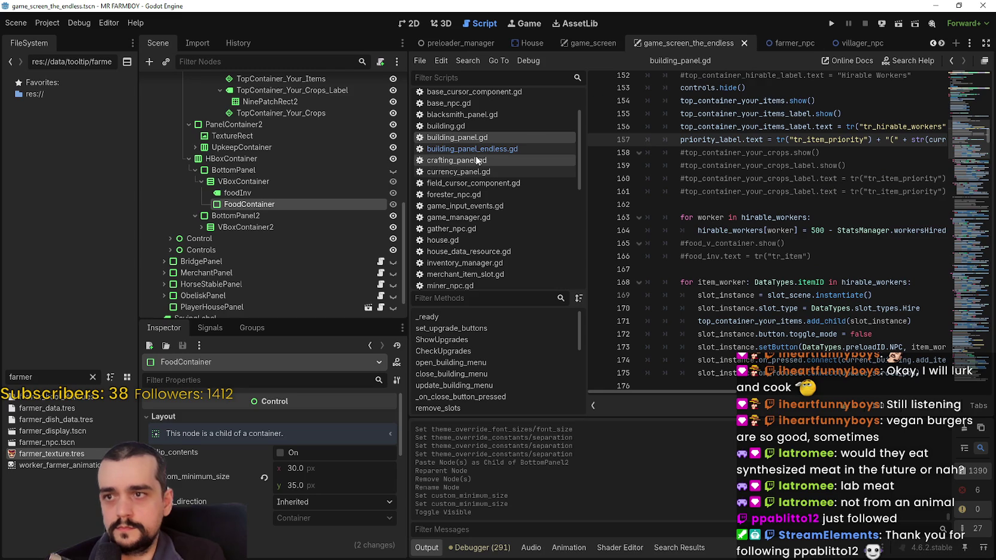
Copy the crop_priority_container line-count check from building_panel_endless.gd into line 191 of building_panel.gd and save.
{"action": "left_click", "coordinate": [509, 149]}
{"action": "scroll", "coordinate": [736, 243], "scroll_direction": "down", "scroll_amount": 4}
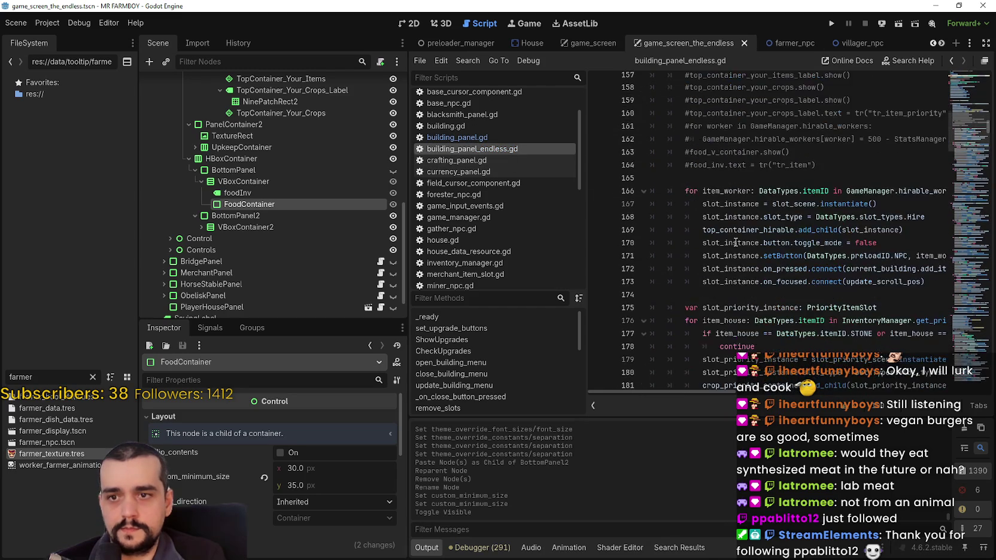
{"action": "scroll", "coordinate": [733, 239], "scroll_direction": "down", "scroll_amount": 5}
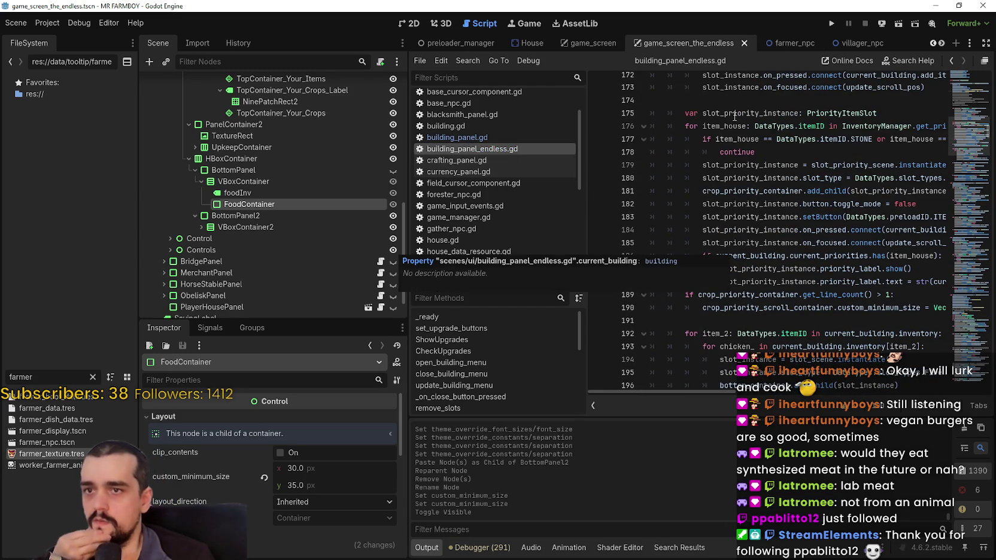
{"action": "left_click_drag", "start_coordinate": [759, 322], "coordinate": [651, 295]}
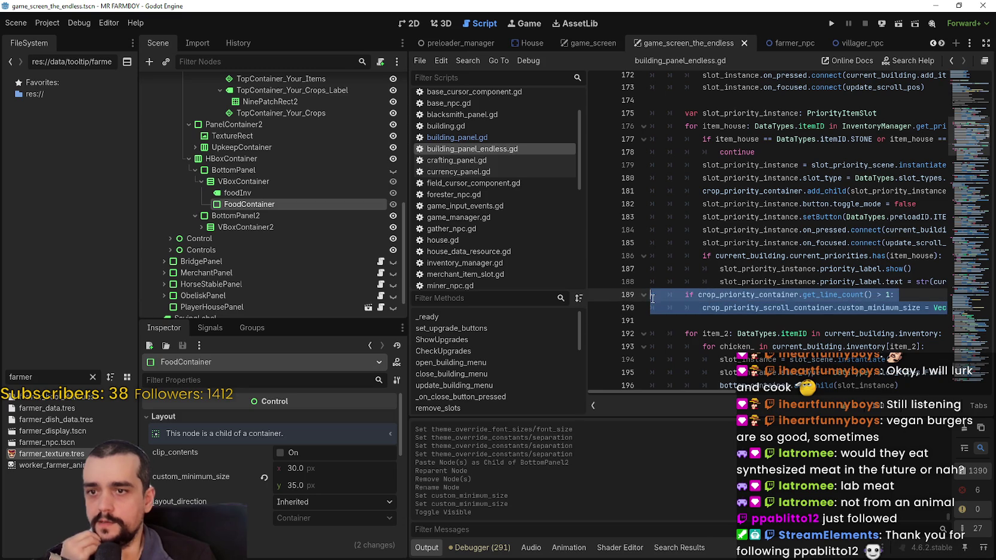
{"action": "left_click", "coordinate": [494, 136]}
{"action": "scroll", "coordinate": [814, 288], "scroll_direction": "down", "scroll_amount": 5}
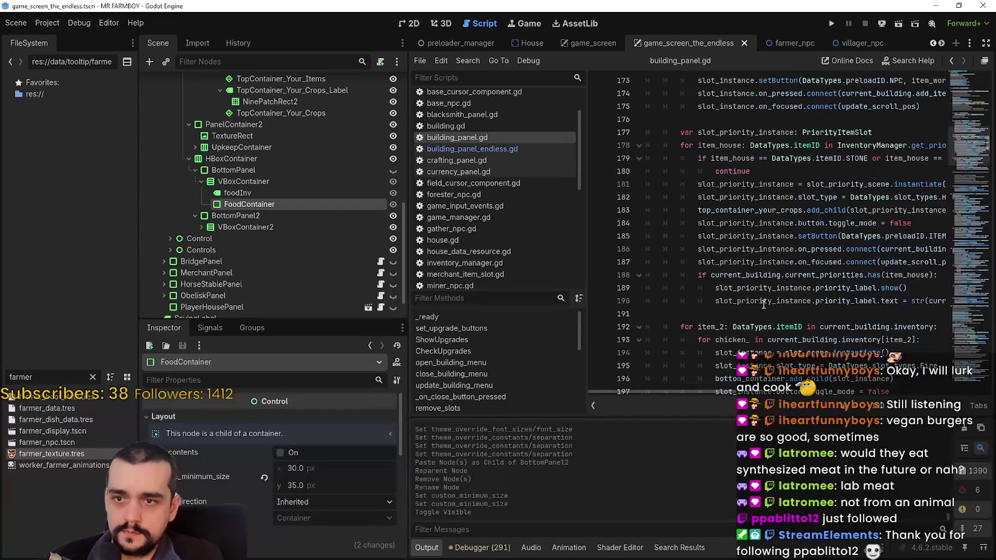
{"action": "left_click", "coordinate": [728, 273]}
{"action": "key", "text": "ctrl+v"}
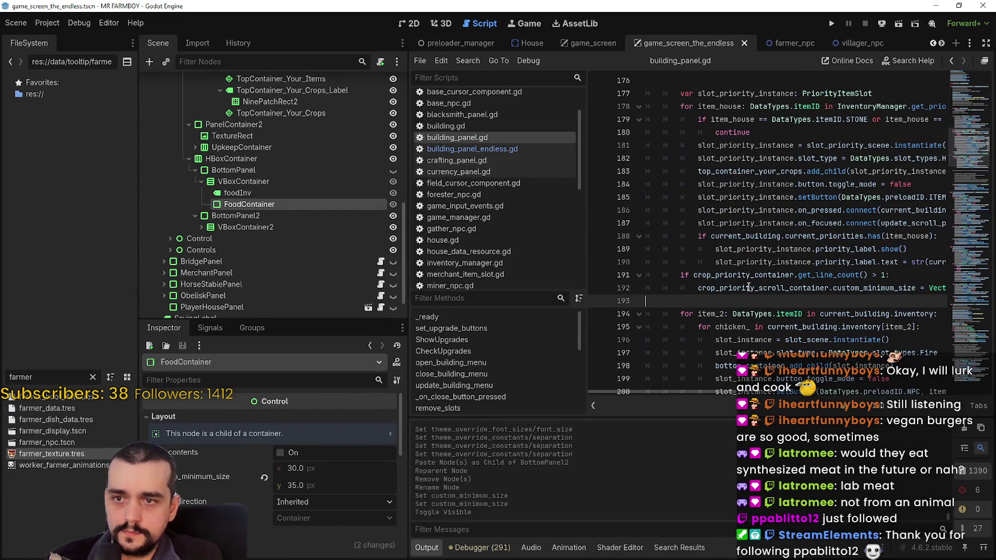
{"action": "key", "text": "ctrl+s"}
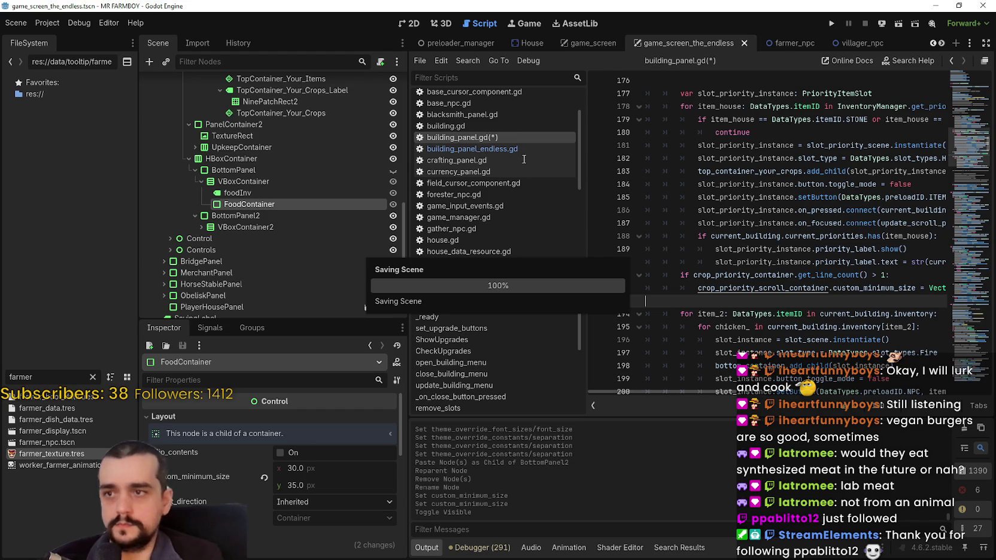
{"action": "scroll", "coordinate": [766, 198], "scroll_direction": "down", "scroll_amount": 7}
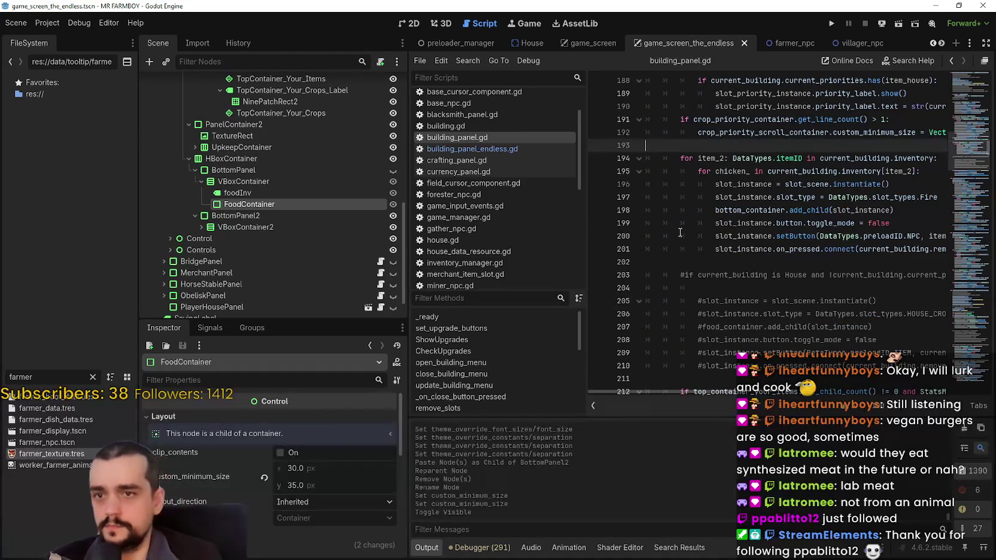
Find and copy the crop_priority_container name on line 181 of building_panel_endless.gd.
{"action": "left_click", "coordinate": [511, 149]}
{"action": "scroll", "coordinate": [724, 274], "scroll_direction": "down", "scroll_amount": 6}
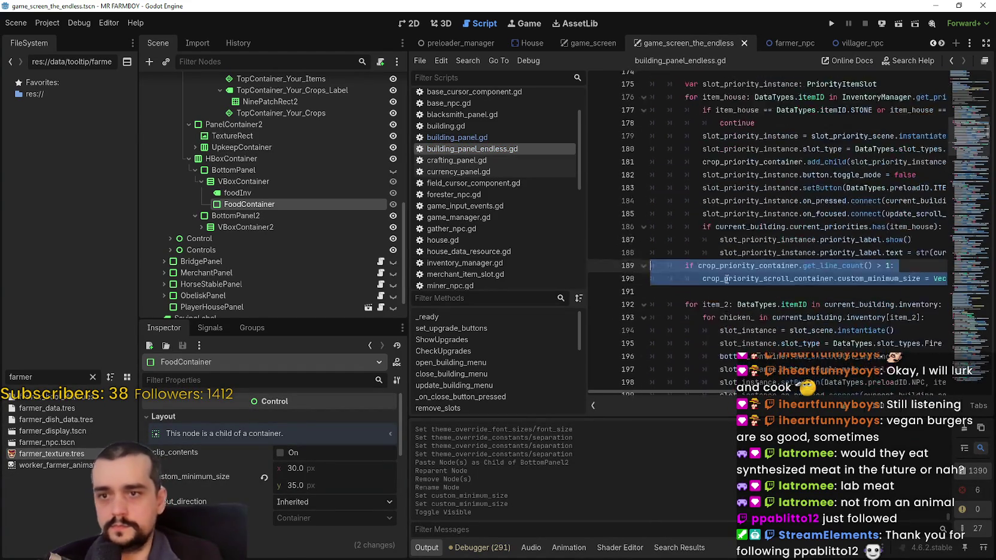
{"action": "left_click", "coordinate": [724, 274]}
{"action": "scroll", "coordinate": [728, 261], "scroll_direction": "down", "scroll_amount": 3}
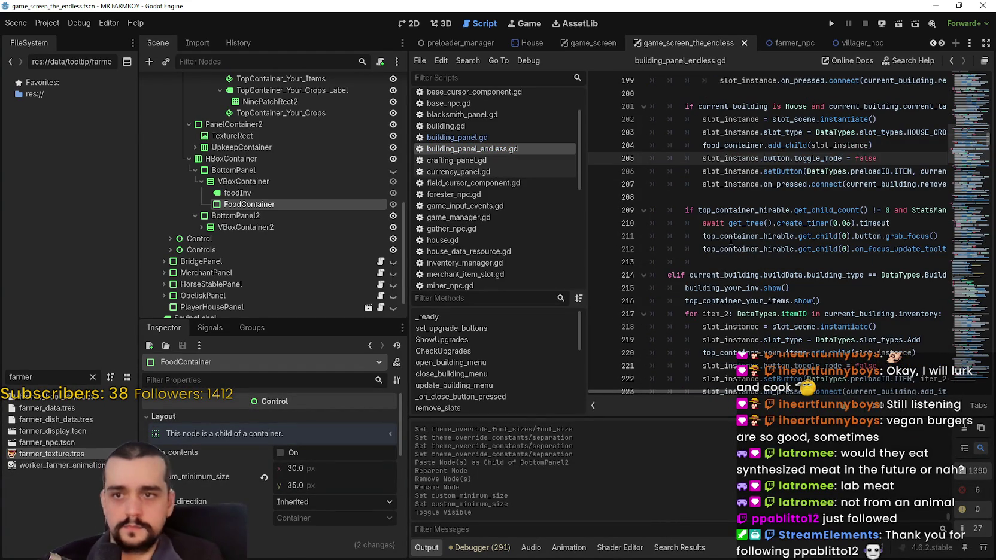
{"action": "scroll", "coordinate": [730, 241], "scroll_direction": "down", "scroll_amount": 11}
{"action": "scroll", "coordinate": [732, 235], "scroll_direction": "down", "scroll_amount": 13}
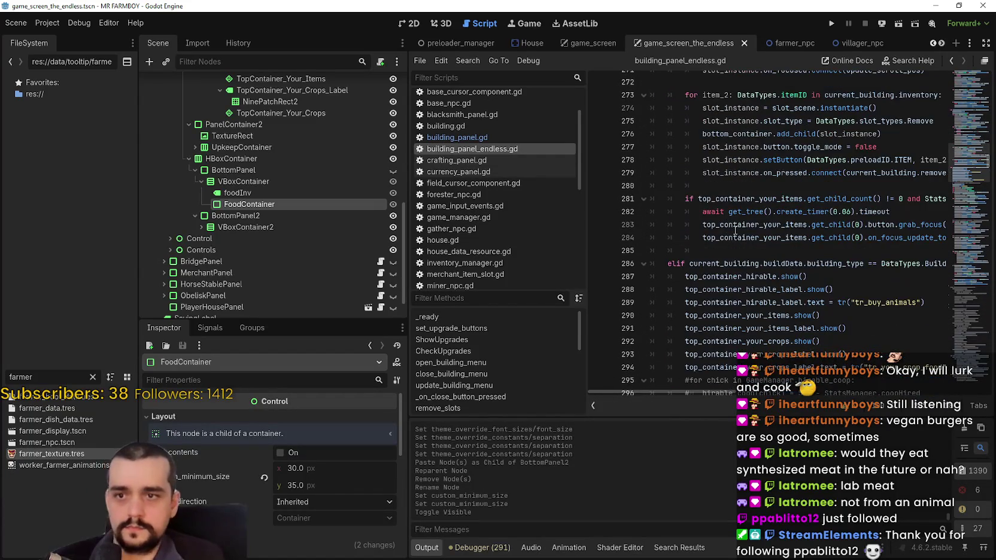
{"action": "scroll", "coordinate": [735, 229], "scroll_direction": "down", "scroll_amount": 1}
{"action": "scroll", "coordinate": [736, 234], "scroll_direction": "up", "scroll_amount": 15}
{"action": "scroll", "coordinate": [738, 236], "scroll_direction": "up", "scroll_amount": 11}
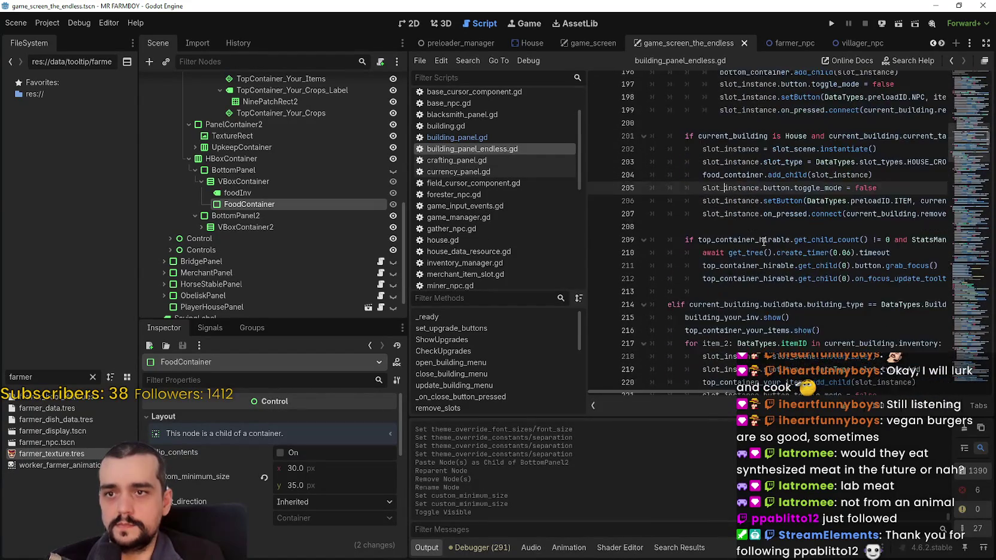
{"action": "scroll", "coordinate": [763, 241], "scroll_direction": "up", "scroll_amount": 4}
{"action": "scroll", "coordinate": [742, 192], "scroll_direction": "up", "scroll_amount": 3}
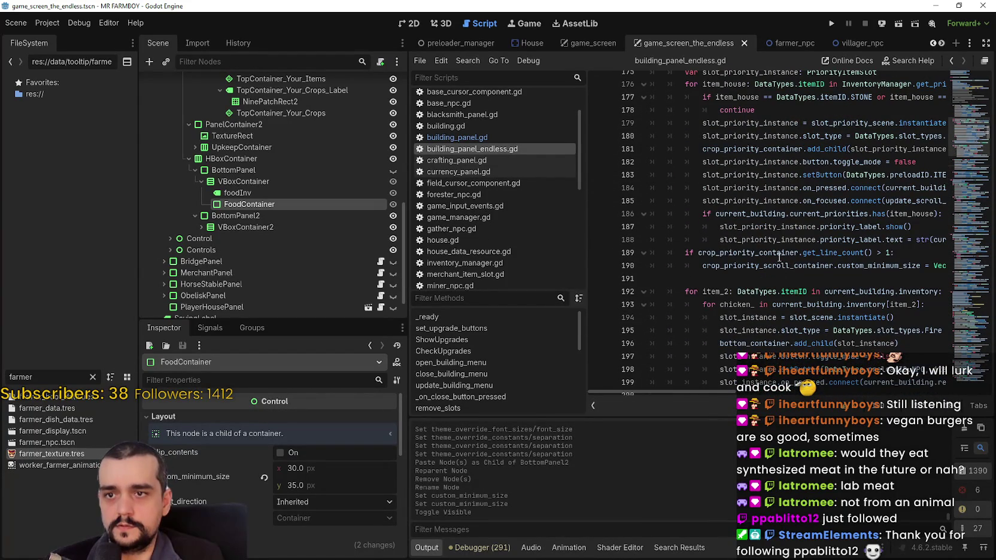
{"action": "scroll", "coordinate": [764, 206], "scroll_direction": "up", "scroll_amount": 2}
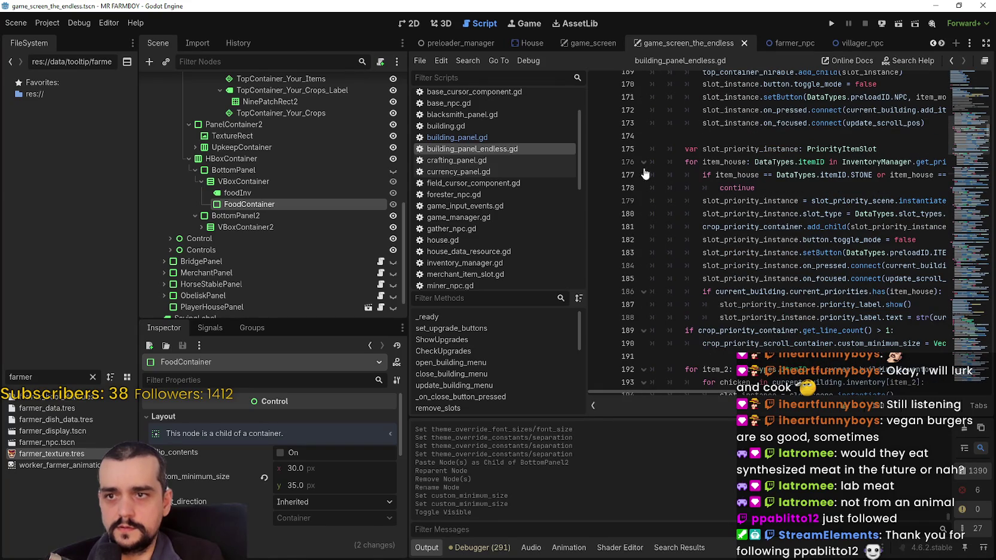
{"action": "double_click", "coordinate": [783, 228]}
{"action": "key", "text": "ctrl+c"}
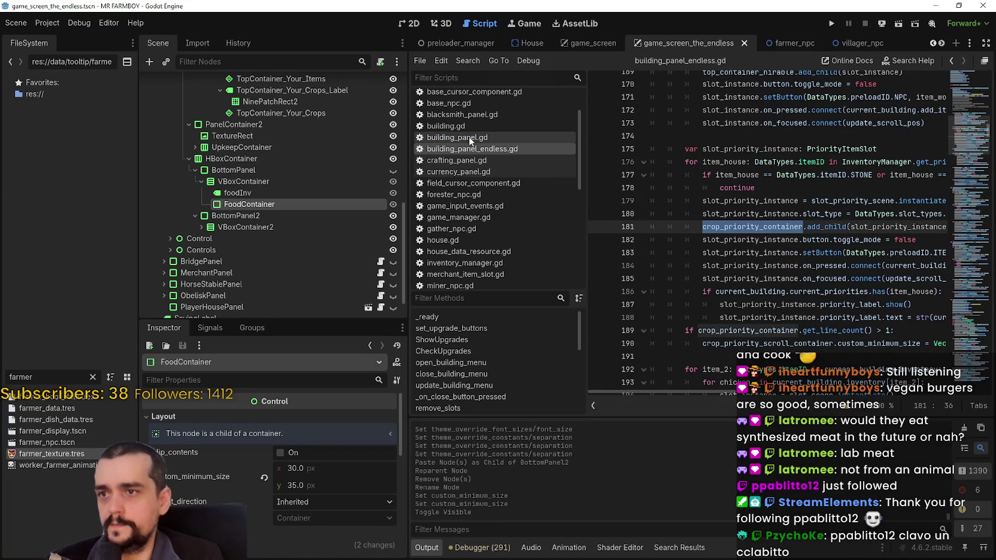
Replace top_container_your_crops on line 183 of building_panel.gd with crop_priority_container and save.
{"action": "left_click", "coordinate": [457, 137]}
{"action": "scroll", "coordinate": [783, 296], "scroll_direction": "down", "scroll_amount": 3}
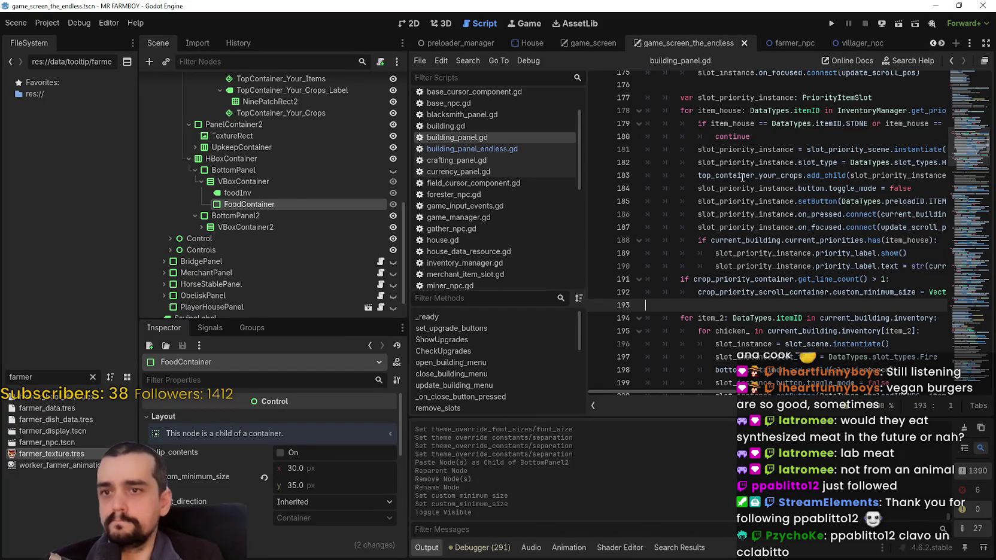
{"action": "double_click", "coordinate": [742, 175]}
{"action": "key", "text": "ctrl+v"}
{"action": "key", "text": "ctrl+s"}
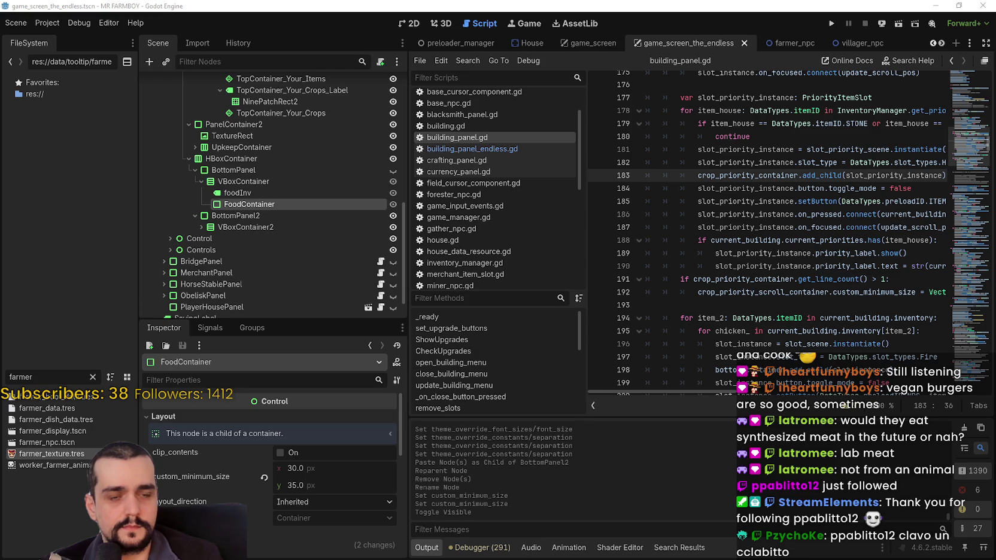
{"action": "left_click", "coordinate": [517, 149]}
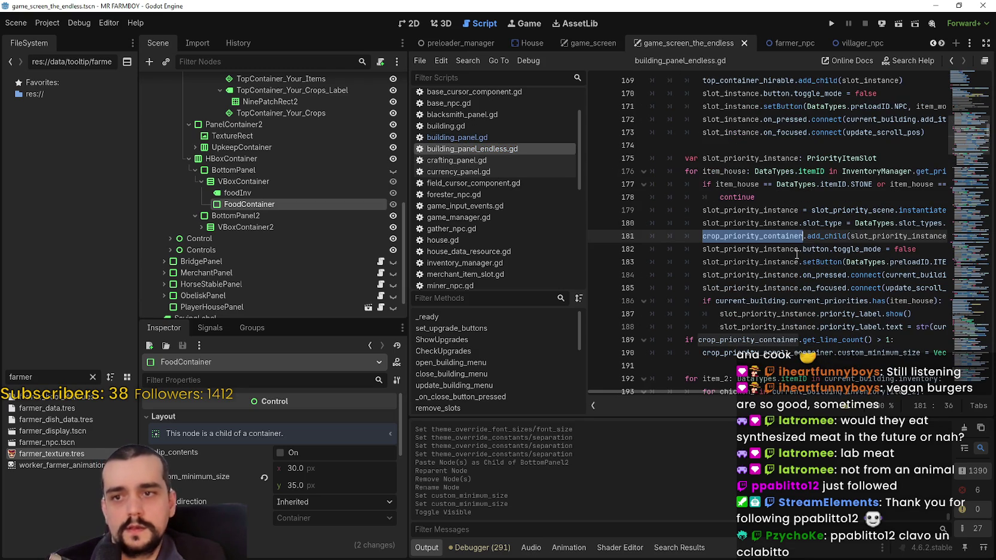
Scroll through building_panel_endless.gd checking blank lines 191 and 208 and the continue on line 264.
{"action": "scroll", "coordinate": [790, 258], "scroll_direction": "down", "scroll_amount": 3}
{"action": "left_click", "coordinate": [783, 246]}
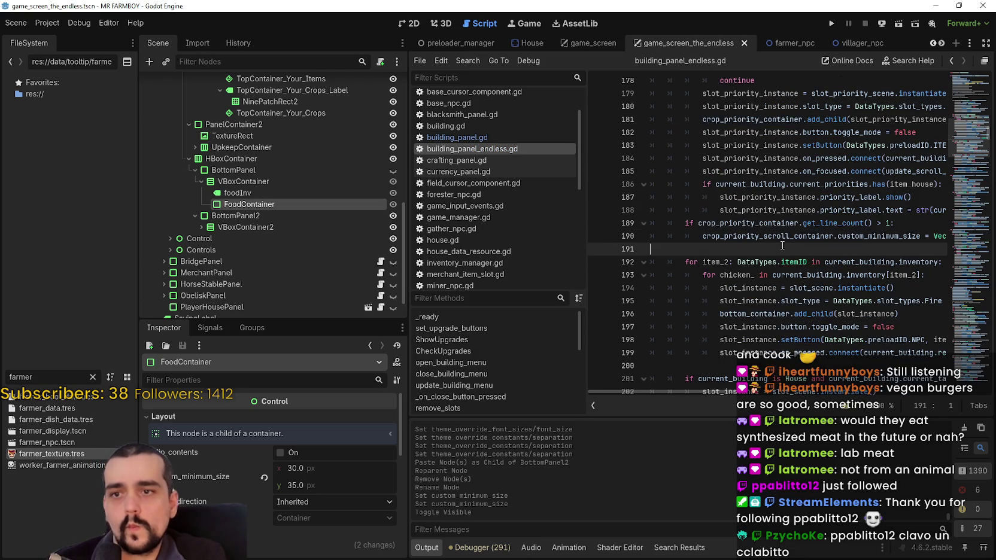
{"action": "scroll", "coordinate": [774, 227], "scroll_direction": "down", "scroll_amount": 7}
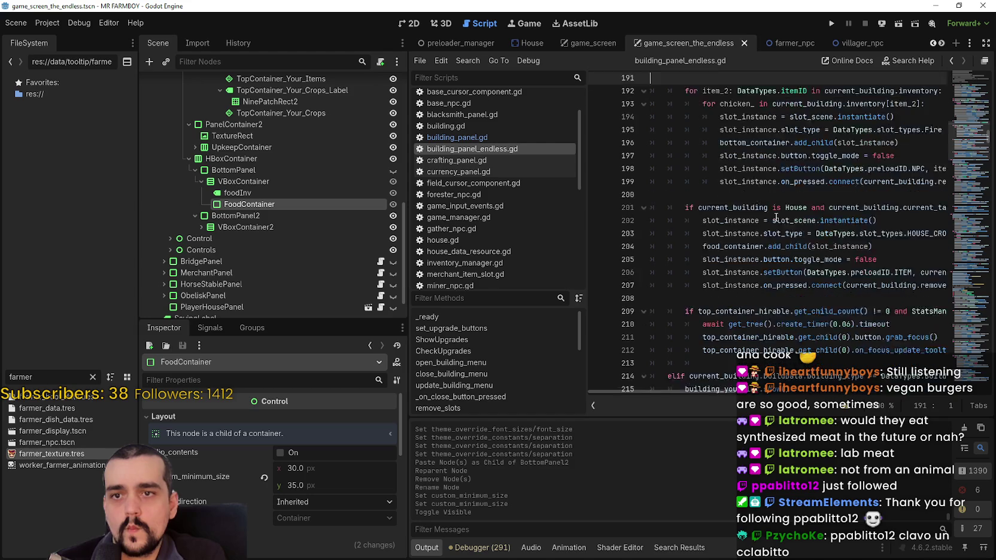
{"action": "left_click", "coordinate": [759, 197]}
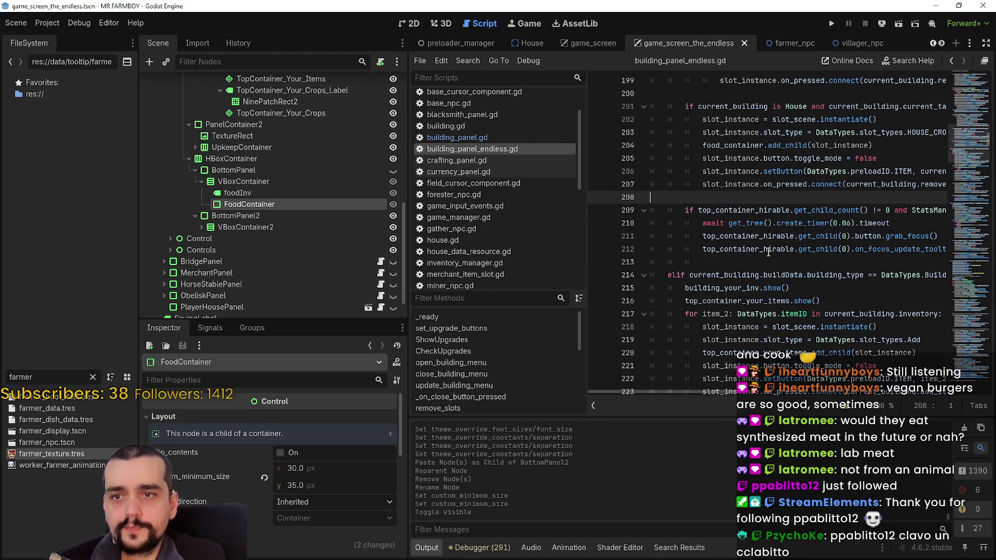
{"action": "scroll", "coordinate": [768, 248], "scroll_direction": "down", "scroll_amount": 2}
{"action": "scroll", "coordinate": [761, 236], "scroll_direction": "down", "scroll_amount": 8}
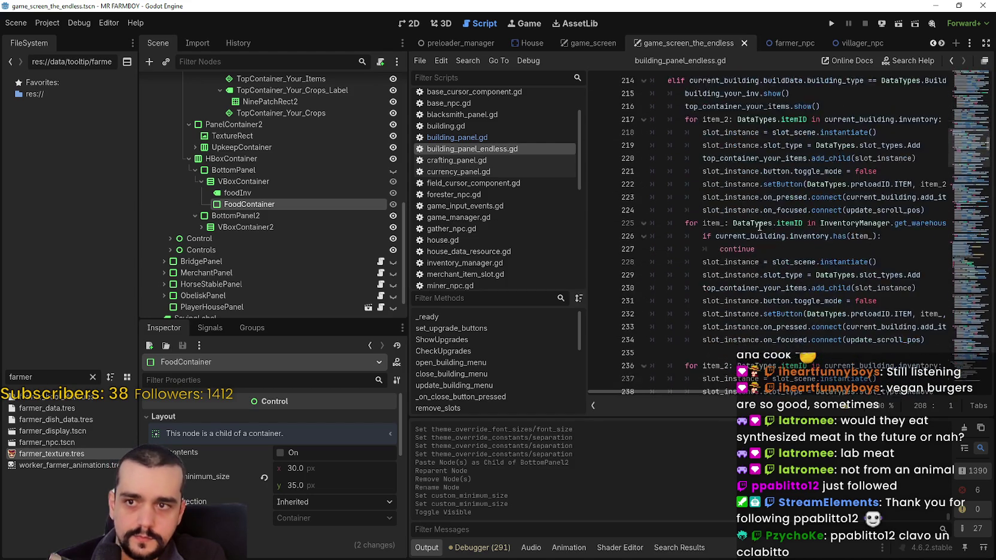
{"action": "scroll", "coordinate": [755, 222], "scroll_direction": "down", "scroll_amount": 2}
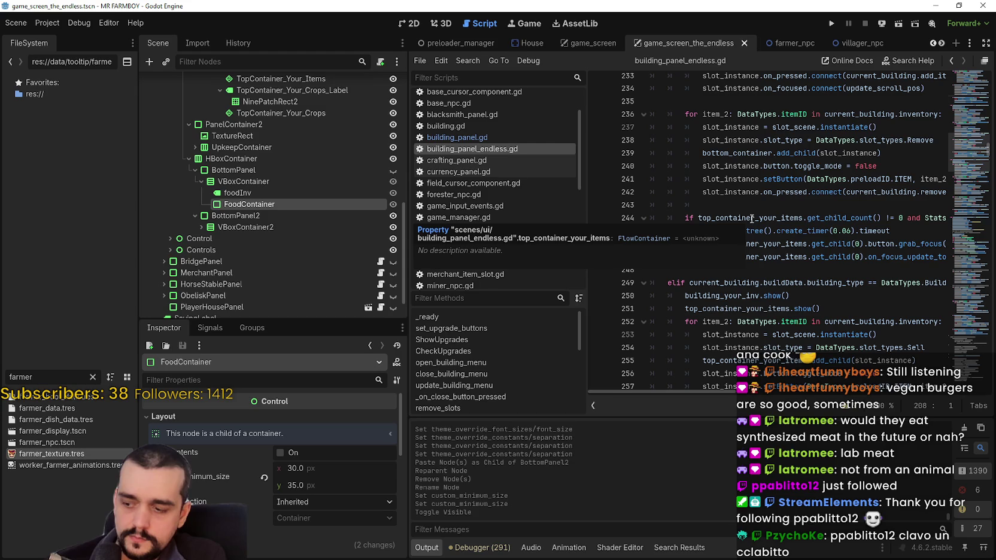
{"action": "scroll", "coordinate": [748, 203], "scroll_direction": "down", "scroll_amount": 5}
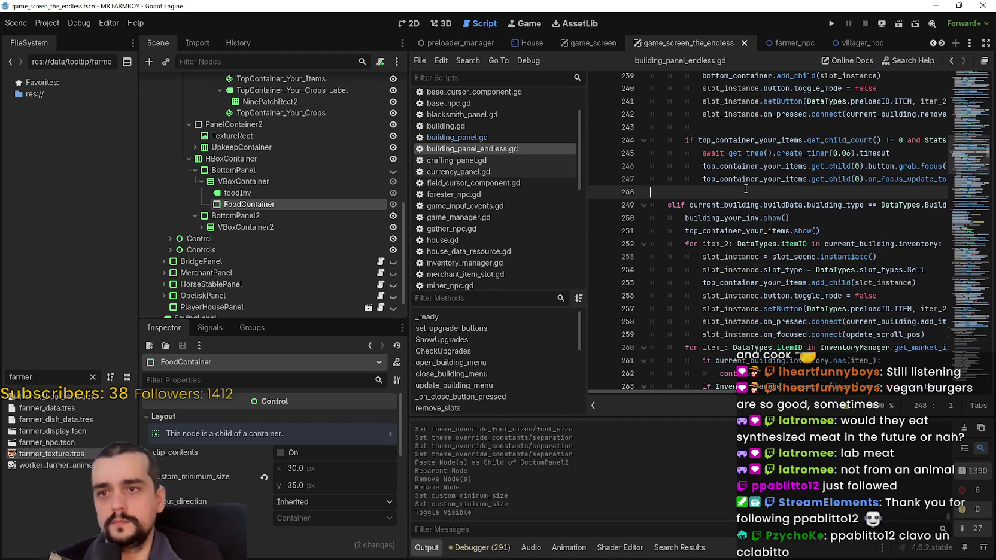
{"action": "left_click", "coordinate": [735, 282]}
{"action": "scroll", "coordinate": [735, 279], "scroll_direction": "up", "scroll_amount": 1}
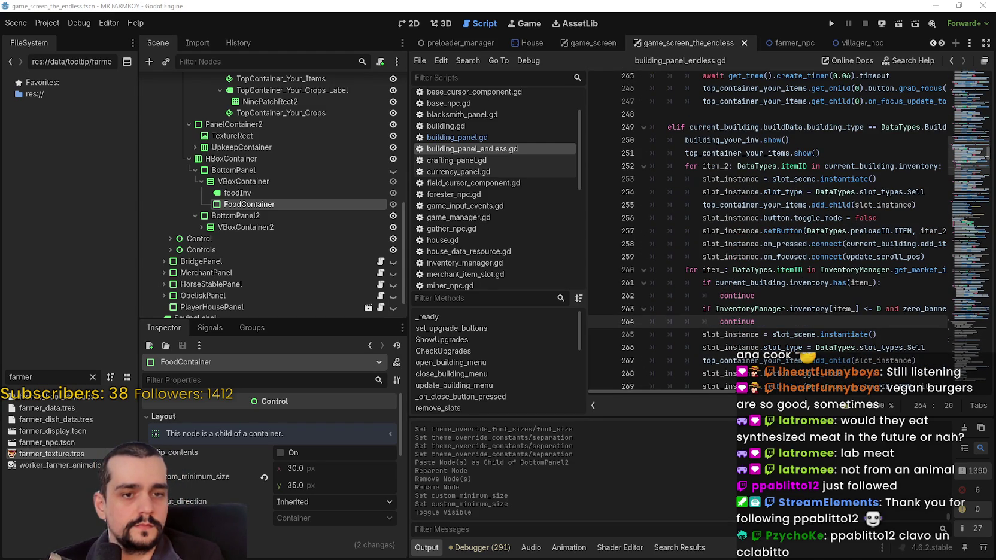
{"action": "scroll", "coordinate": [759, 329], "scroll_direction": "down", "scroll_amount": 5}
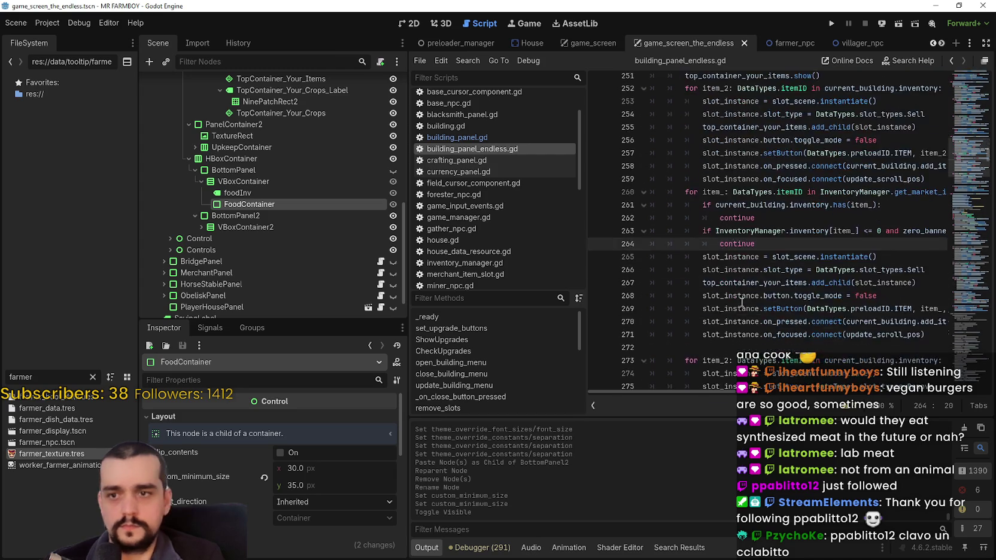
Delete the stray indentation on empty line 280 and save the script.
{"action": "left_click", "coordinate": [752, 335]}
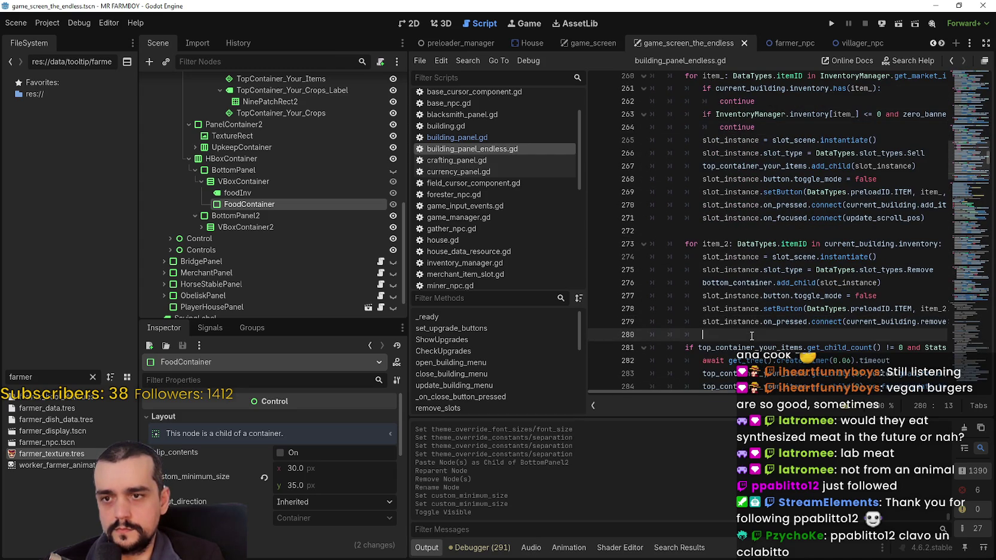
{"action": "left_click_drag", "start_coordinate": [711, 335], "coordinate": [632, 336]}
{"action": "key", "text": "BackSpace"}
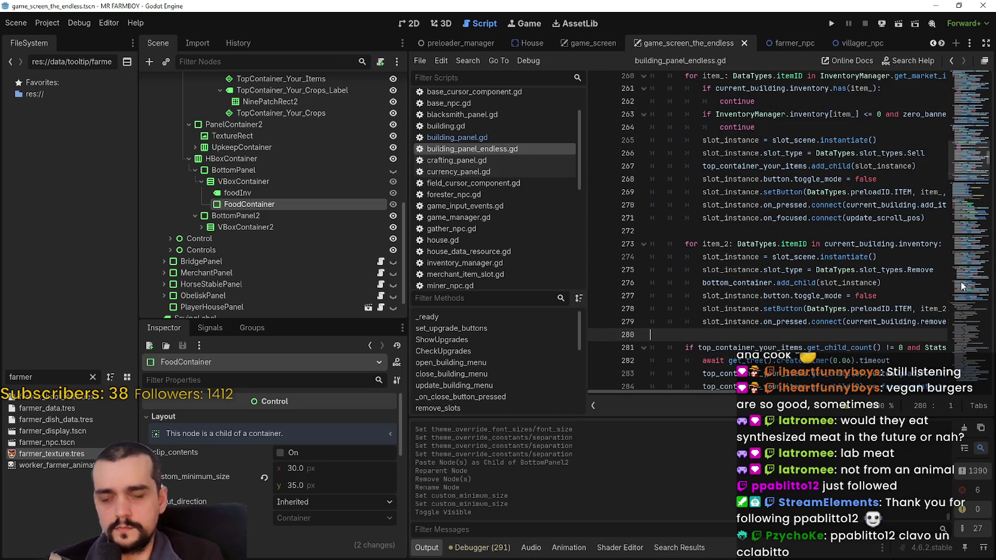
{"action": "key", "text": "ctrl+s"}
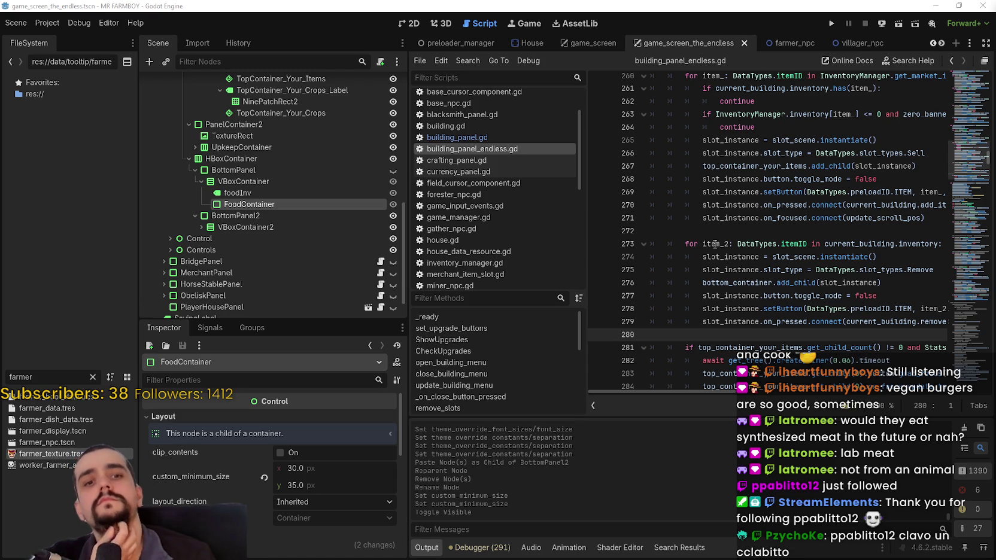
{"action": "left_click", "coordinate": [734, 229]}
Locate the else branch freeing priority slots in building_panel_endless.gd and copy crop_priority_container.
{"action": "scroll", "coordinate": [729, 236], "scroll_direction": "down", "scroll_amount": 4}
{"action": "left_click", "coordinate": [721, 232]}
{"action": "left_click", "coordinate": [724, 244]}
{"action": "key", "text": "shift+Home"}
{"action": "scroll", "coordinate": [730, 258], "scroll_direction": "down", "scroll_amount": 2}
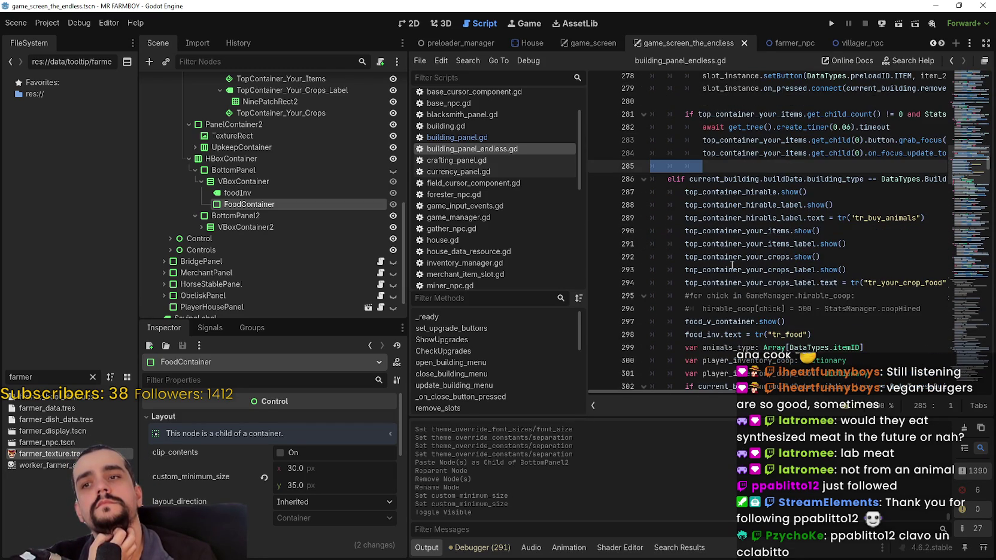
{"action": "scroll", "coordinate": [731, 262], "scroll_direction": "down", "scroll_amount": 3}
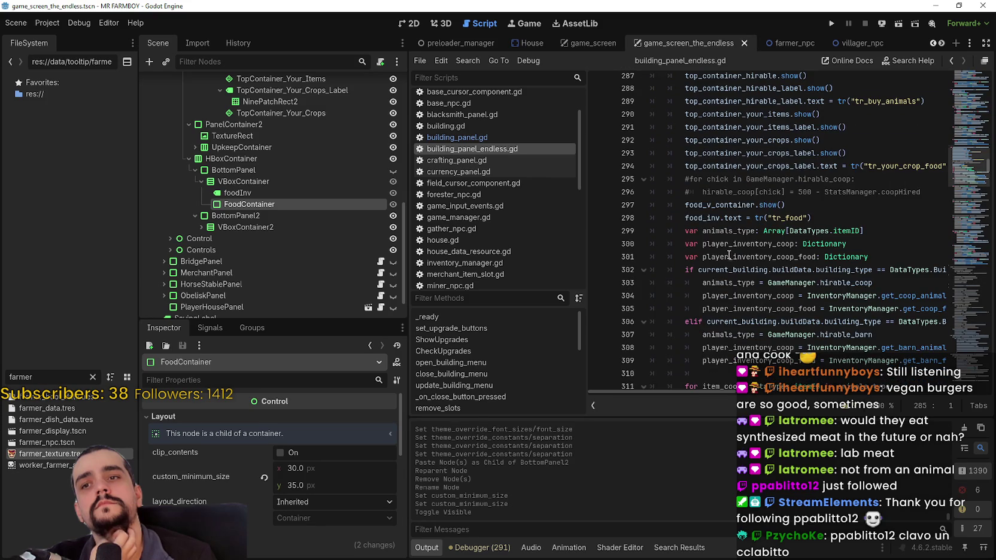
{"action": "scroll", "coordinate": [729, 255], "scroll_direction": "down", "scroll_amount": 12}
{"action": "scroll", "coordinate": [728, 254], "scroll_direction": "down", "scroll_amount": 18}
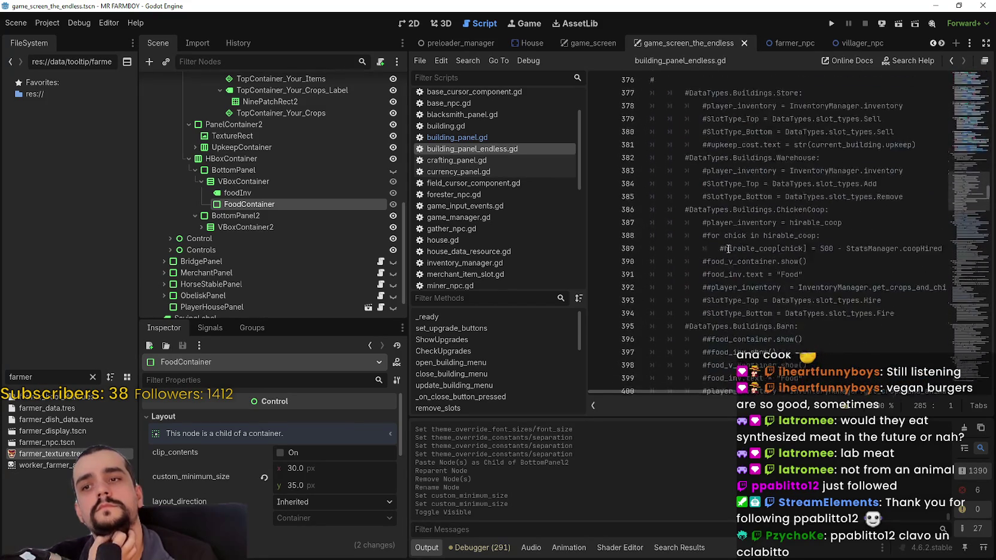
{"action": "left_click_drag", "start_coordinate": [963, 194], "coordinate": [954, 250]}
{"action": "scroll", "coordinate": [762, 239], "scroll_direction": "up", "scroll_amount": 1}
{"action": "left_click_drag", "start_coordinate": [795, 232], "coordinate": [698, 191]}
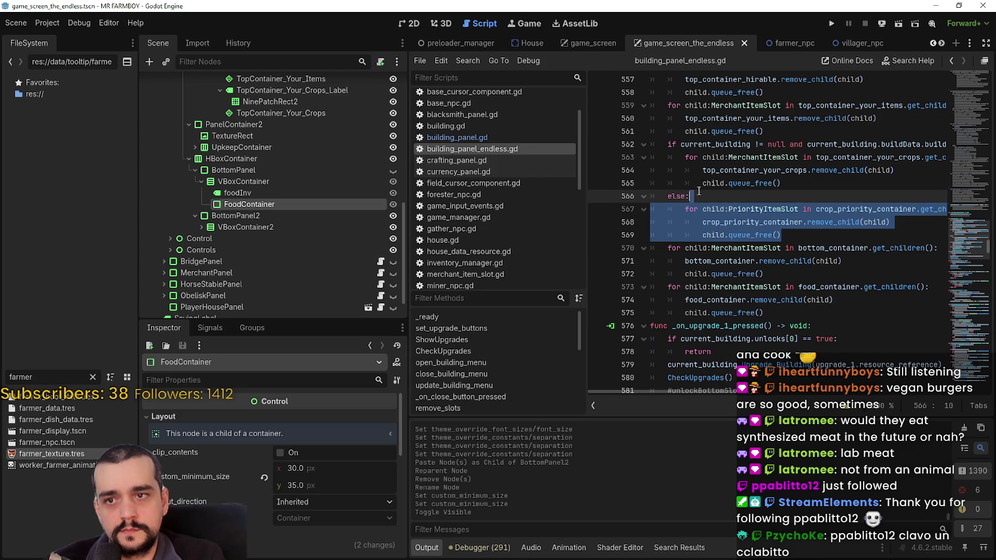
{"action": "double_click", "coordinate": [747, 221]}
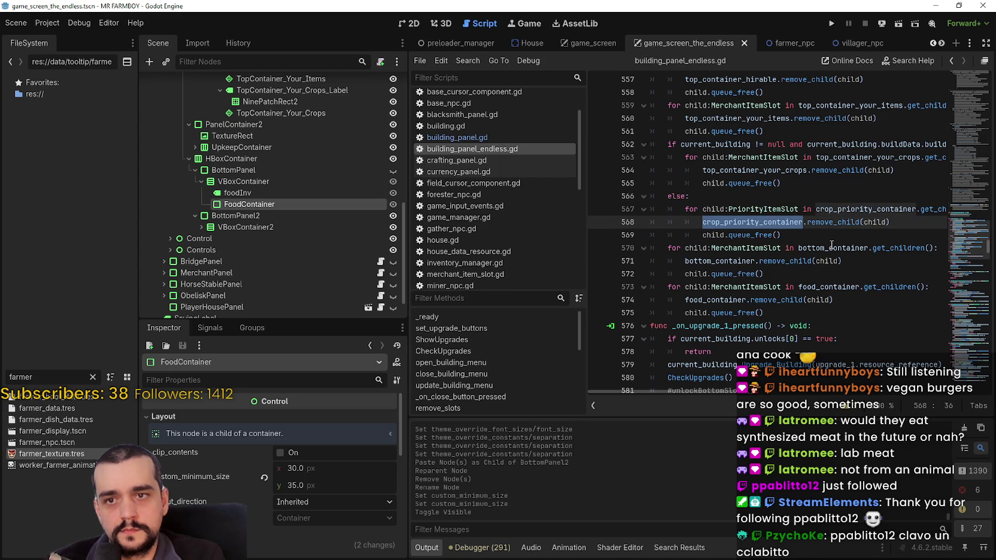
Replace top_container_your_crops with crop_priority_container on lines 386–387 of building_panel.gd and save.
{"action": "left_click", "coordinate": [495, 136]}
{"action": "scroll", "coordinate": [963, 191], "scroll_direction": "down", "scroll_amount": 15}
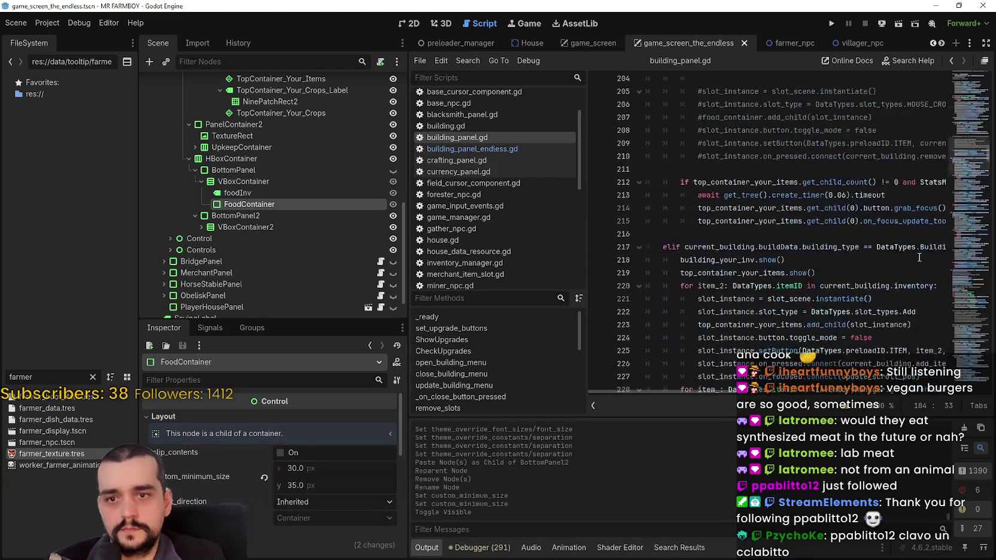
{"action": "scroll", "coordinate": [963, 192], "scroll_direction": "down", "scroll_amount": 9}
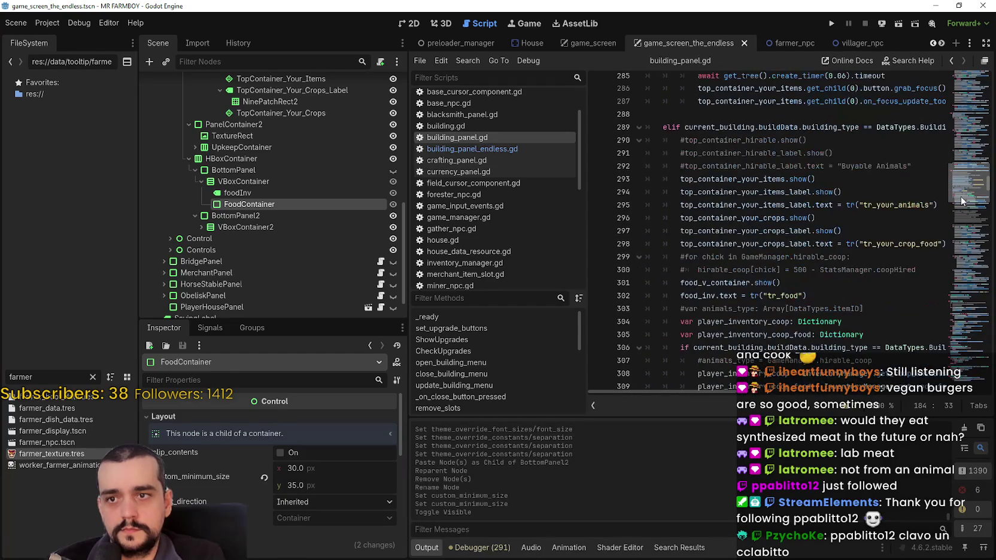
{"action": "scroll", "coordinate": [961, 201], "scroll_direction": "down", "scroll_amount": 20}
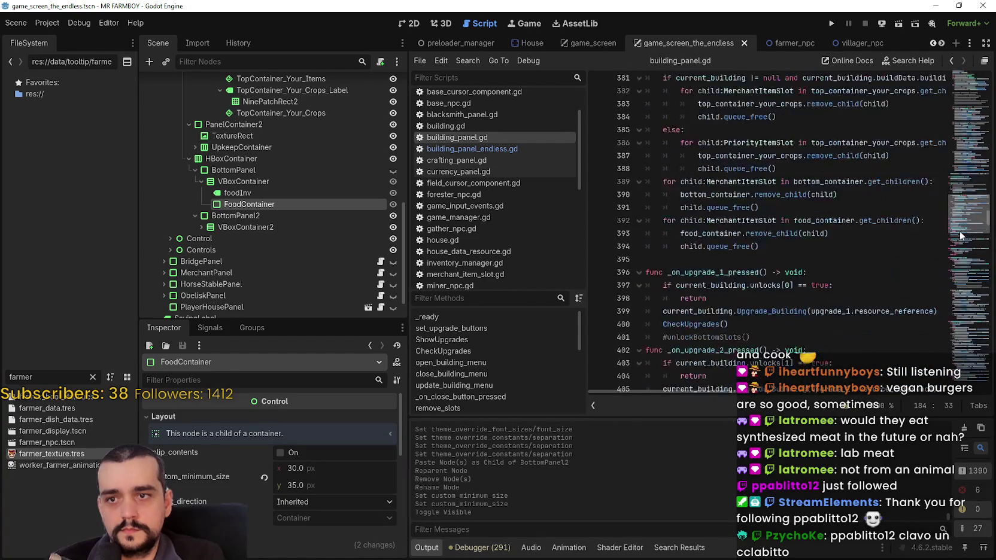
{"action": "scroll", "coordinate": [788, 243], "scroll_direction": "down", "scroll_amount": 2}
{"action": "left_click", "coordinate": [793, 213]}
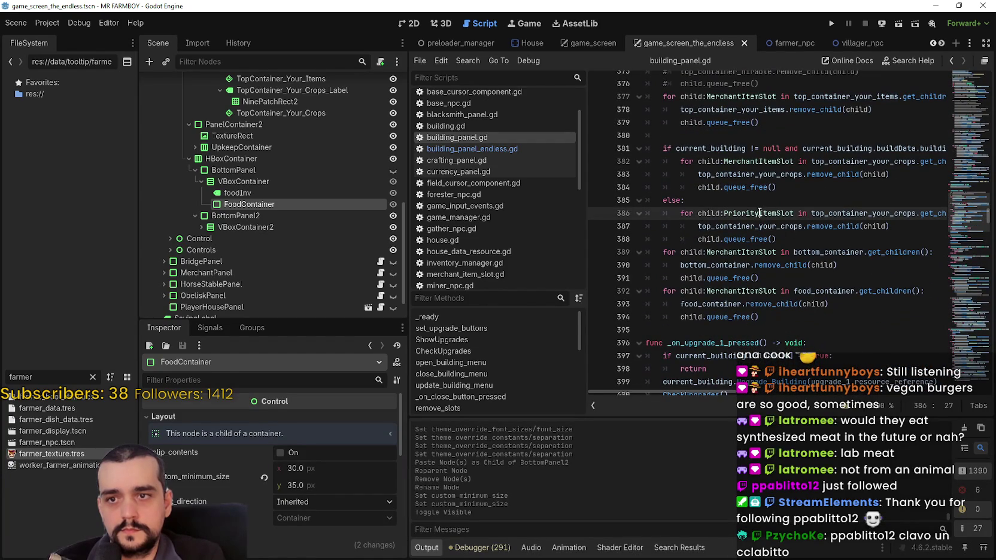
{"action": "double_click", "coordinate": [859, 210]}
{"action": "type", "text": "crop_priority_container"}
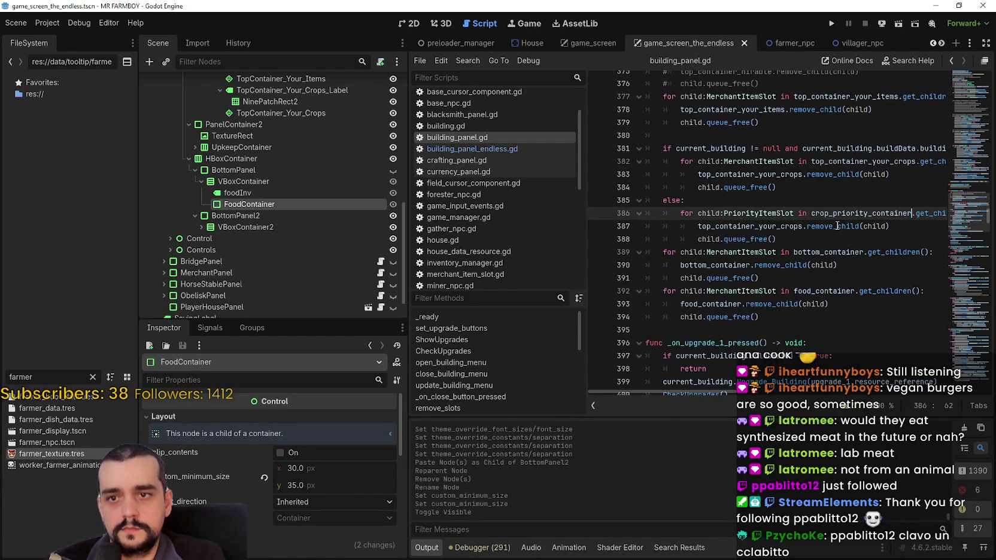
{"action": "double_click", "coordinate": [746, 226]}
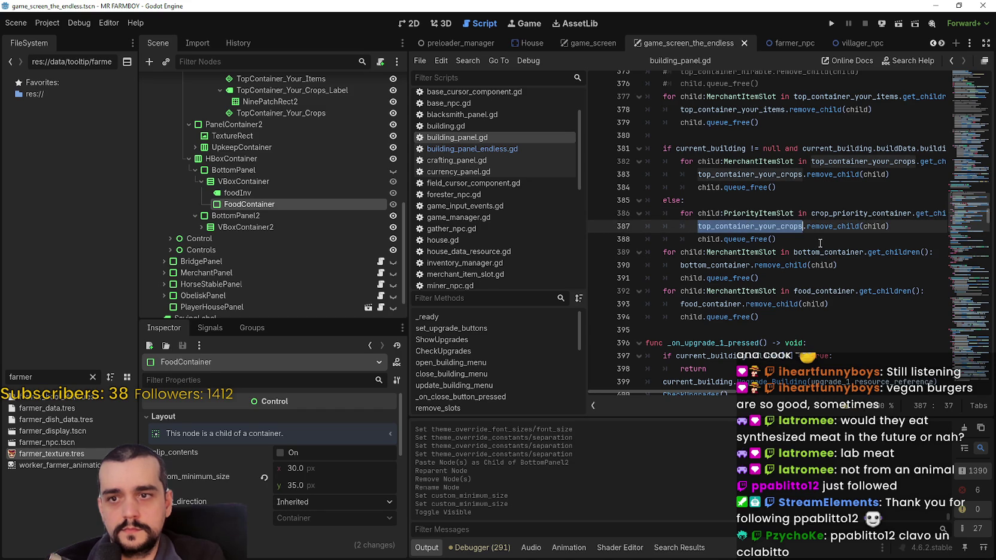
{"action": "type", "text": "crop_priority_container"}
{"action": "left_click", "coordinate": [803, 238]}
{"action": "key", "text": "ctrl+s"}
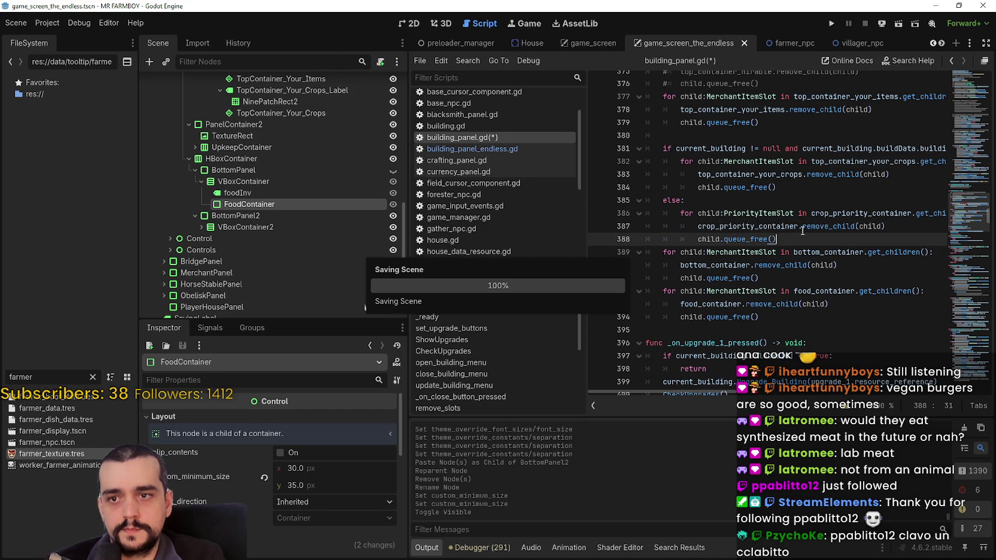
In building_panel.gd, replace top_container_your_crops with crop_priority_container on line 422.
{"action": "left_click", "coordinate": [492, 148]}
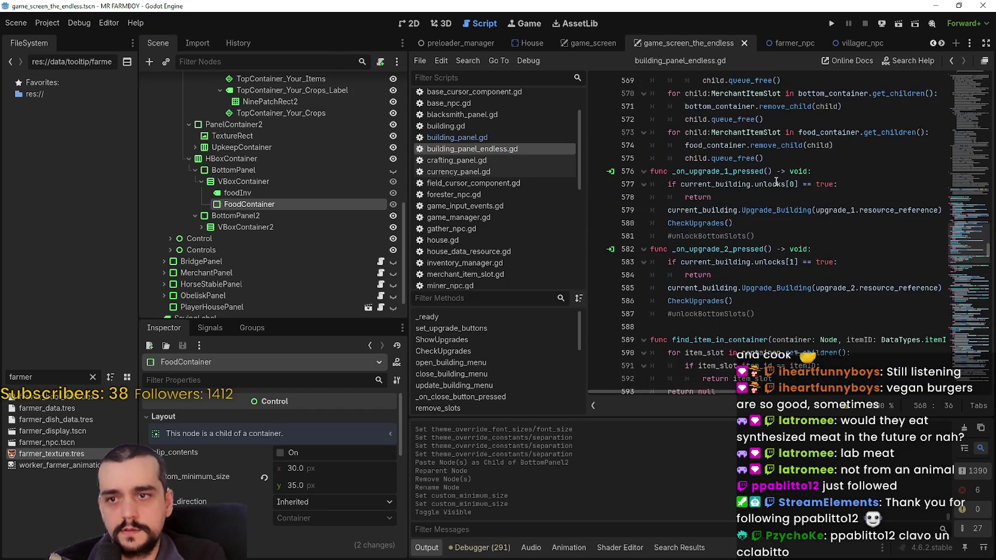
{"action": "left_click", "coordinate": [779, 158]}
{"action": "scroll", "coordinate": [791, 250], "scroll_direction": "down", "scroll_amount": 9}
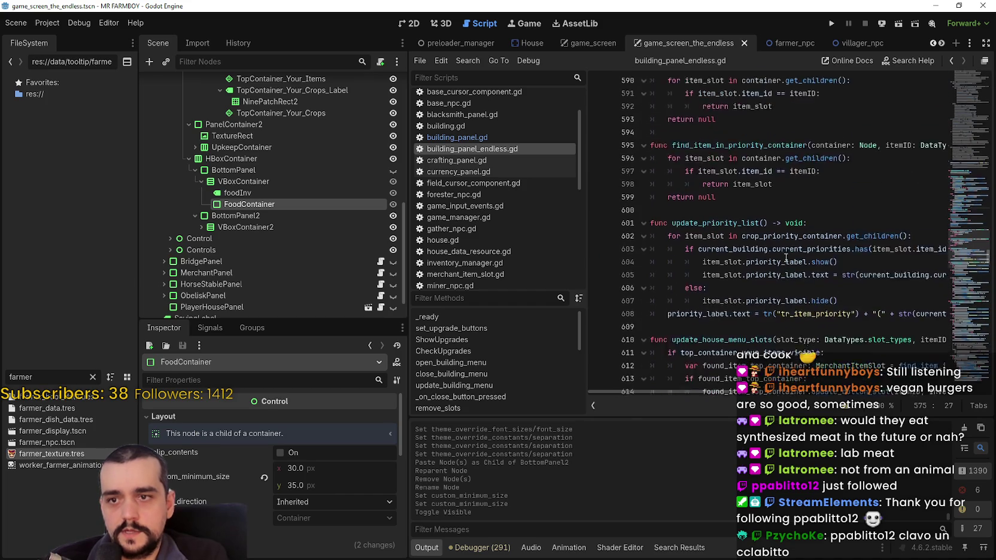
{"action": "left_click", "coordinate": [479, 137]}
{"action": "scroll", "coordinate": [767, 246], "scroll_direction": "down", "scroll_amount": 5}
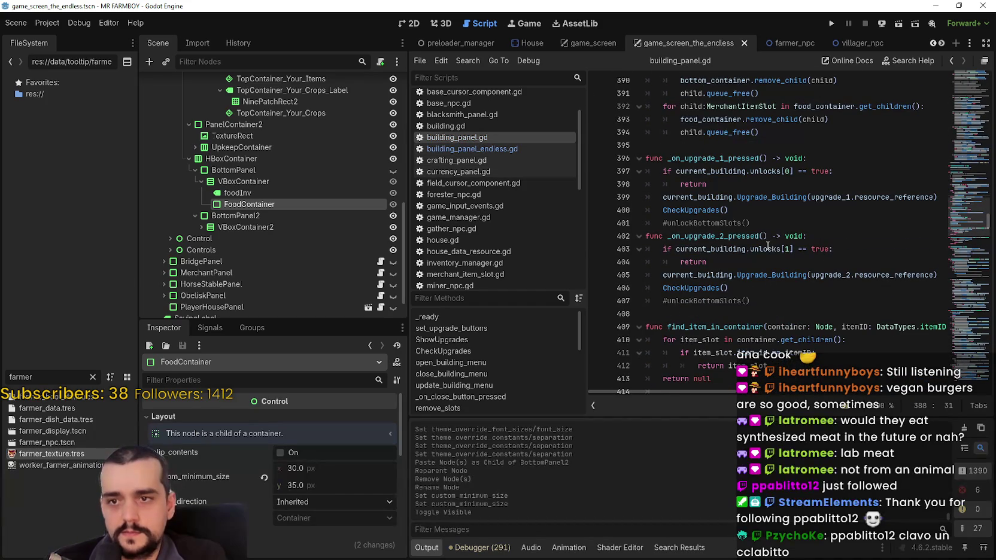
{"action": "scroll", "coordinate": [759, 242], "scroll_direction": "down", "scroll_amount": 6}
{"action": "scroll", "coordinate": [873, 282], "scroll_direction": "down", "scroll_amount": 1}
{"action": "double_click", "coordinate": [815, 225]}
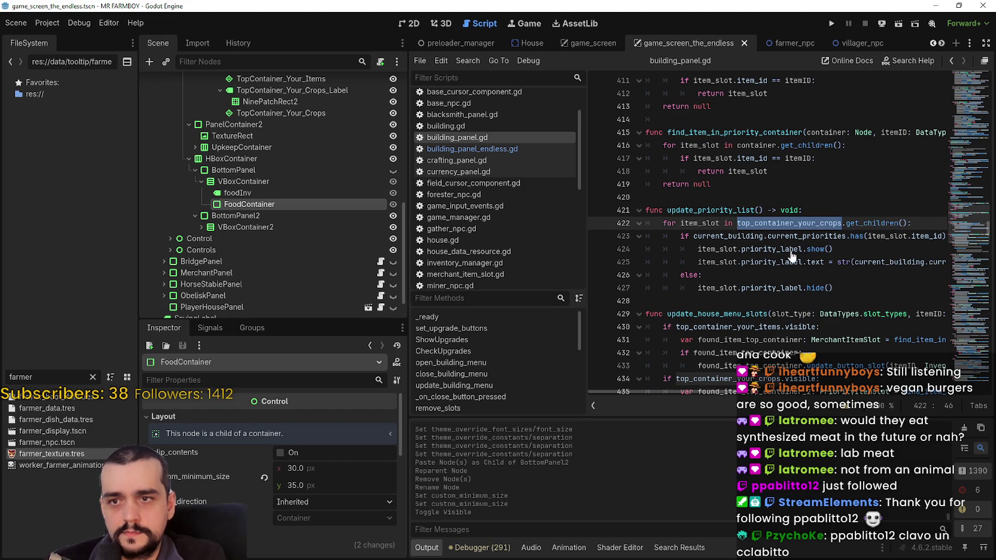
{"action": "type", "text": "crop_priority_container"}
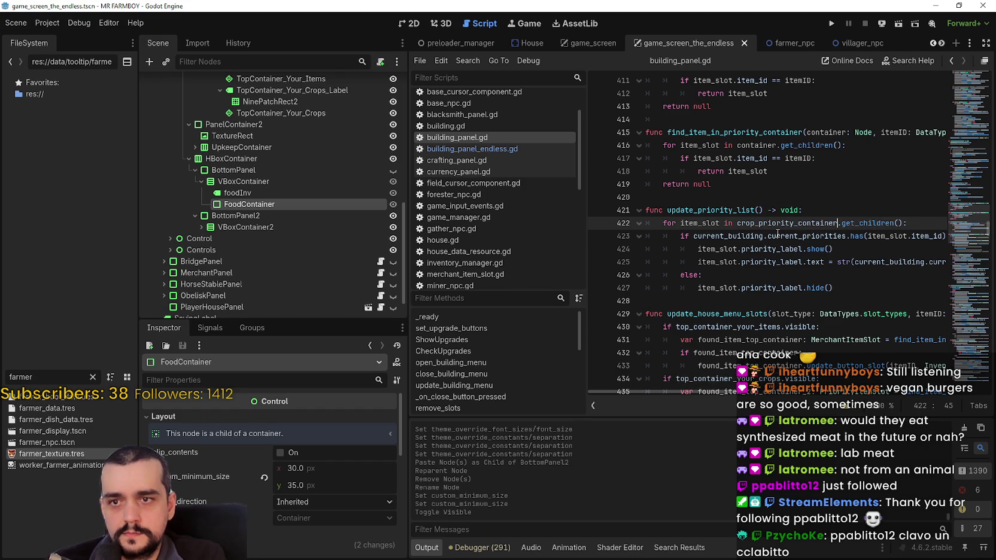
Review lines 423–424 and the find_item_in_priority_container function name.
{"action": "double_click", "coordinate": [856, 236]}
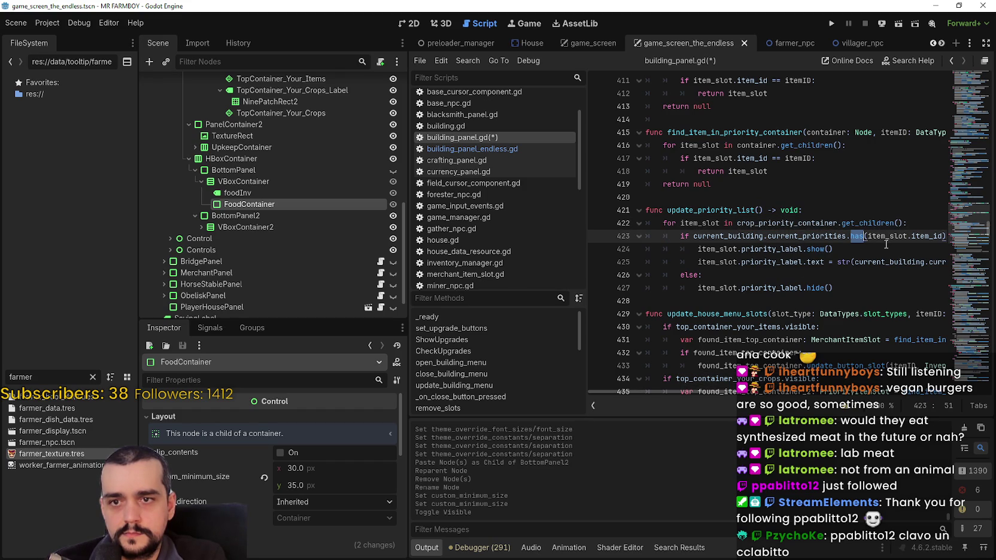
{"action": "left_click", "coordinate": [885, 254]}
{"action": "mouse_move", "coordinate": [688, 390]}
{"action": "left_mouse_down"}
{"action": "mouse_move", "coordinate": [701, 386]}
{"action": "mouse_move", "coordinate": [679, 383]}
{"action": "left_mouse_up"}
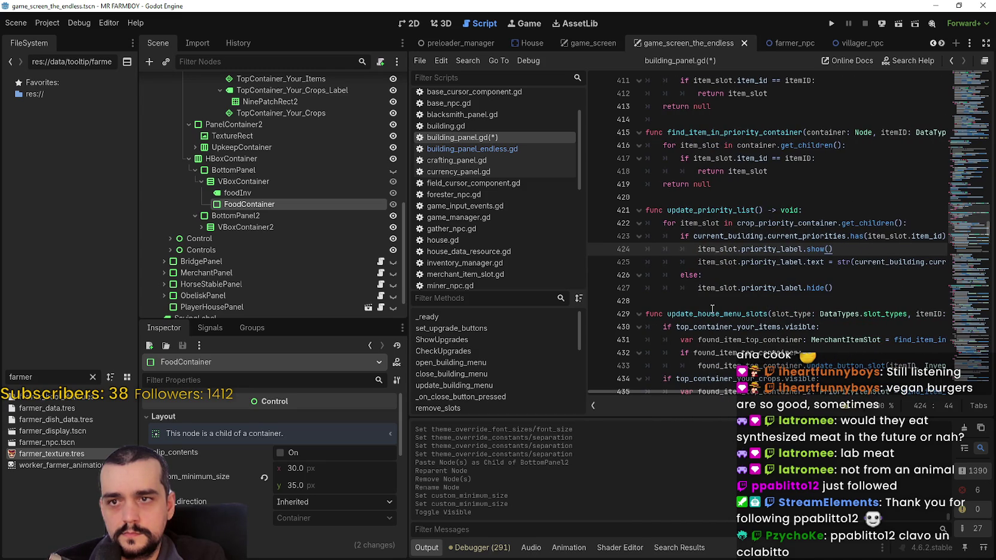
{"action": "double_click", "coordinate": [707, 134]}
{"action": "scroll", "coordinate": [707, 134], "scroll_direction": "down", "scroll_amount": 2}
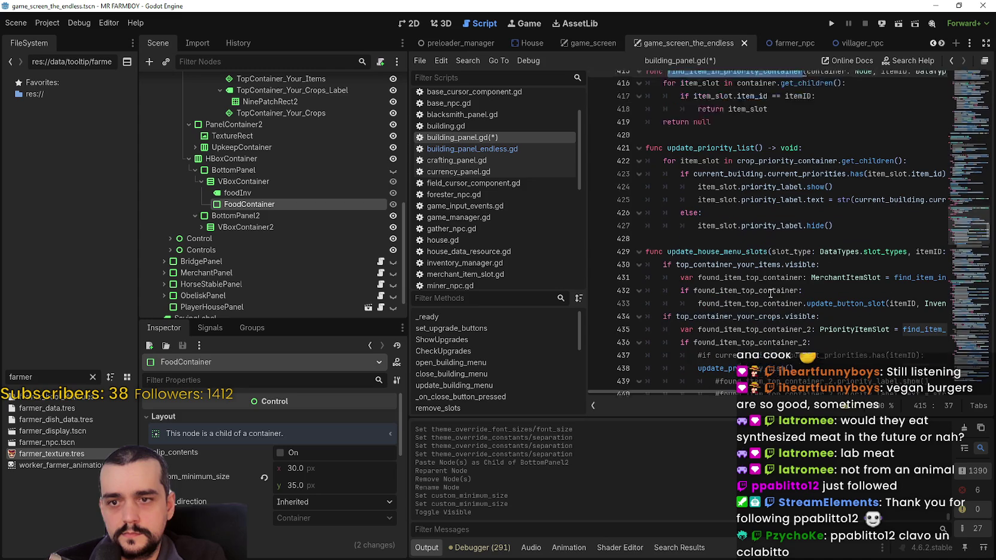
{"action": "left_click_drag", "start_coordinate": [679, 393], "coordinate": [762, 393]}
Replace top_container_your_crops with crop_priority_container on line 435 and save the script.
{"action": "double_click", "coordinate": [823, 312]}
{"action": "type", "text": "crop_priority_container"}
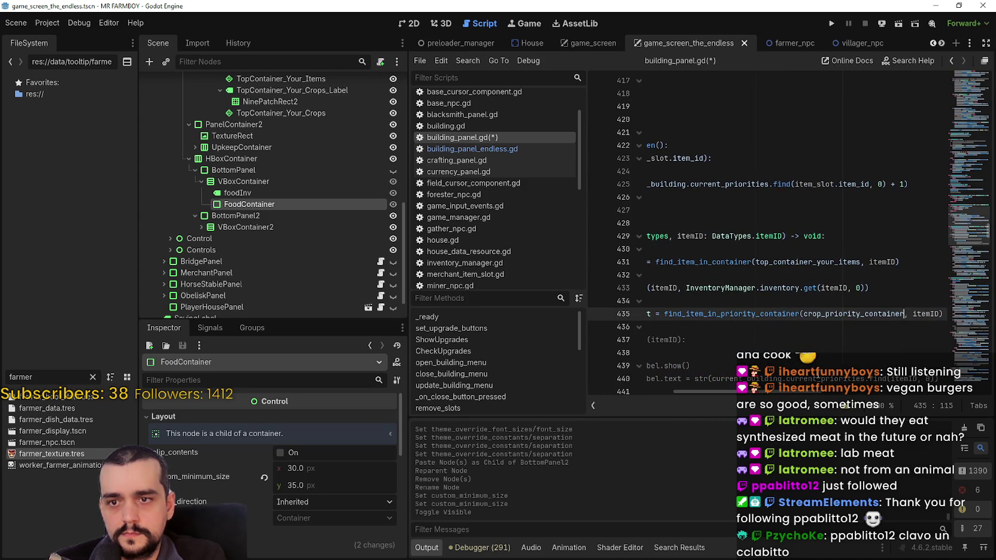
{"action": "mouse_move", "coordinate": [790, 393]}
{"action": "left_mouse_down"}
{"action": "mouse_move", "coordinate": [688, 387]}
{"action": "mouse_move", "coordinate": [773, 388]}
{"action": "mouse_move", "coordinate": [686, 378]}
{"action": "left_mouse_up"}
{"action": "scroll", "coordinate": [730, 270], "scroll_direction": "down", "scroll_amount": 2}
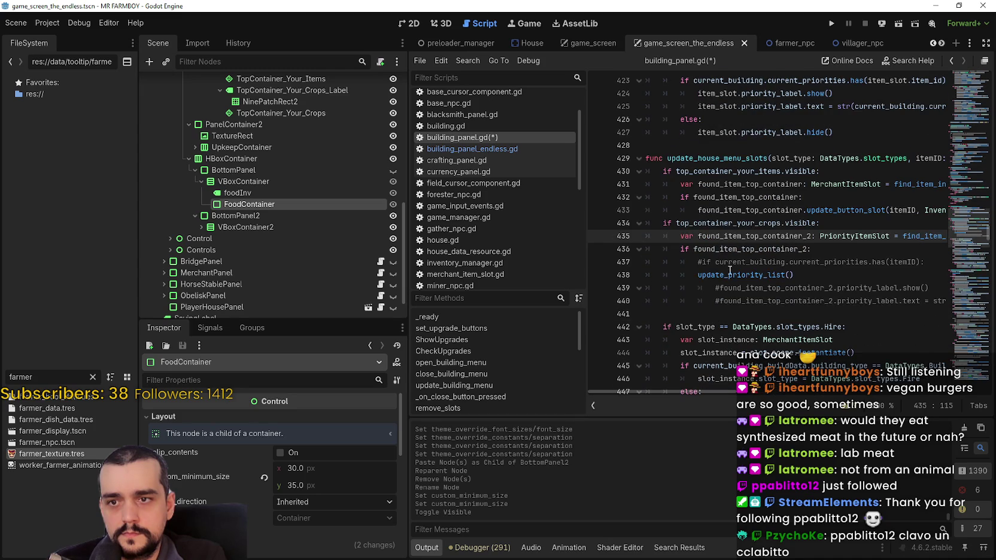
{"action": "left_click", "coordinate": [730, 274]}
{"action": "double_click", "coordinate": [729, 274]}
{"action": "key", "text": "ctrl+s"}
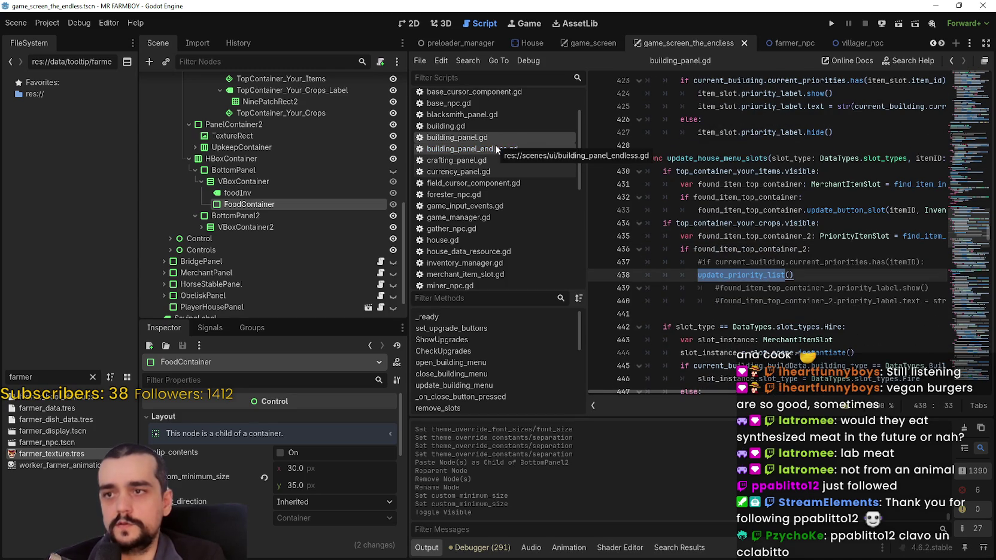
Copy the priority_label text line (line 608) from building_panel_endless.gd.
{"action": "left_click", "coordinate": [495, 146]}
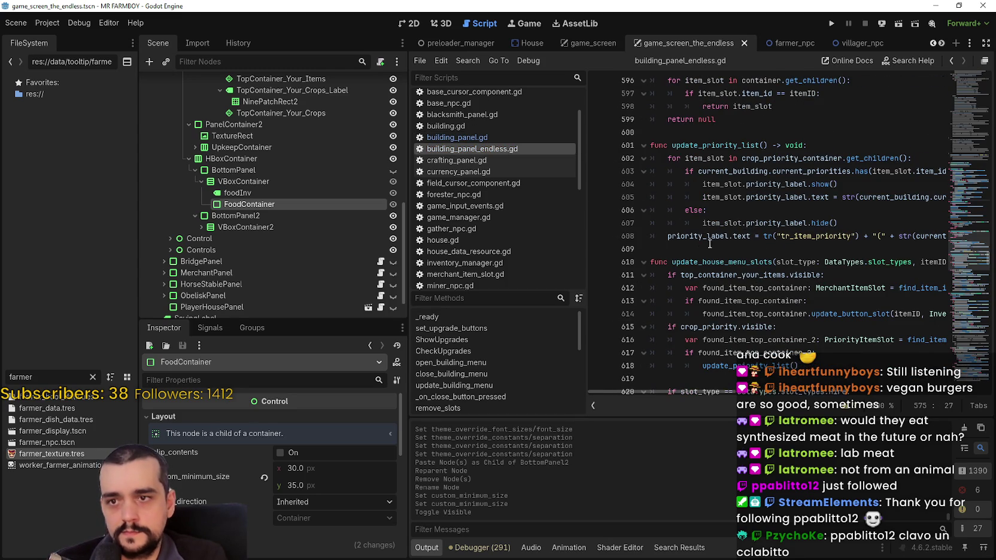
{"action": "left_click", "coordinate": [712, 239]}
{"action": "key", "text": "End"}
{"action": "key", "text": "shift+Home"}
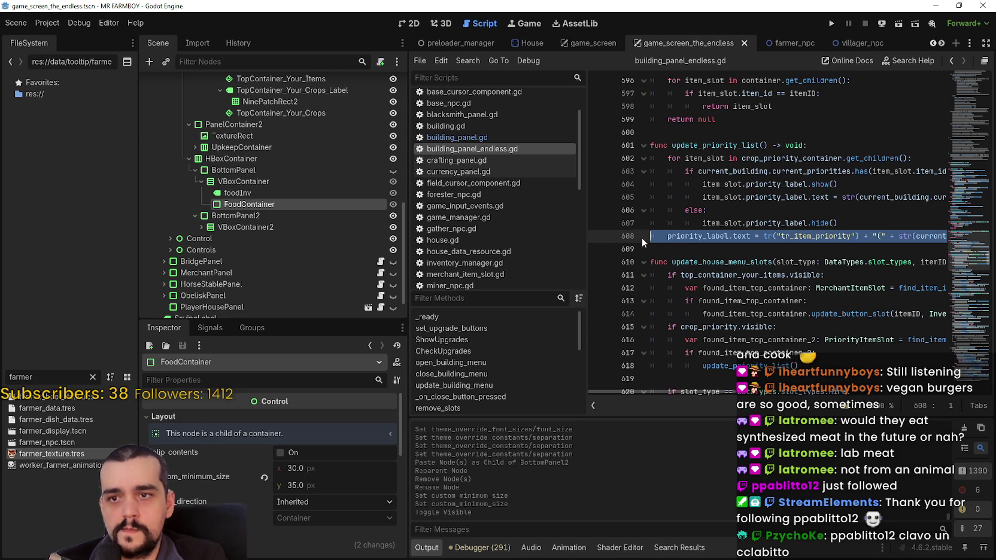
{"action": "scroll", "coordinate": [772, 387], "scroll_direction": "right", "scroll_amount": 10}
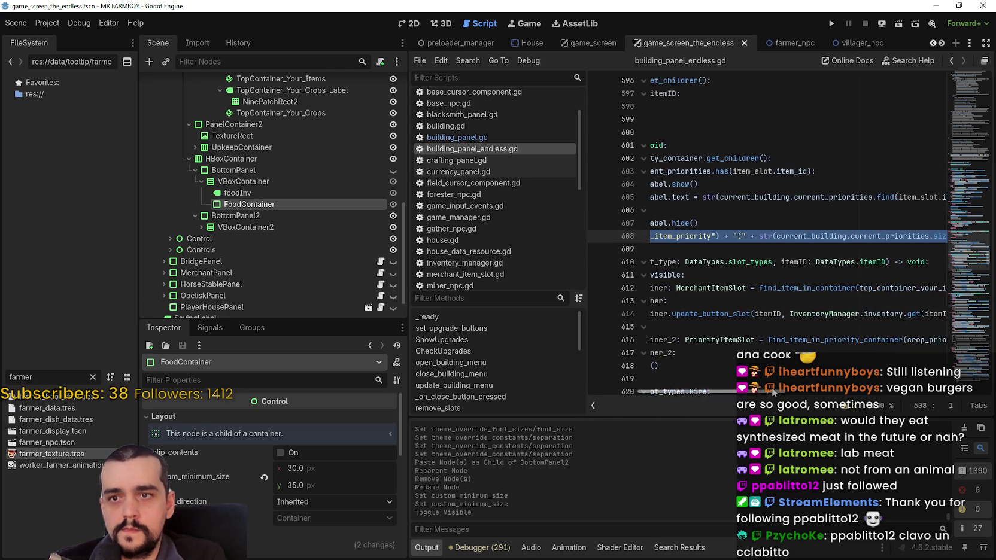
{"action": "scroll", "coordinate": [657, 374], "scroll_direction": "left", "scroll_amount": 10}
{"action": "scroll", "coordinate": [657, 374], "scroll_direction": "up", "scroll_amount": 2}
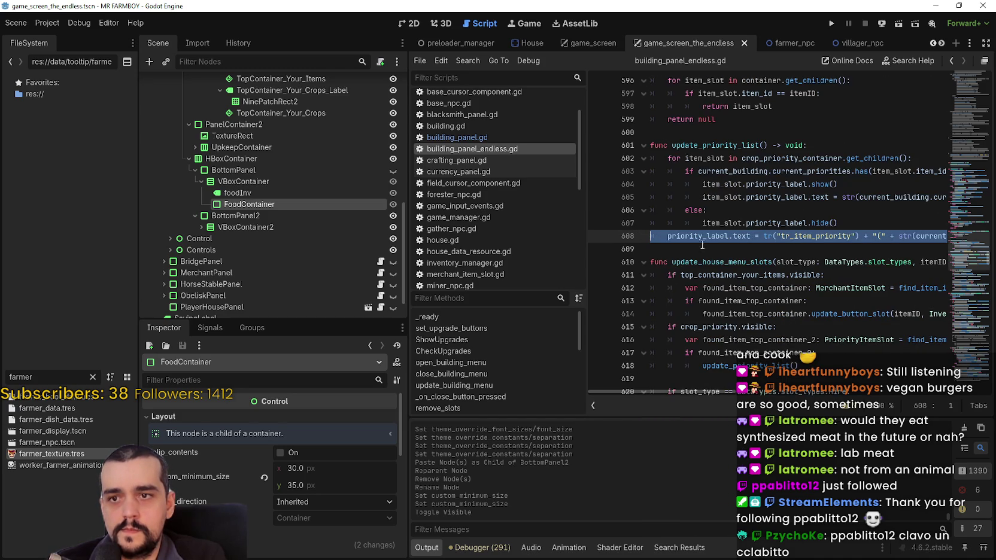
Paste the priority_label line onto empty line 428 of building_panel.gd and save.
{"action": "left_click", "coordinate": [505, 138]}
{"action": "scroll", "coordinate": [733, 297], "scroll_direction": "up", "scroll_amount": 3}
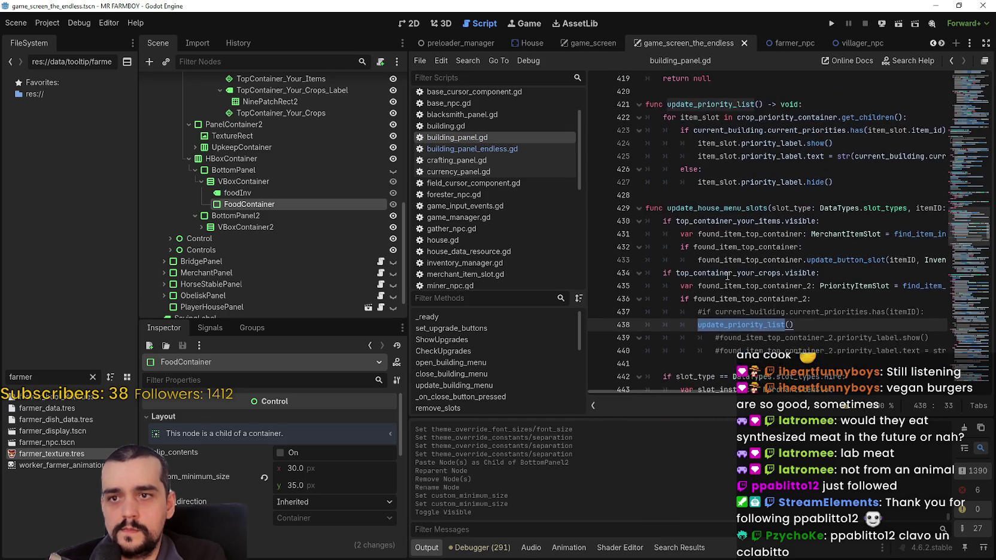
{"action": "left_click", "coordinate": [699, 247]}
{"action": "key", "text": "ctrl+v"}
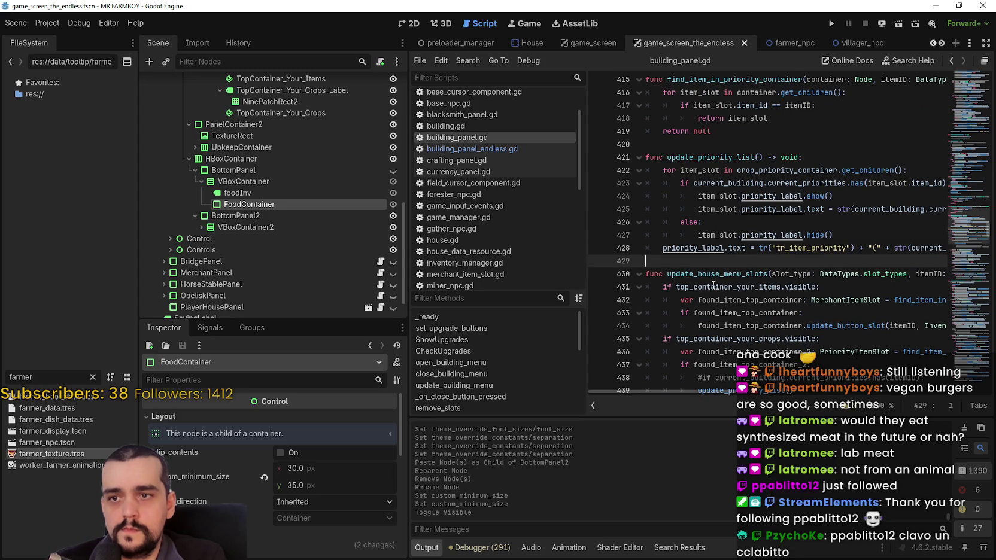
{"action": "mouse_move", "coordinate": [710, 393]}
{"action": "left_mouse_down"}
{"action": "mouse_move", "coordinate": [936, 402]}
{"action": "mouse_move", "coordinate": [623, 366]}
{"action": "left_mouse_up"}
{"action": "key", "text": "ctrl+s"}
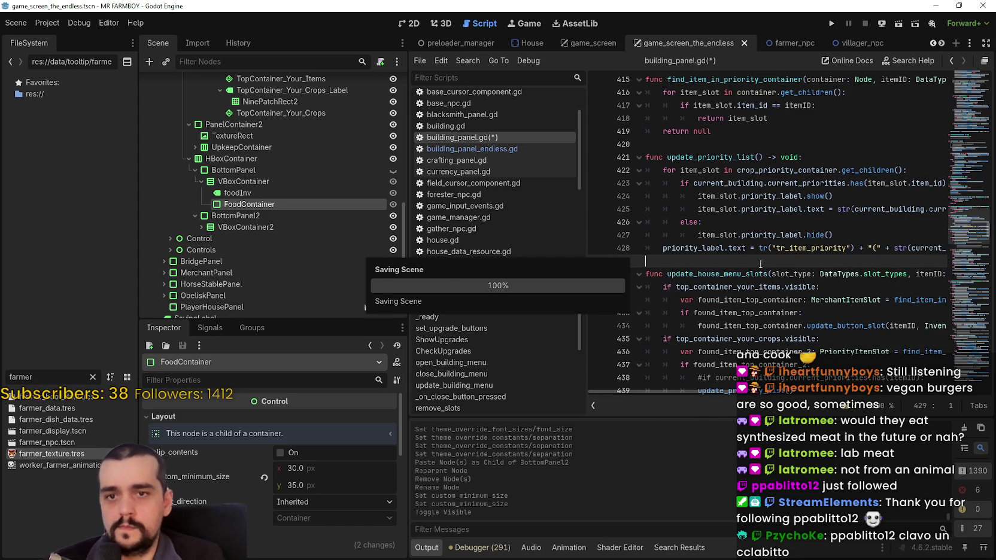
{"action": "scroll", "coordinate": [760, 264], "scroll_direction": "down", "scroll_amount": 6}
Dismiss the current_building popup, hide BuildingPanel in the Scene dock, save, and run the game.
{"action": "mouse_move", "coordinate": [757, 252]}
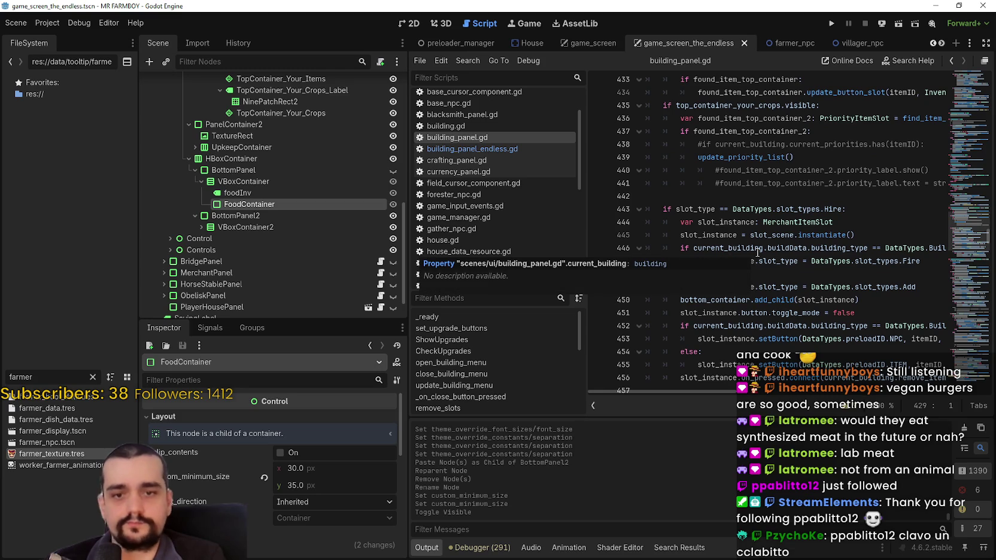
{"action": "left_click", "coordinate": [745, 195]}
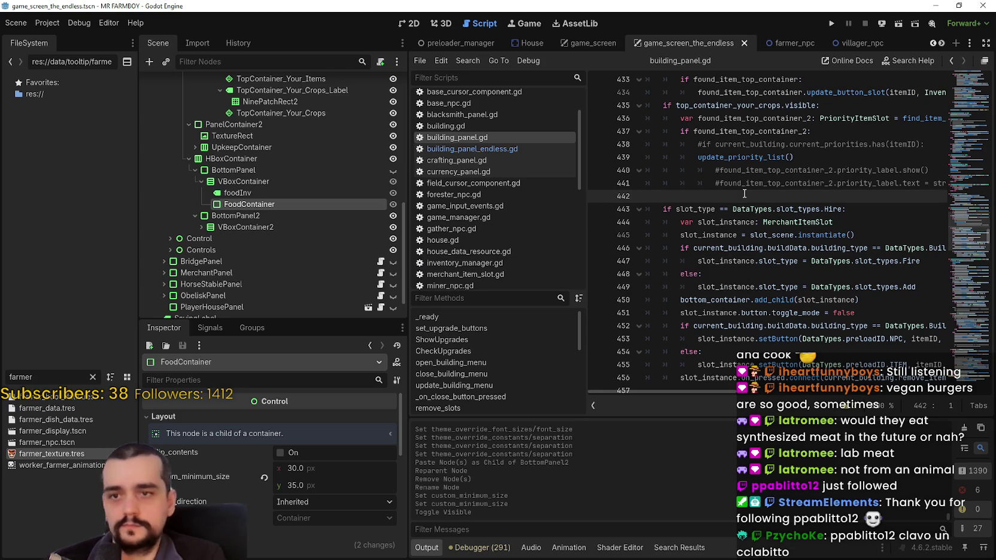
{"action": "scroll", "coordinate": [745, 193], "scroll_direction": "down", "scroll_amount": 5}
{"action": "scroll", "coordinate": [742, 235], "scroll_direction": "down", "scroll_amount": 2}
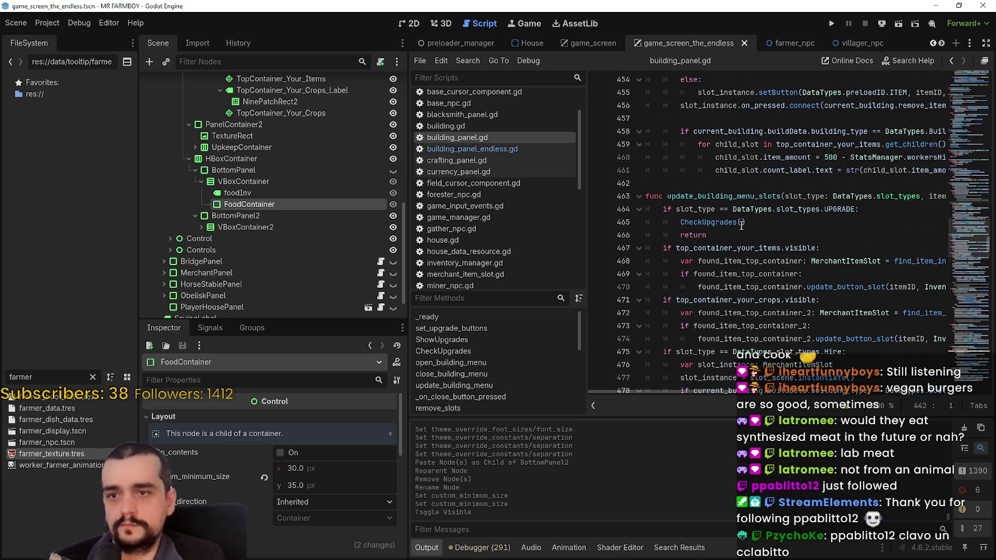
{"action": "scroll", "coordinate": [742, 223], "scroll_direction": "down", "scroll_amount": 6}
{"action": "scroll", "coordinate": [372, 203], "scroll_direction": "up", "scroll_amount": 5}
{"action": "scroll", "coordinate": [371, 198], "scroll_direction": "up", "scroll_amount": 5}
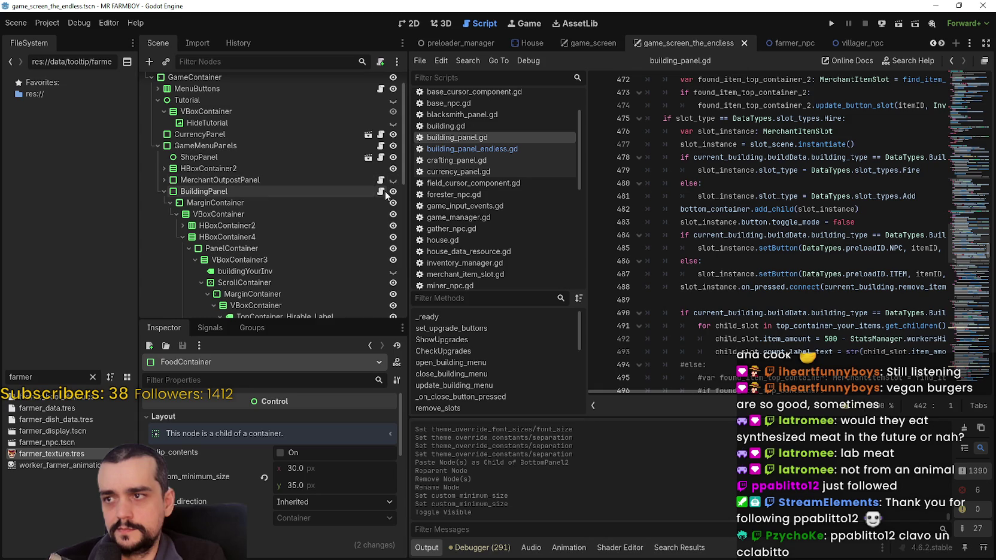
{"action": "left_click", "coordinate": [392, 191]}
{"action": "left_click", "coordinate": [767, 196]}
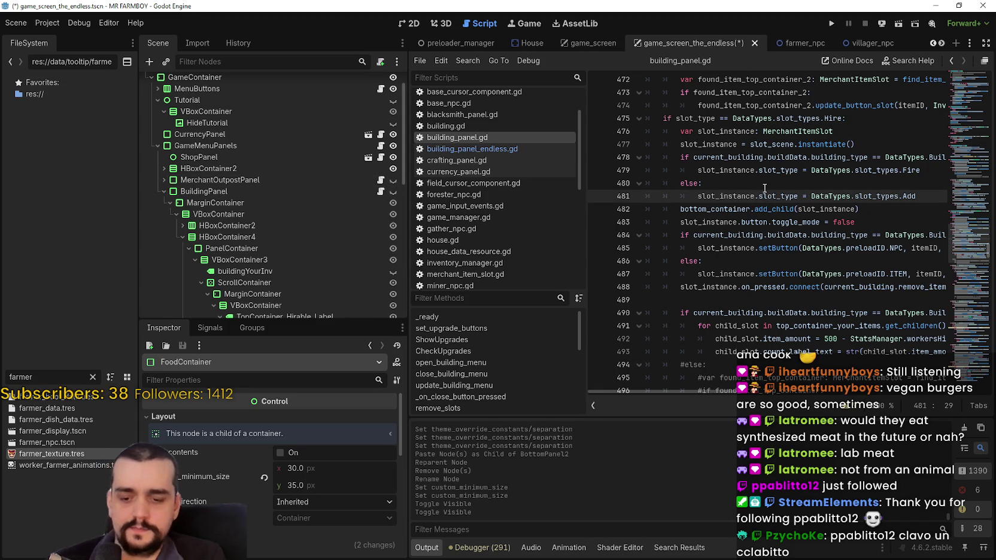
{"action": "key", "text": "ctrl+s"}
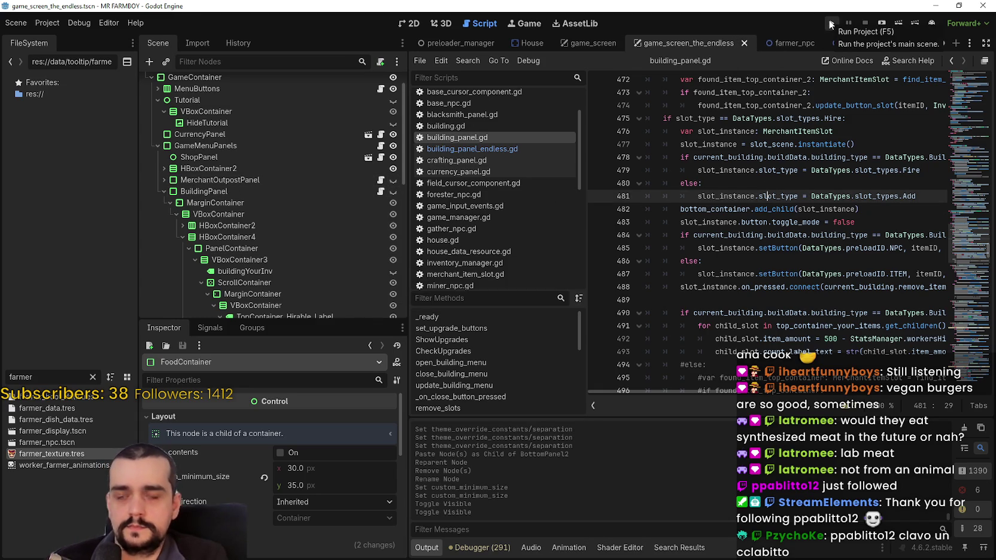
{"action": "left_click", "coordinate": [831, 24]}
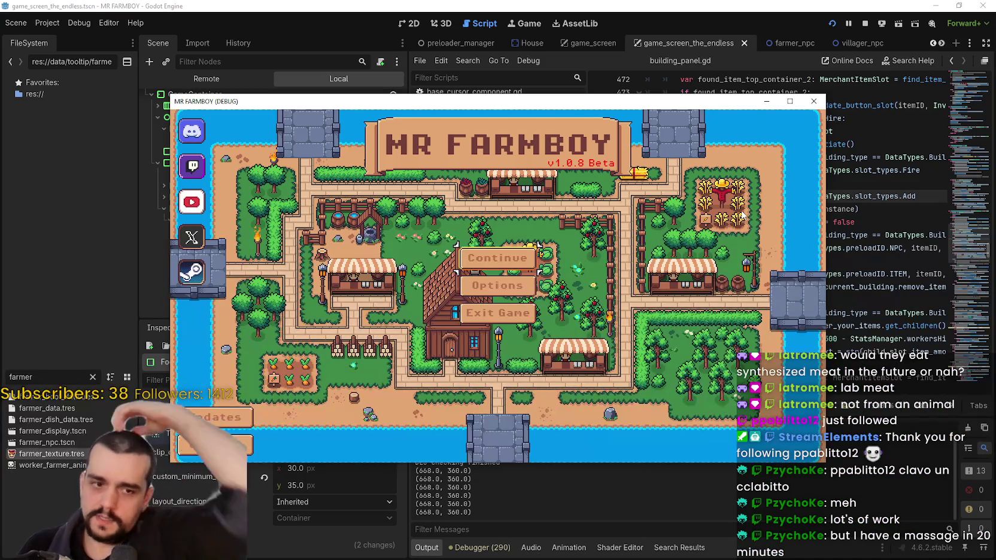
Choose Continue on the MR FARMBOY title menu to reach the Select Save Game list.
{"action": "left_click", "coordinate": [505, 256]}
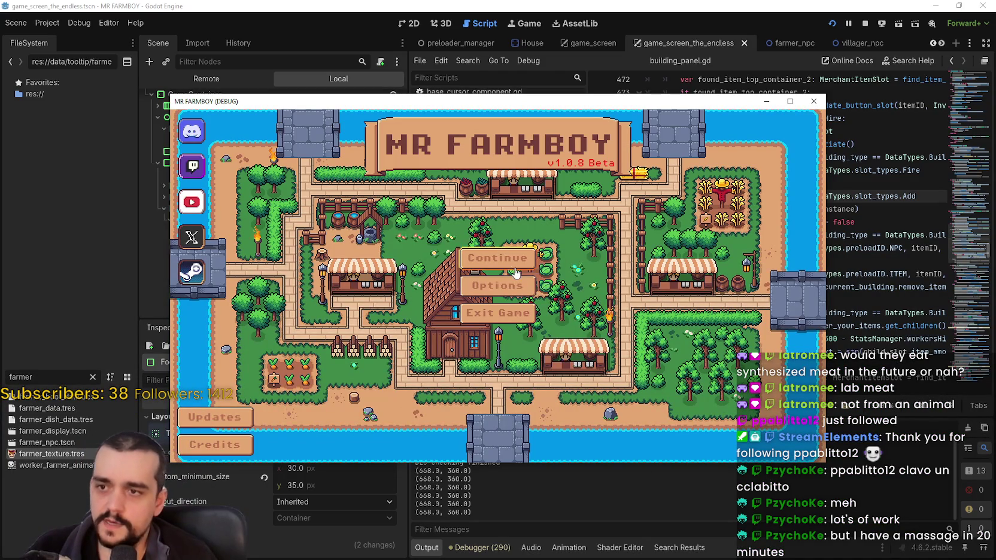
{"action": "scroll", "coordinate": [516, 286], "scroll_direction": "down", "scroll_amount": 3}
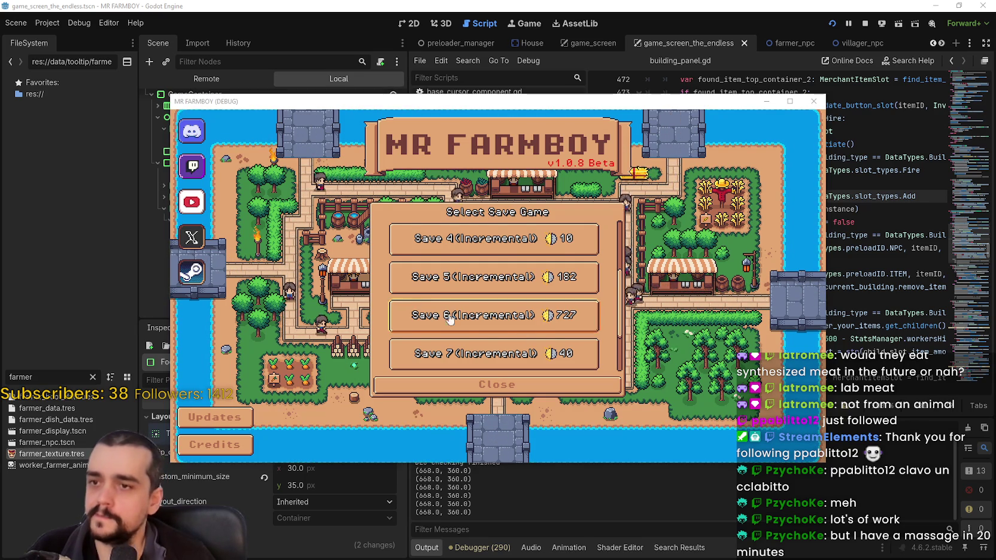
Scroll the save list and load an incremental save, hitting the cameraNew.gd line 83 error.
{"action": "scroll", "coordinate": [524, 296], "scroll_direction": "down", "scroll_amount": 2}
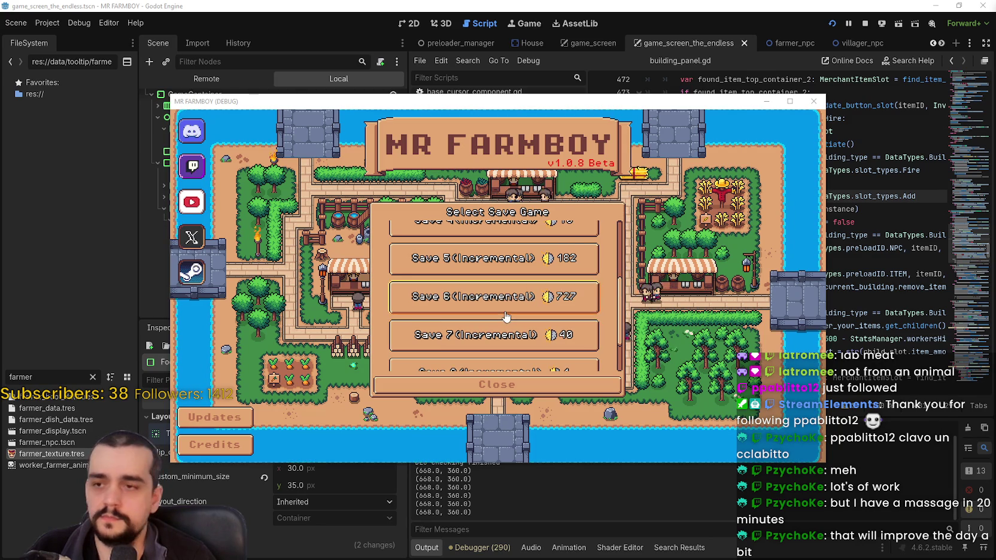
{"action": "scroll", "coordinate": [497, 257], "scroll_direction": "up", "scroll_amount": 1}
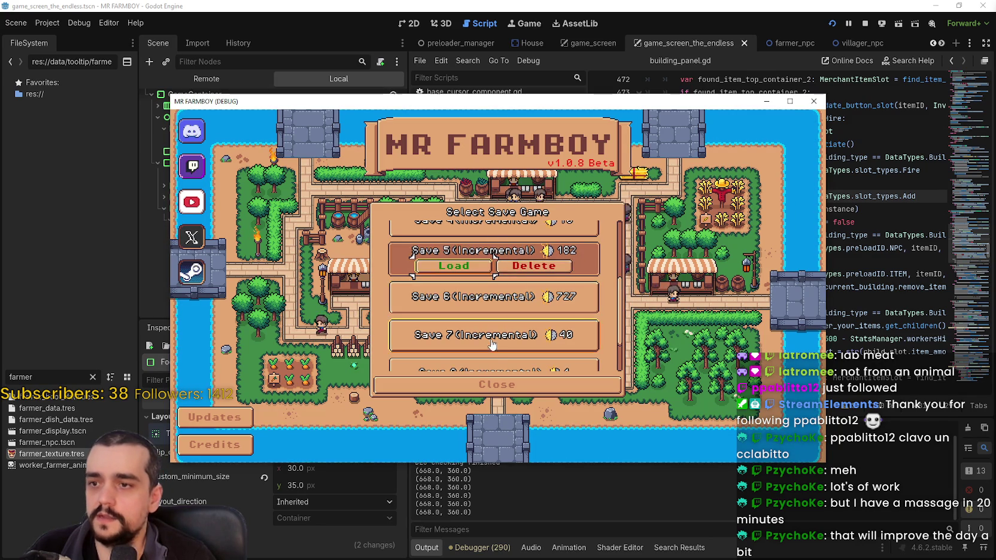
{"action": "scroll", "coordinate": [548, 317], "scroll_direction": "down", "scroll_amount": 1}
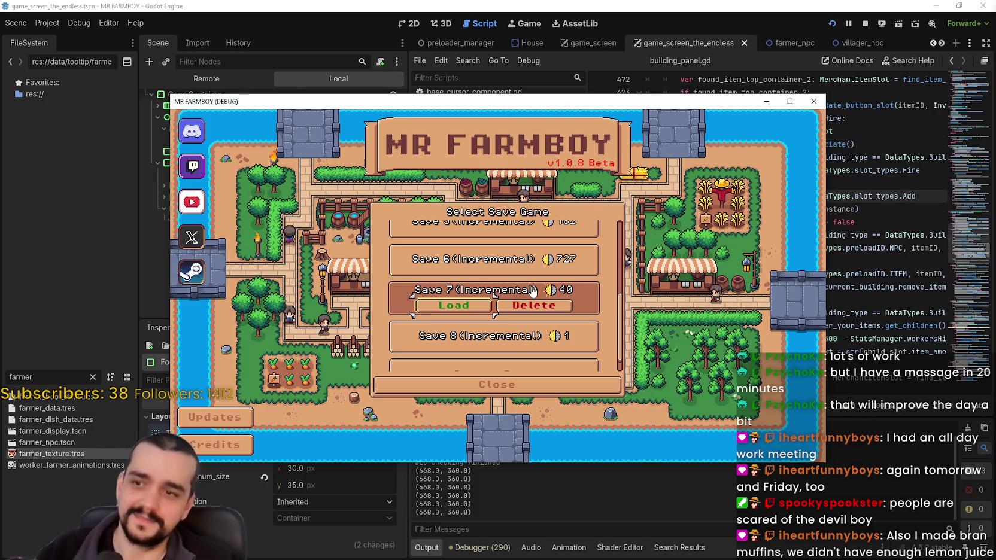
{"action": "scroll", "coordinate": [528, 318], "scroll_direction": "up", "scroll_amount": 3}
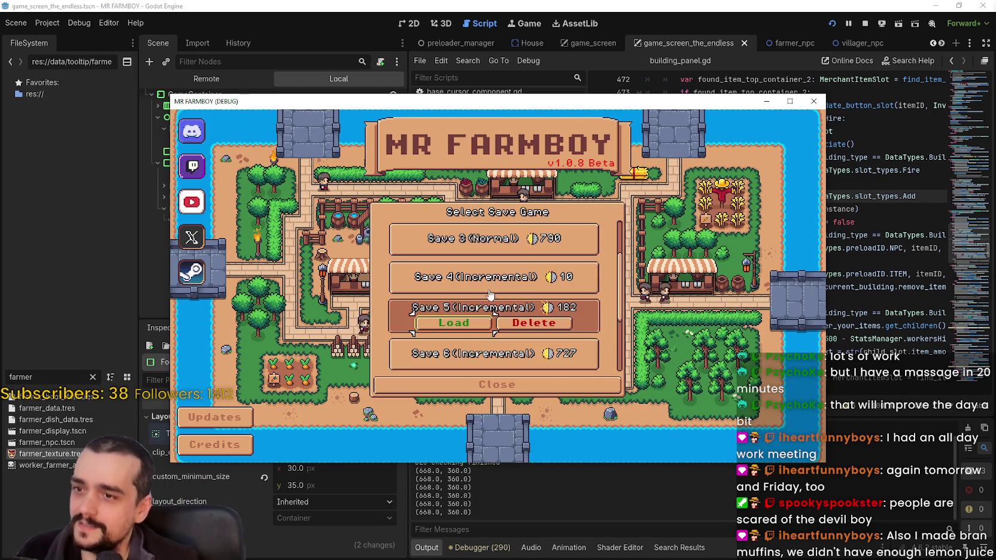
{"action": "left_click", "coordinate": [454, 284]}
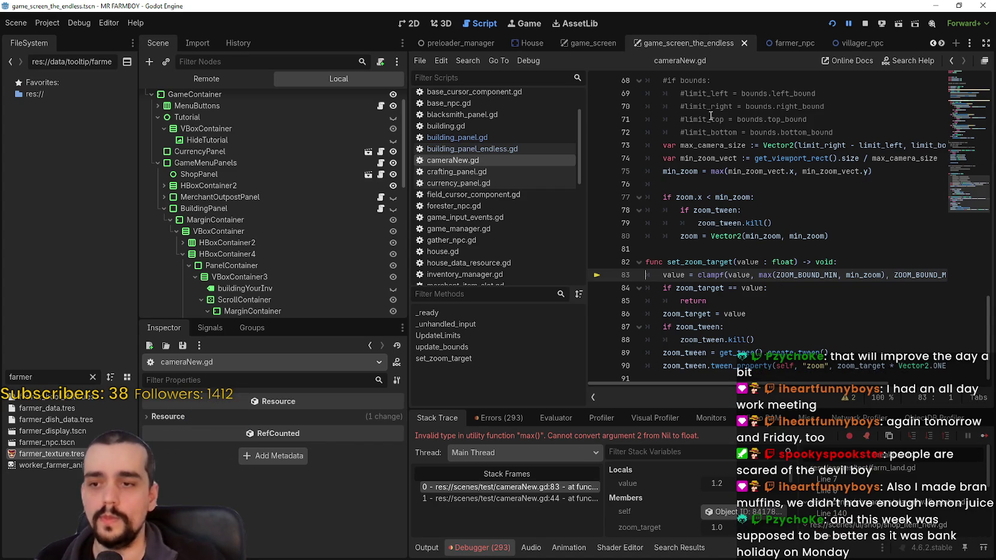
Inspect the cameraNew.gd stack frames, resume with F12, then zoom and click a building.
{"action": "left_click", "coordinate": [981, 436]}
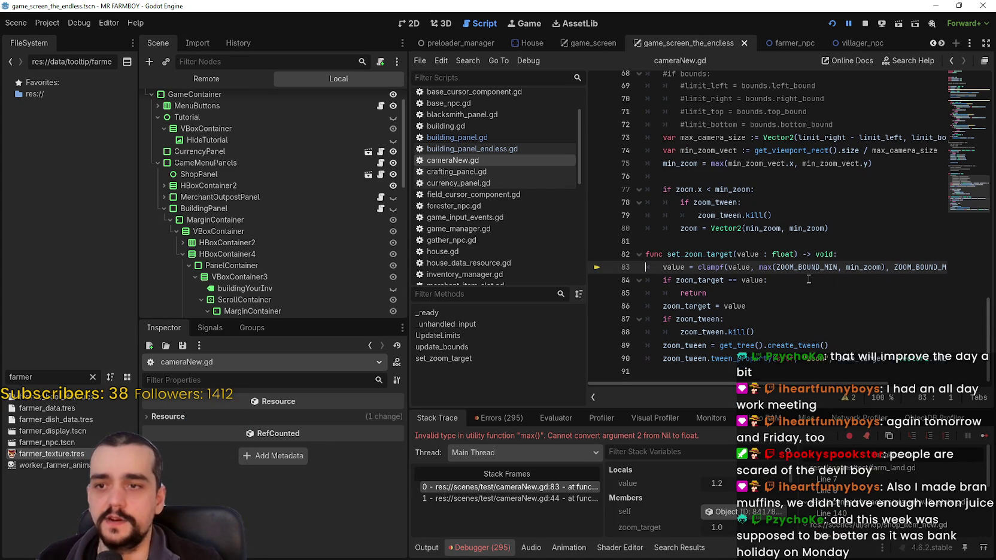
{"action": "left_click_drag", "start_coordinate": [815, 281], "coordinate": [639, 274]}
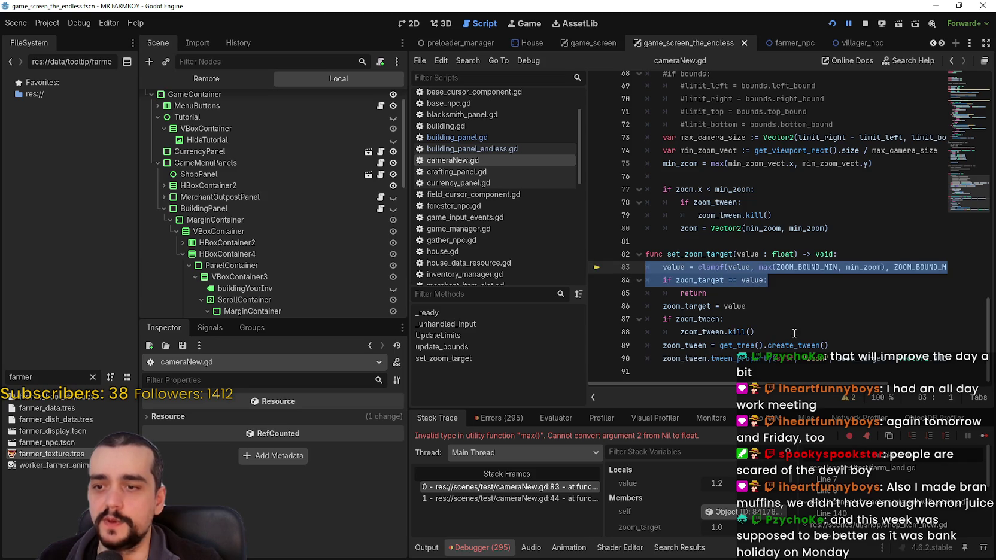
{"action": "left_click", "coordinate": [490, 500]}
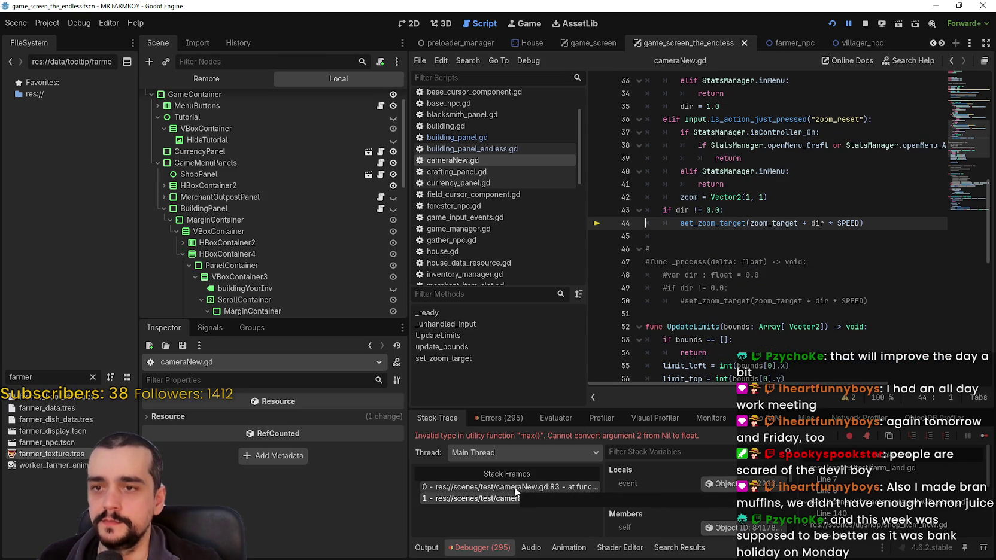
{"action": "left_click", "coordinate": [515, 489]}
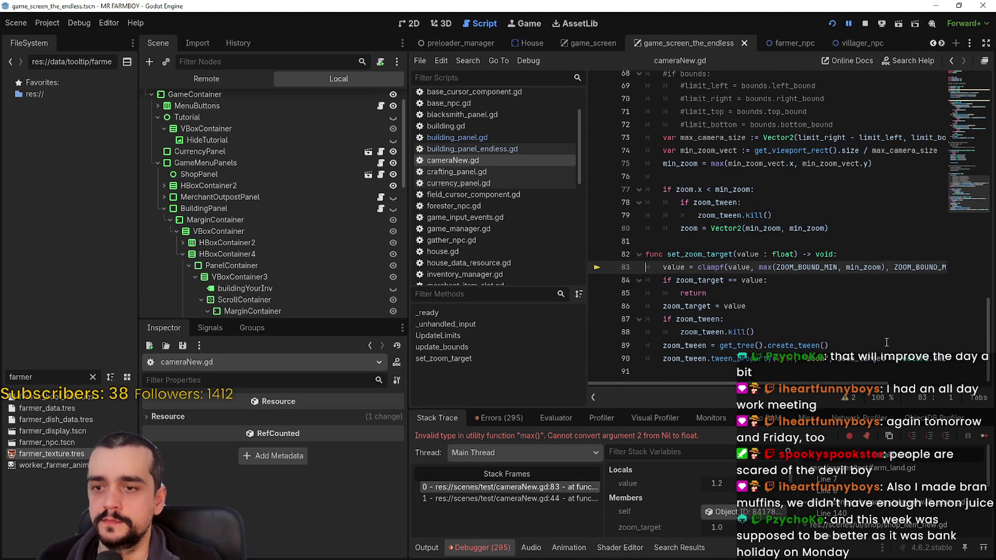
{"action": "key", "text": "F12"}
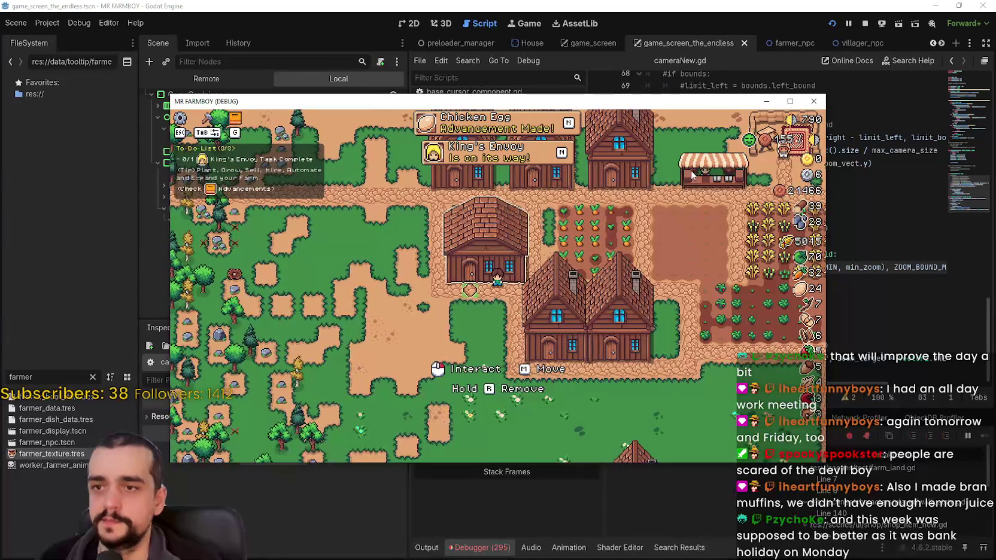
{"action": "scroll", "coordinate": [586, 243], "scroll_direction": "up", "scroll_amount": 2}
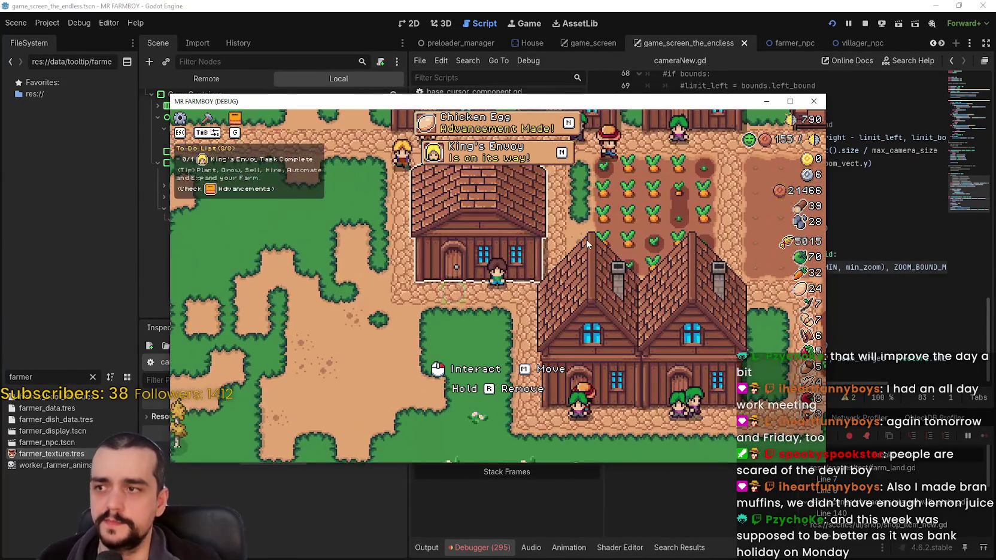
{"action": "left_click", "coordinate": [586, 238]}
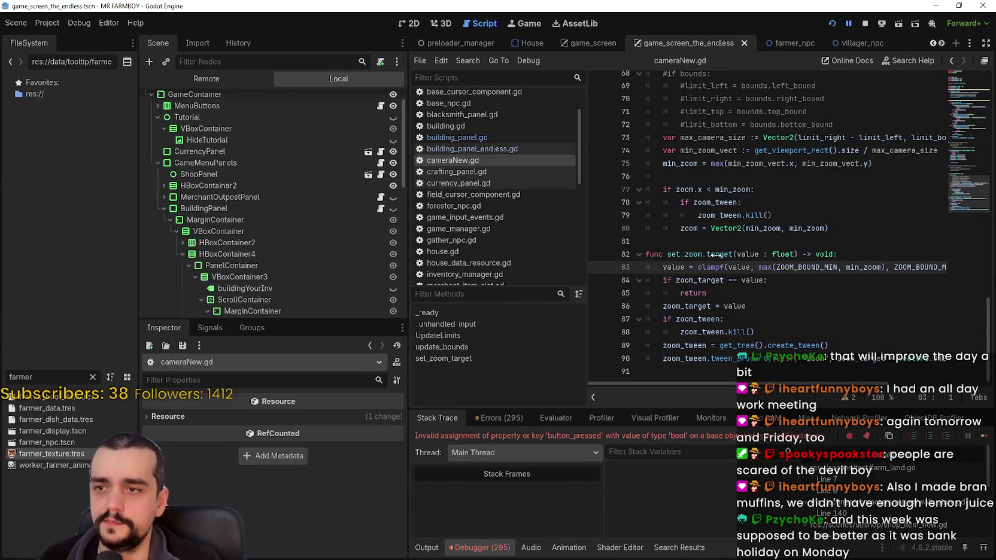
Expand MinimumReservedAmount in game_screen's Scene dock, select MinimumNone, then select line 725.
{"action": "left_click", "coordinate": [757, 239]}
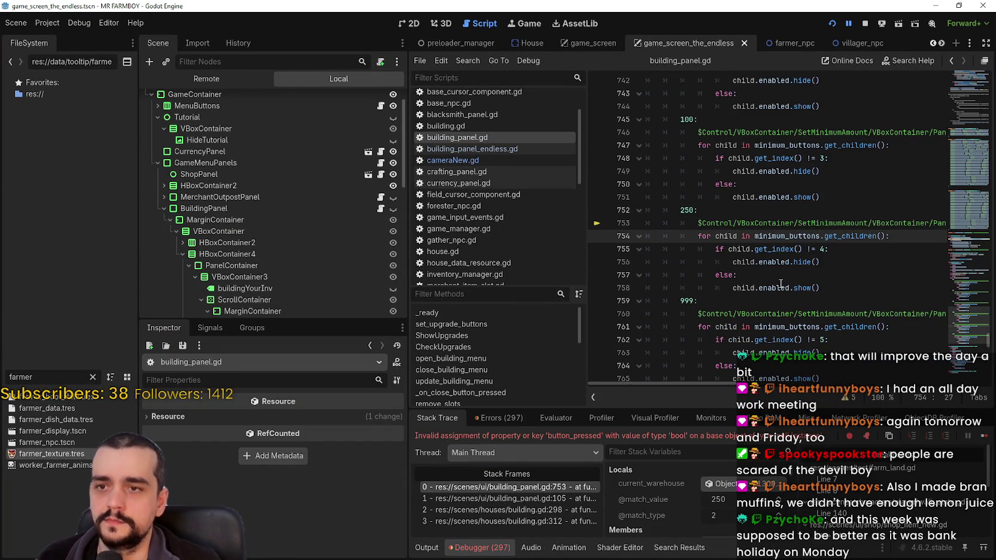
{"action": "scroll", "coordinate": [270, 270], "scroll_direction": "down", "scroll_amount": 3}
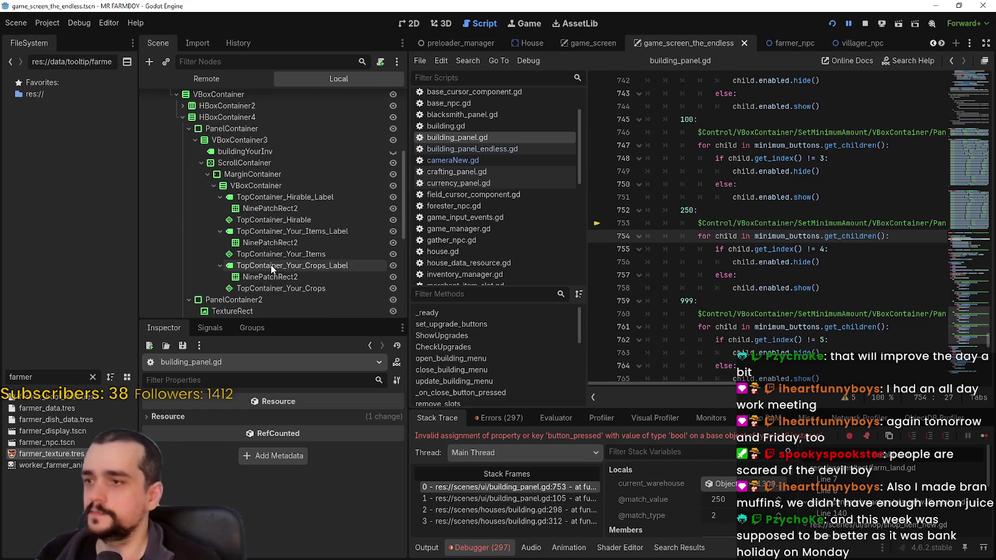
{"action": "scroll", "coordinate": [270, 264], "scroll_direction": "down", "scroll_amount": 3}
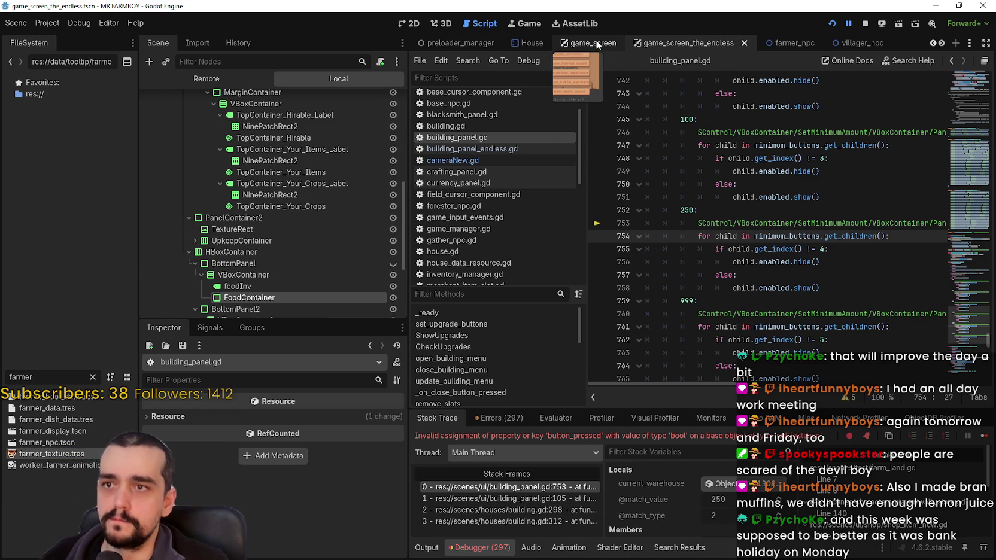
{"action": "scroll", "coordinate": [315, 285], "scroll_direction": "down", "scroll_amount": 4}
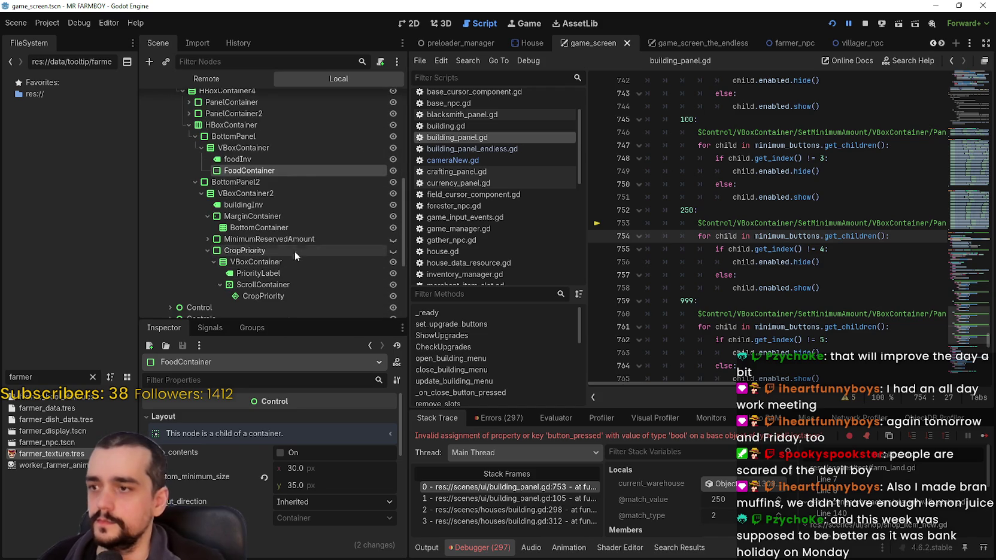
{"action": "left_click", "coordinate": [207, 239]}
{"action": "scroll", "coordinate": [232, 257], "scroll_direction": "down", "scroll_amount": 2}
{"action": "left_click", "coordinate": [282, 232]}
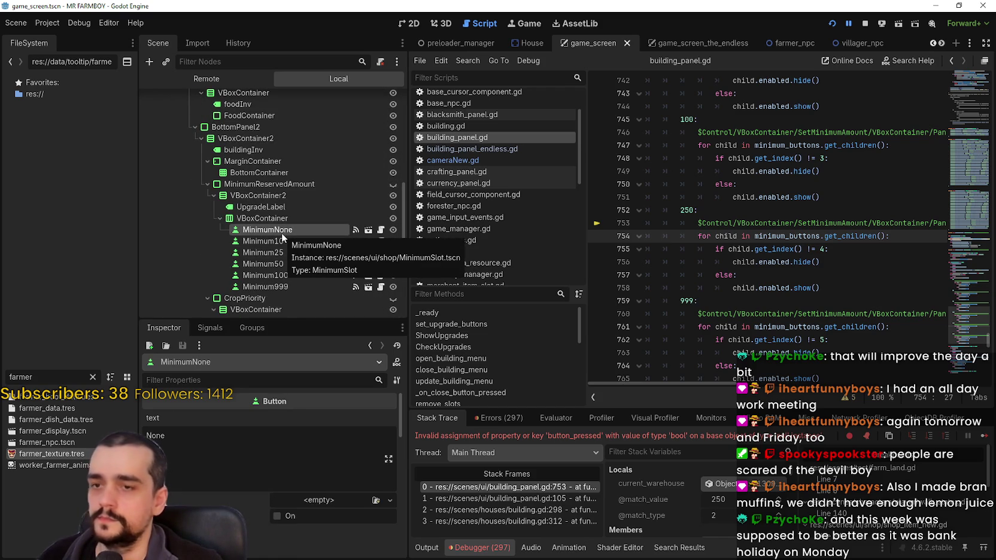
{"action": "scroll", "coordinate": [772, 219], "scroll_direction": "up", "scroll_amount": 10}
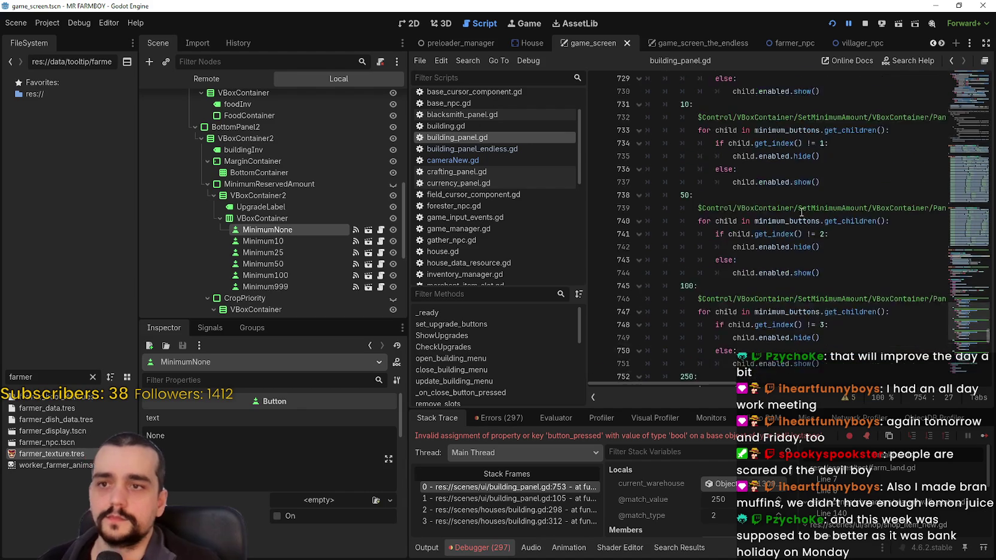
{"action": "triple_click", "coordinate": [778, 260]}
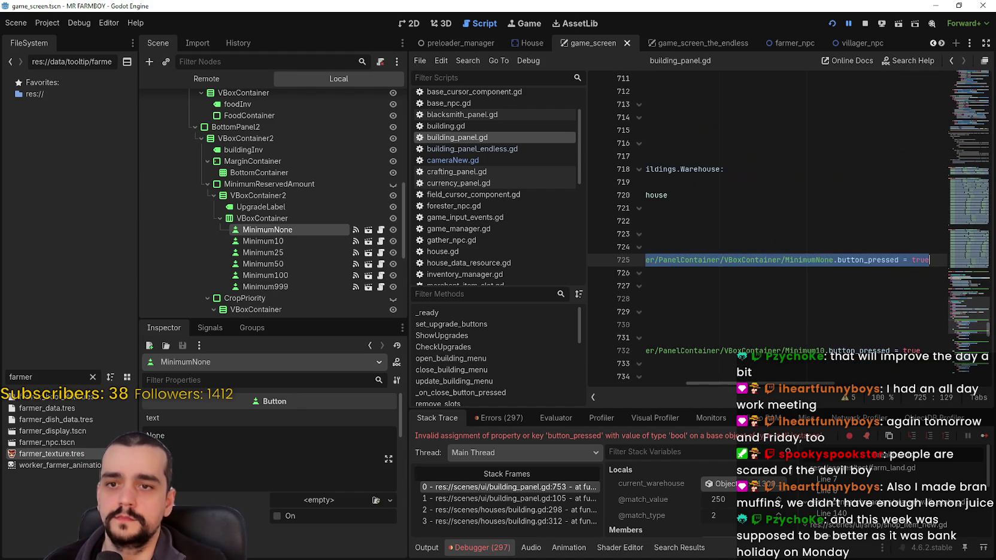
Stop the game and drag MinimumNone's real node path over the old $Control path on line 725.
{"action": "key", "text": "Down"}
{"action": "left_click", "coordinate": [866, 24]}
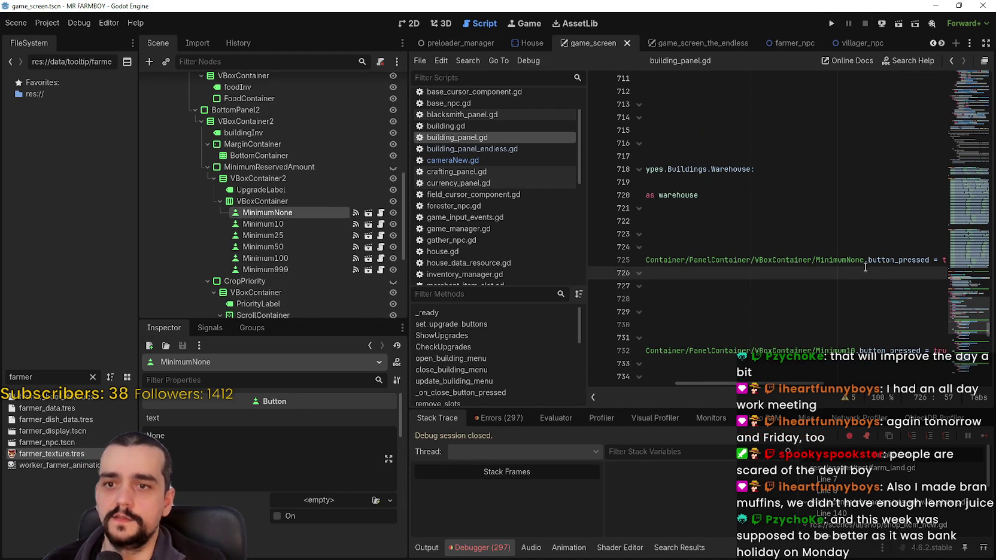
{"action": "double_click", "coordinate": [855, 259]}
{"action": "left_click", "coordinate": [701, 261], "text": "shift"}
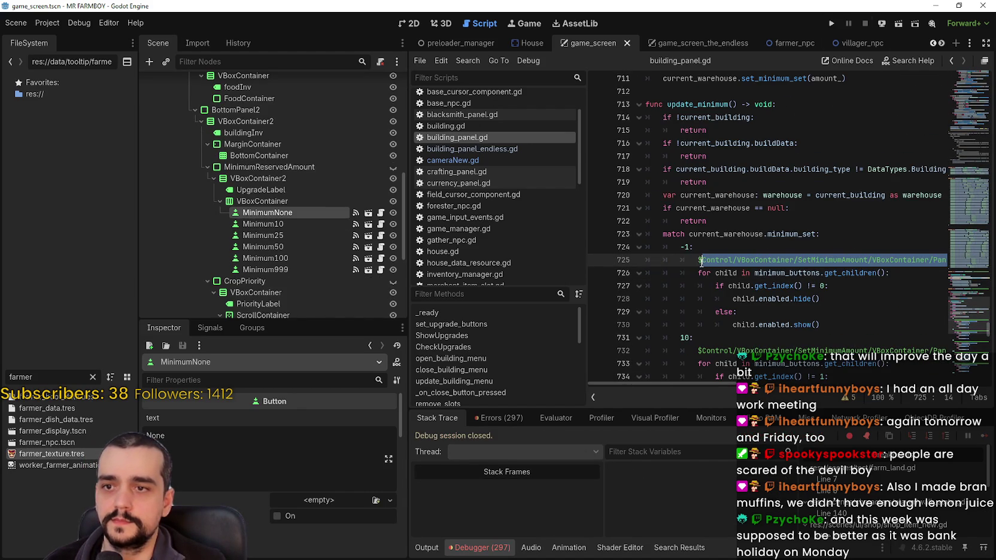
{"action": "mouse_move", "coordinate": [309, 214]}
{"action": "left_mouse_down"}
{"action": "mouse_move", "coordinate": [446, 216]}
{"action": "mouse_move", "coordinate": [834, 265]}
{"action": "left_mouse_up"}
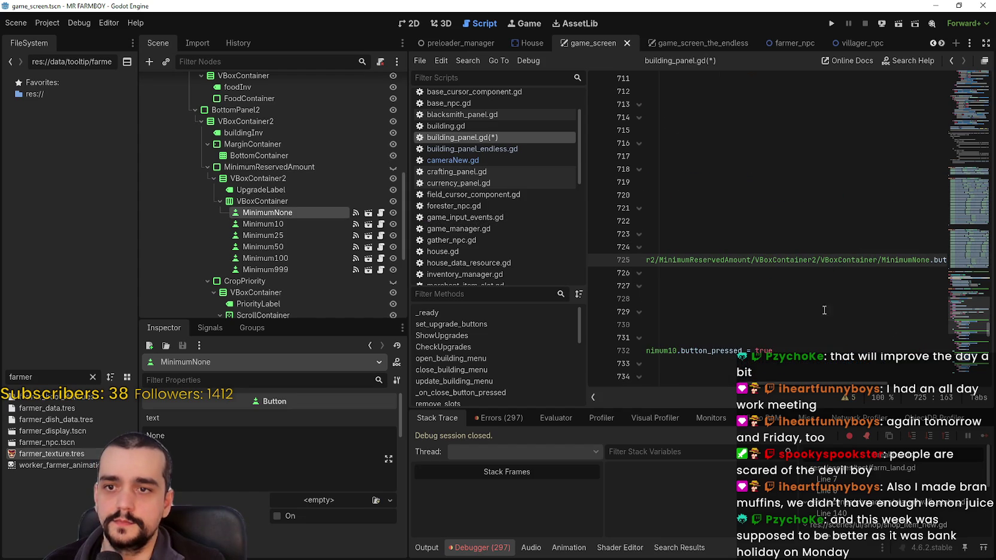
{"action": "left_click_drag", "start_coordinate": [905, 261], "coordinate": [698, 259]}
{"action": "left_click", "coordinate": [881, 261]}
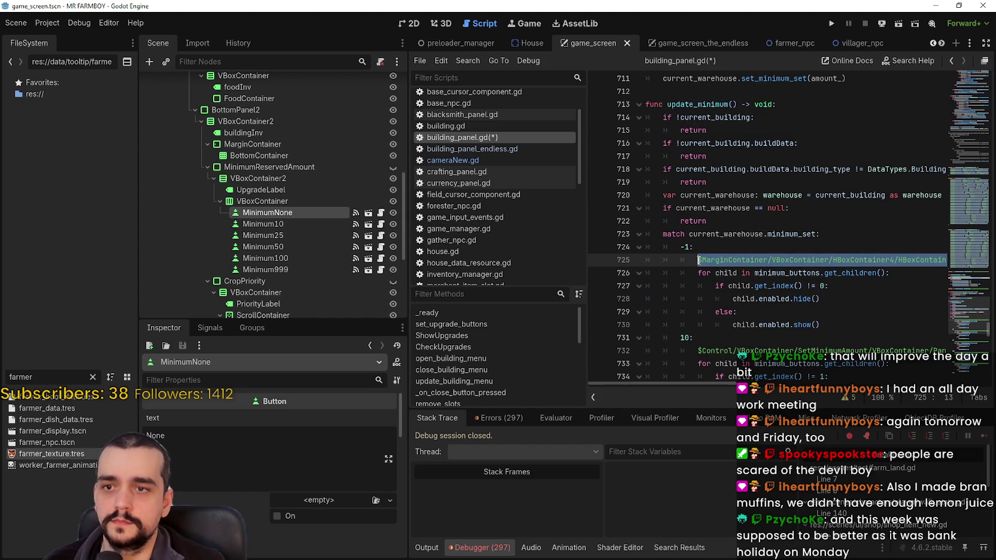
Copy the new MinimumReservedAmount parent path and swap it into the Minimum10 path on line 732.
{"action": "mouse_move", "coordinate": [844, 350]}
{"action": "left_mouse_down"}
{"action": "mouse_move", "coordinate": [945, 351]}
{"action": "mouse_move", "coordinate": [733, 350]}
{"action": "left_mouse_up"}
{"action": "left_click", "coordinate": [841, 351]}
{"action": "left_click_drag", "start_coordinate": [887, 351], "coordinate": [945, 351]}
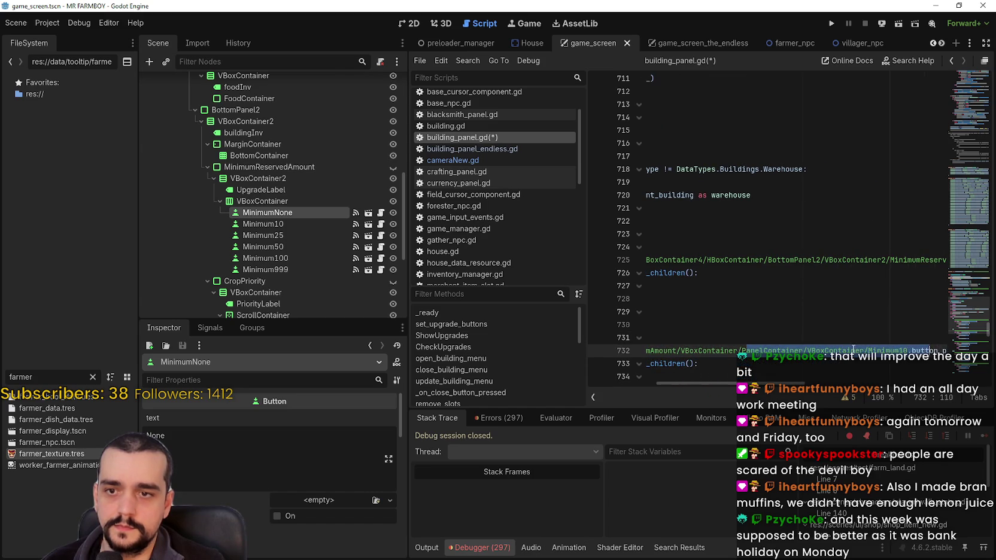
{"action": "left_click", "coordinate": [852, 351]}
{"action": "mouse_move", "coordinate": [849, 351]}
{"action": "left_mouse_down"}
{"action": "mouse_move", "coordinate": [697, 351]}
{"action": "mouse_move", "coordinate": [944, 351]}
{"action": "left_mouse_up"}
{"action": "left_click", "coordinate": [772, 350]}
{"action": "scroll", "coordinate": [772, 311], "scroll_direction": "down", "scroll_amount": 6}
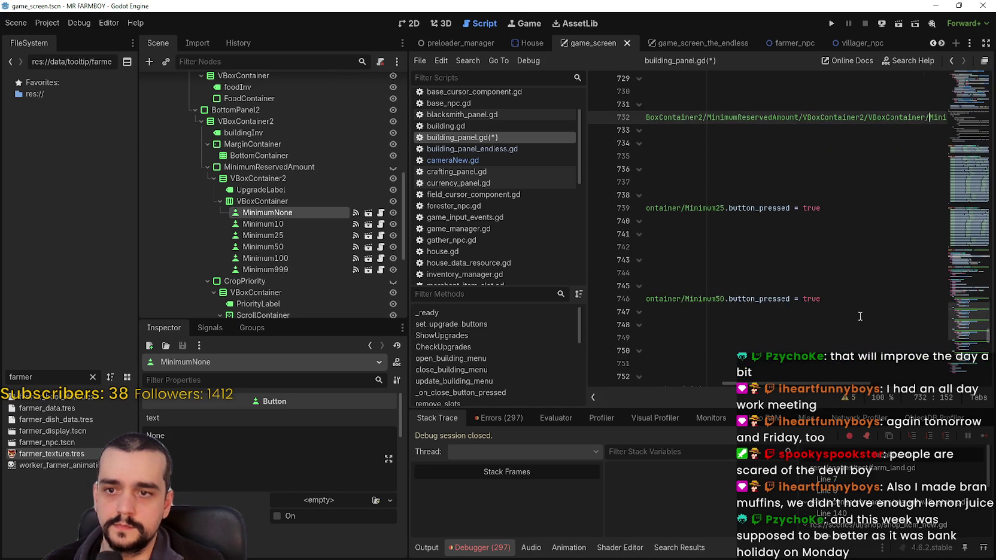
{"action": "scroll", "coordinate": [673, 161], "scroll_direction": "up", "scroll_amount": 2}
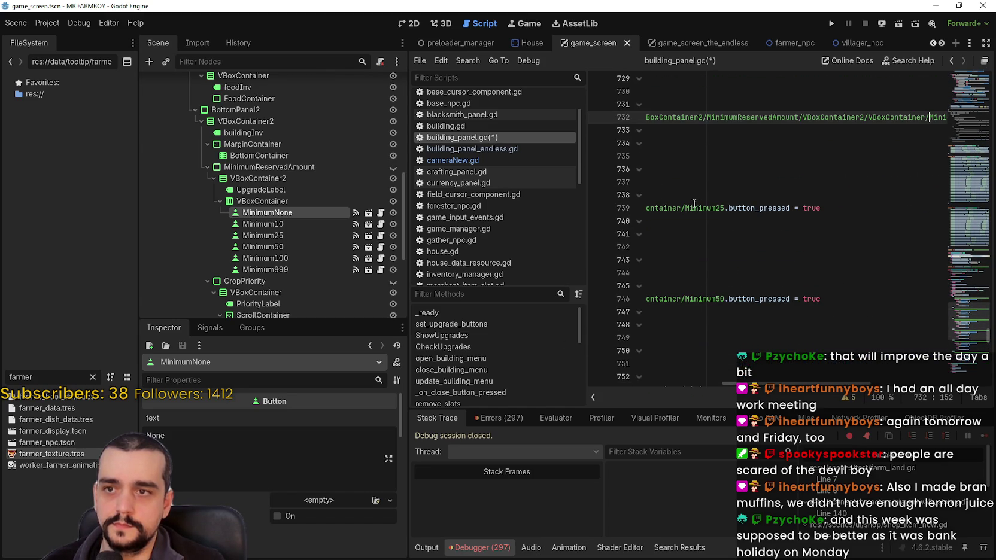
Paste the MinimumReservedAmount path over the old parent paths on lines 739, 746, 753 and 760.
{"action": "mouse_move", "coordinate": [685, 208]}
{"action": "left_mouse_down"}
{"action": "mouse_move", "coordinate": [649, 208]}
{"action": "mouse_move", "coordinate": [691, 213]}
{"action": "left_mouse_up"}
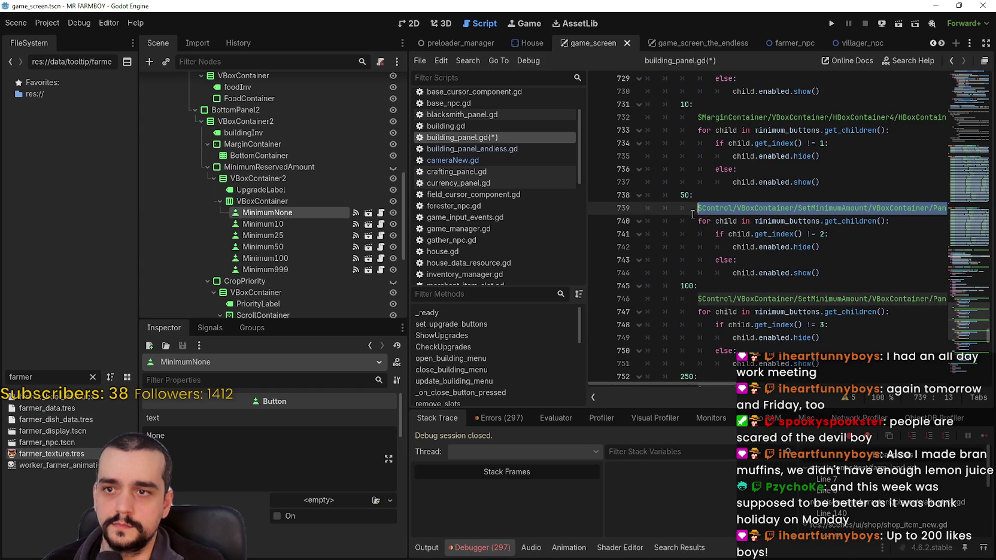
{"action": "key", "text": "ctrl+v"}
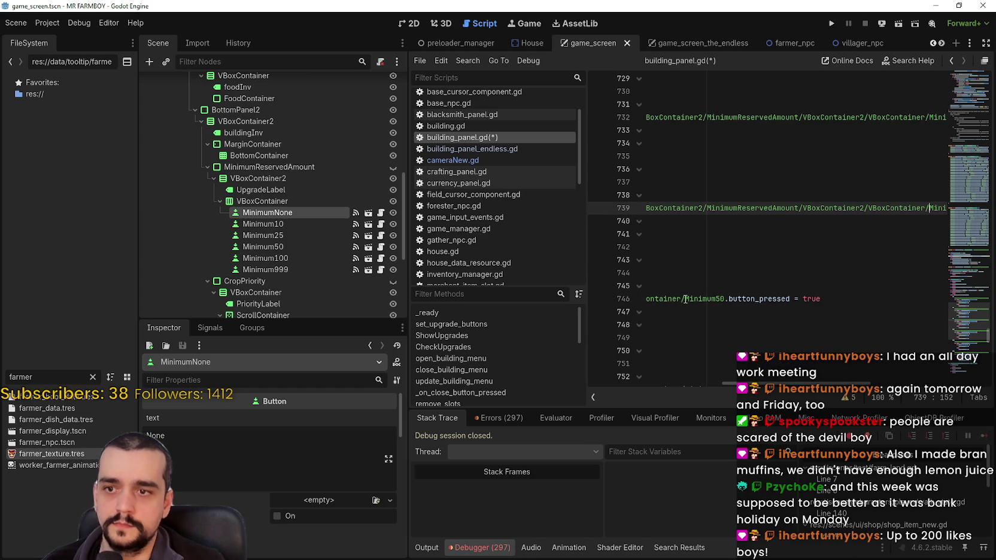
{"action": "left_click", "coordinate": [687, 300]}
{"action": "mouse_move", "coordinate": [681, 299]}
{"action": "left_mouse_down"}
{"action": "mouse_move", "coordinate": [653, 299]}
{"action": "mouse_move", "coordinate": [696, 301]}
{"action": "left_mouse_up"}
{"action": "key", "text": "ctrl+v"}
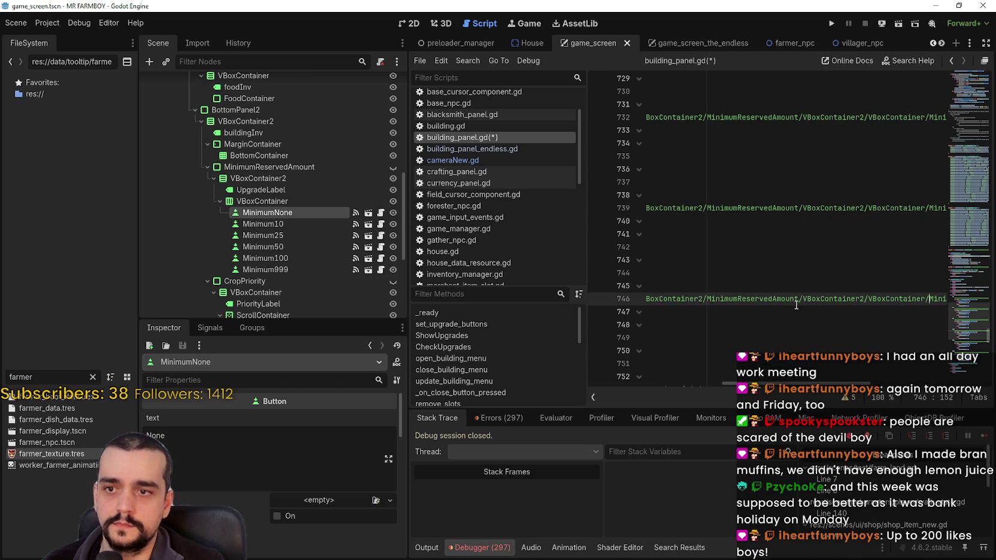
{"action": "left_click", "coordinate": [686, 276]}
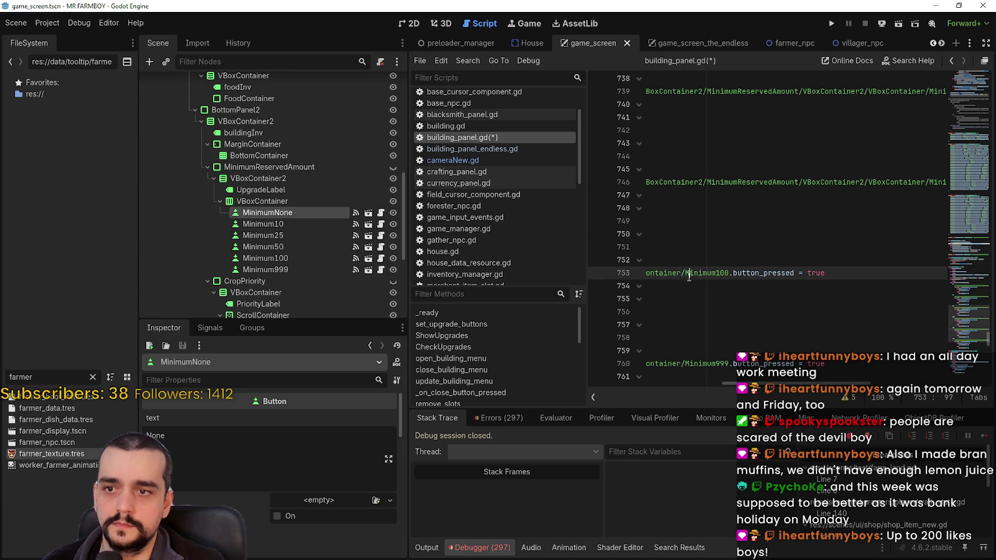
{"action": "mouse_move", "coordinate": [685, 273]}
{"action": "left_mouse_down"}
{"action": "mouse_move", "coordinate": [653, 273]}
{"action": "mouse_move", "coordinate": [687, 273]}
{"action": "left_mouse_up"}
{"action": "key", "text": "ctrl+v"}
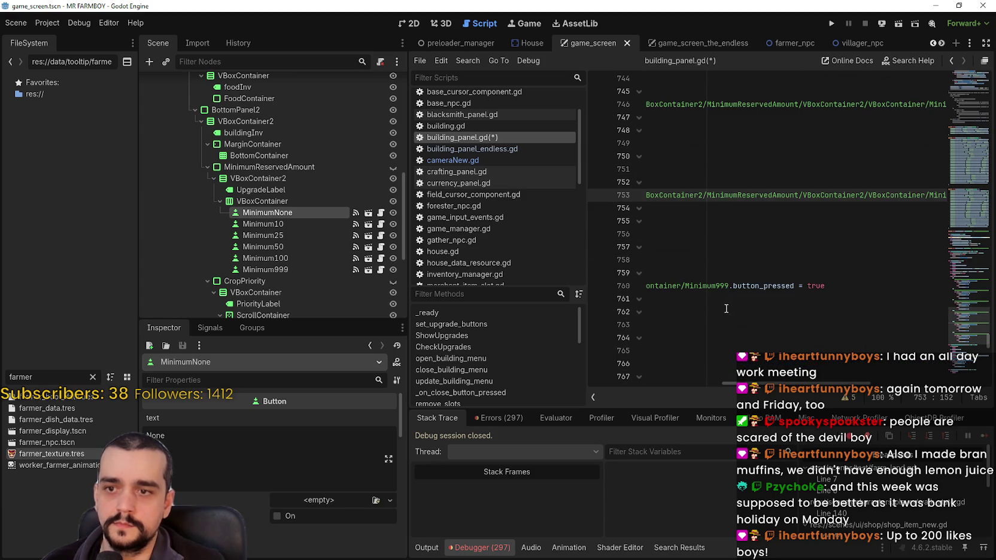
{"action": "left_click", "coordinate": [686, 286]}
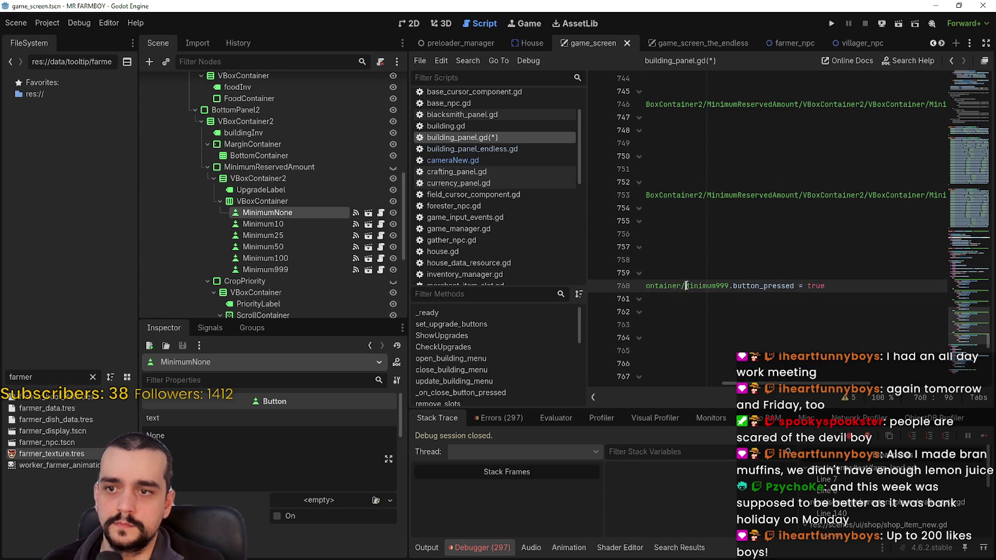
{"action": "left_click_drag", "start_coordinate": [687, 289], "coordinate": [698, 288]}
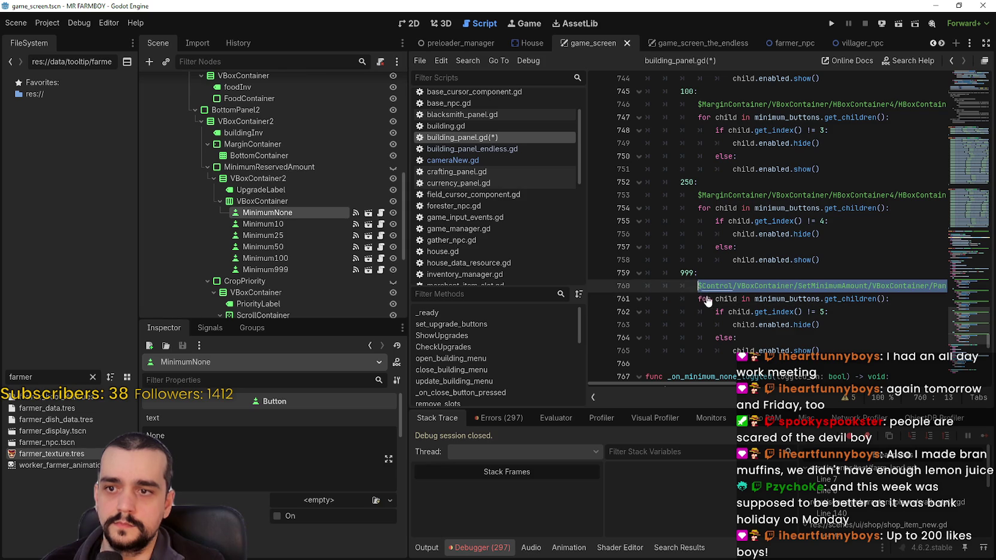
{"action": "key", "text": "ctrl+v"}
{"action": "left_click", "coordinate": [801, 169]}
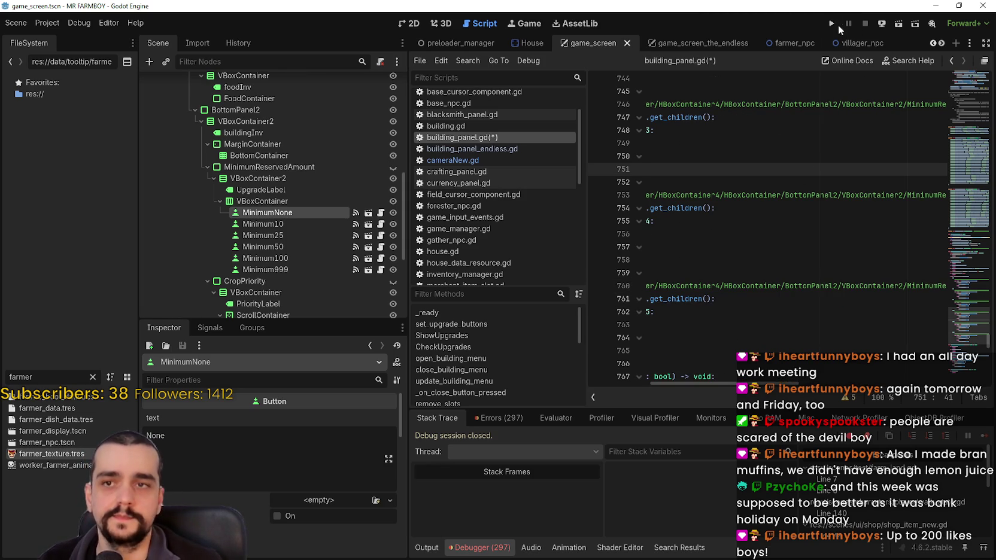
{"action": "left_click", "coordinate": [831, 23]}
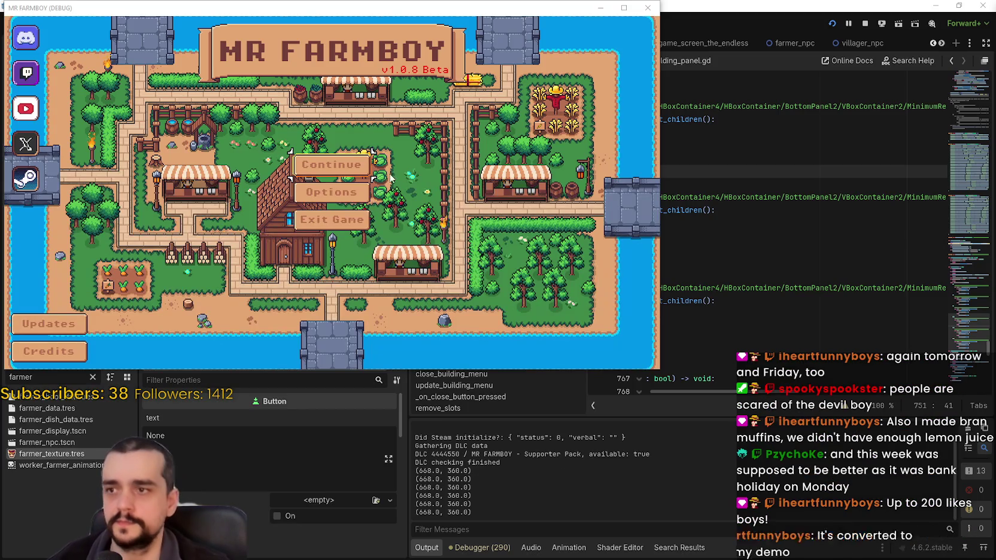
Open the save-game list from the MR FARMBOY main menu and scroll through it.
{"action": "left_click", "coordinate": [403, 222]}
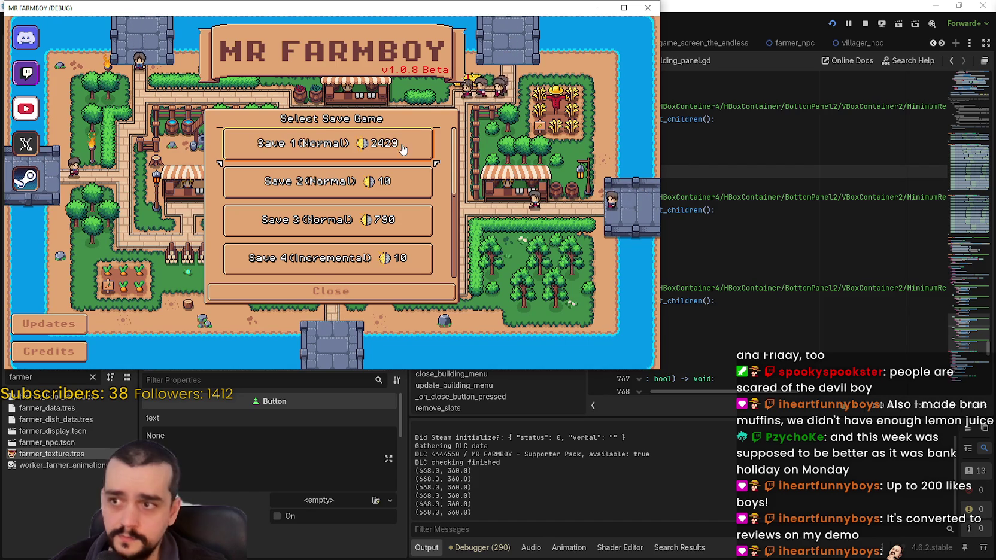
{"action": "scroll", "coordinate": [370, 244], "scroll_direction": "down", "scroll_amount": 2}
{"action": "scroll", "coordinate": [370, 245], "scroll_direction": "down", "scroll_amount": 2}
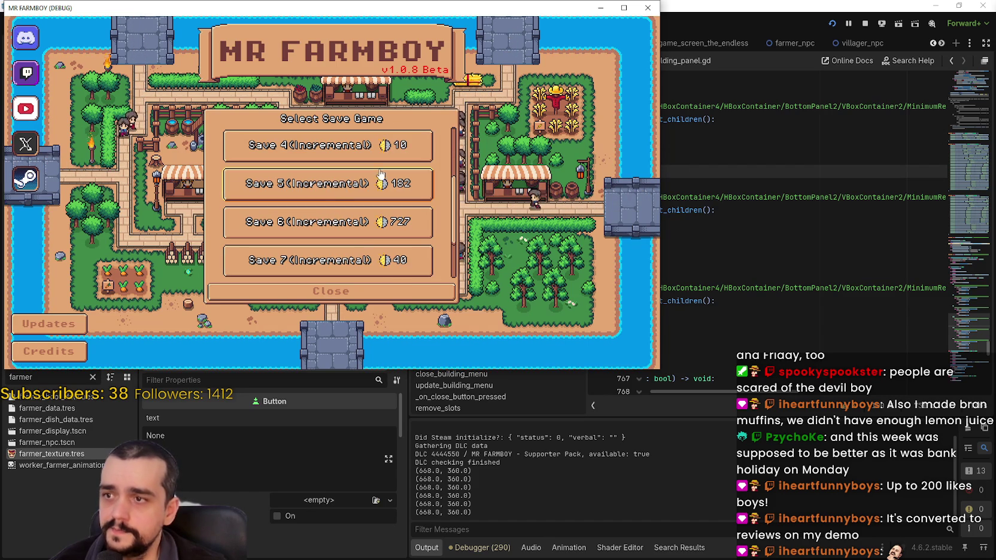